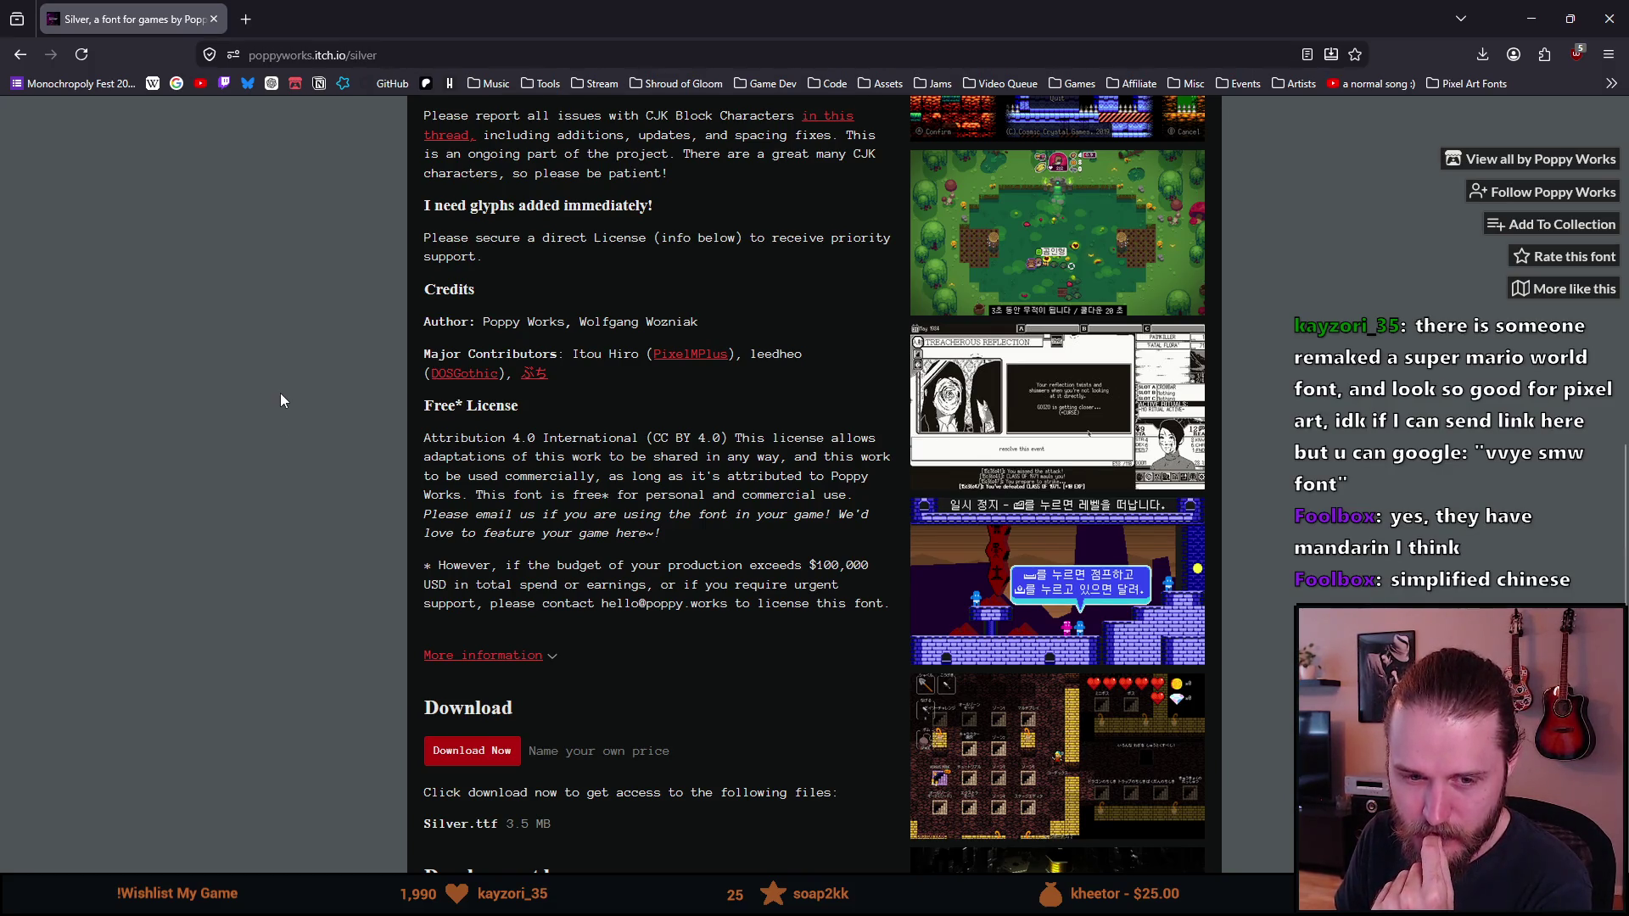
Step: Enlarge the Bones 'N' Bullets screenshot from the Silver font page's gallery
{"action": "scroll", "coordinate": [283, 399], "scroll_direction": "up", "scroll_amount": 1}
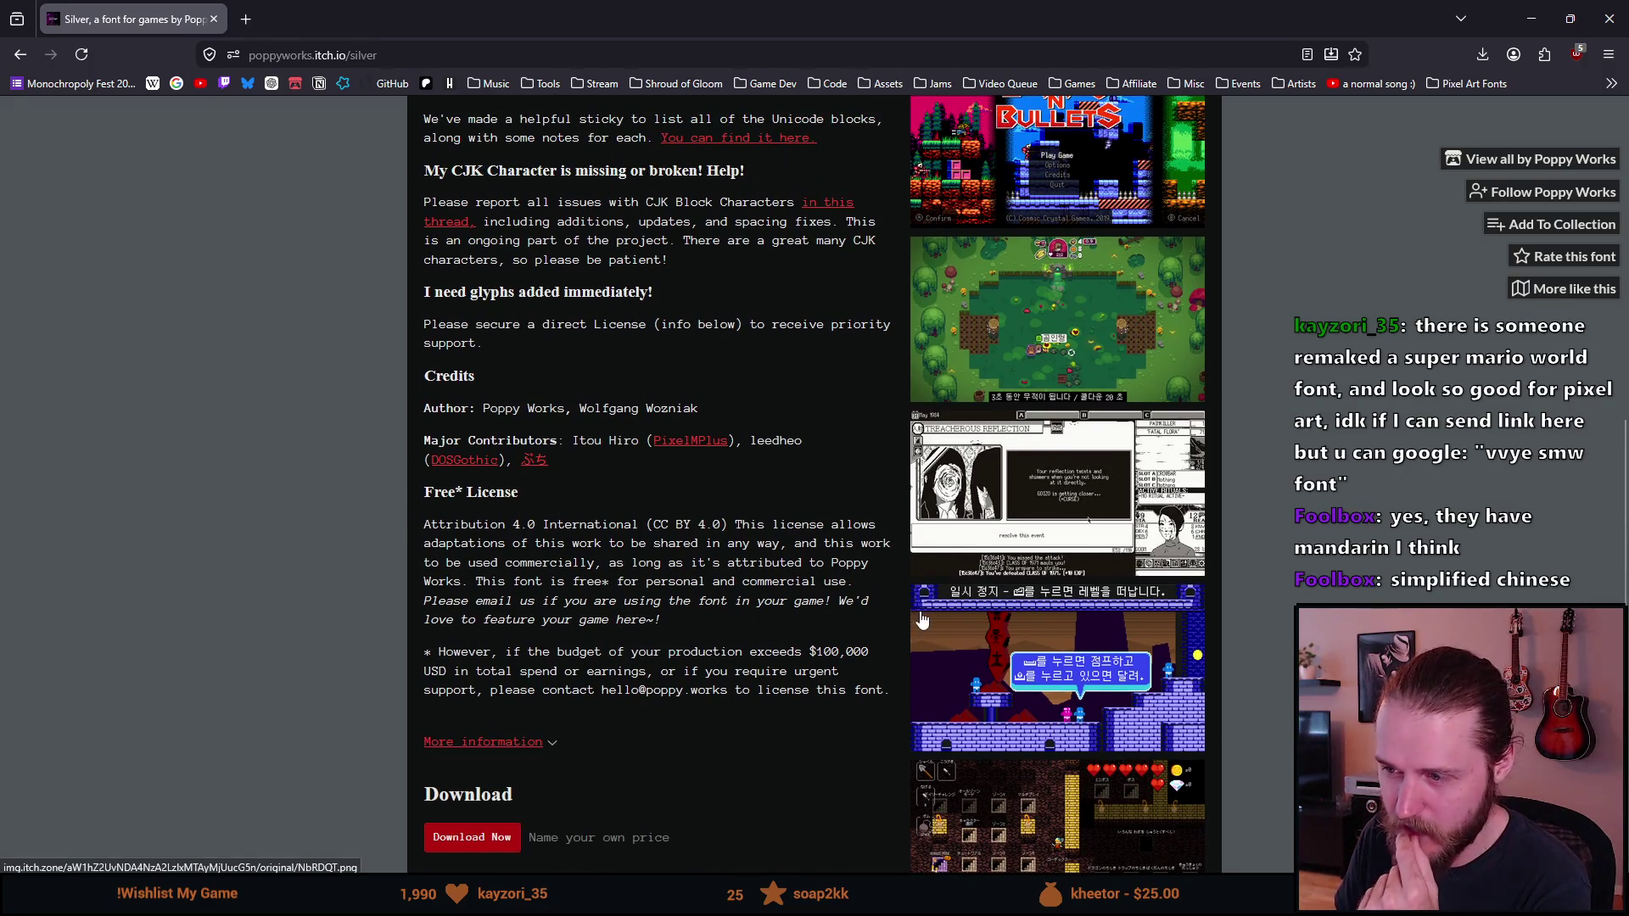
{"action": "scroll", "coordinate": [978, 548], "scroll_direction": "up", "scroll_amount": 3}
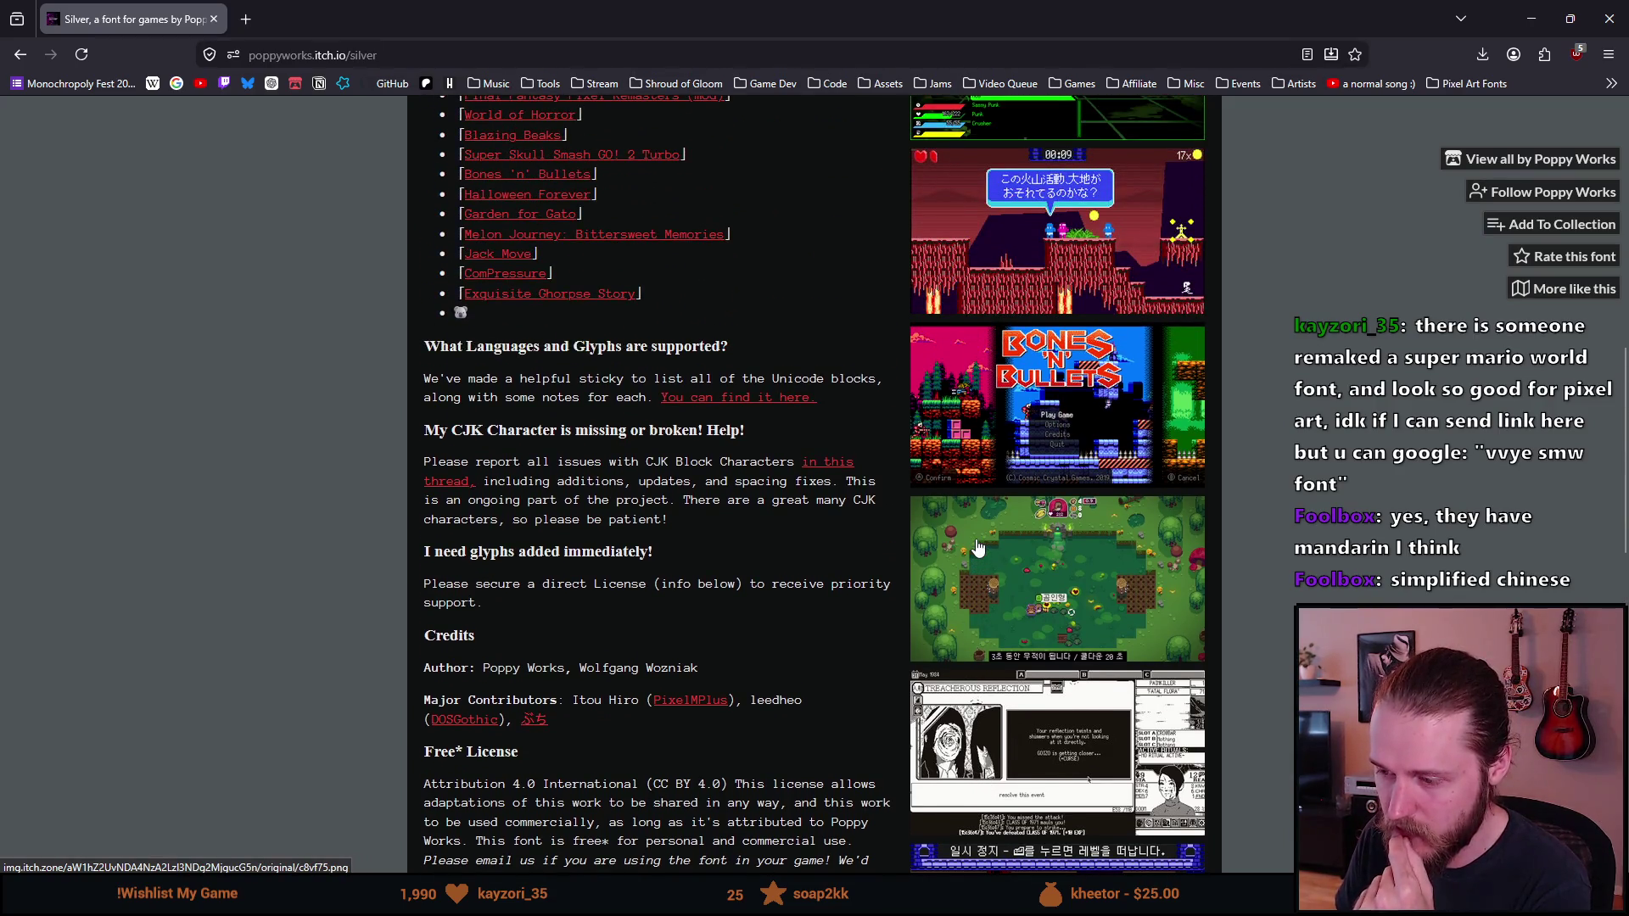
{"action": "scroll", "coordinate": [978, 548], "scroll_direction": "down", "scroll_amount": 3}
{"action": "scroll", "coordinate": [1029, 626], "scroll_direction": "up", "scroll_amount": 4}
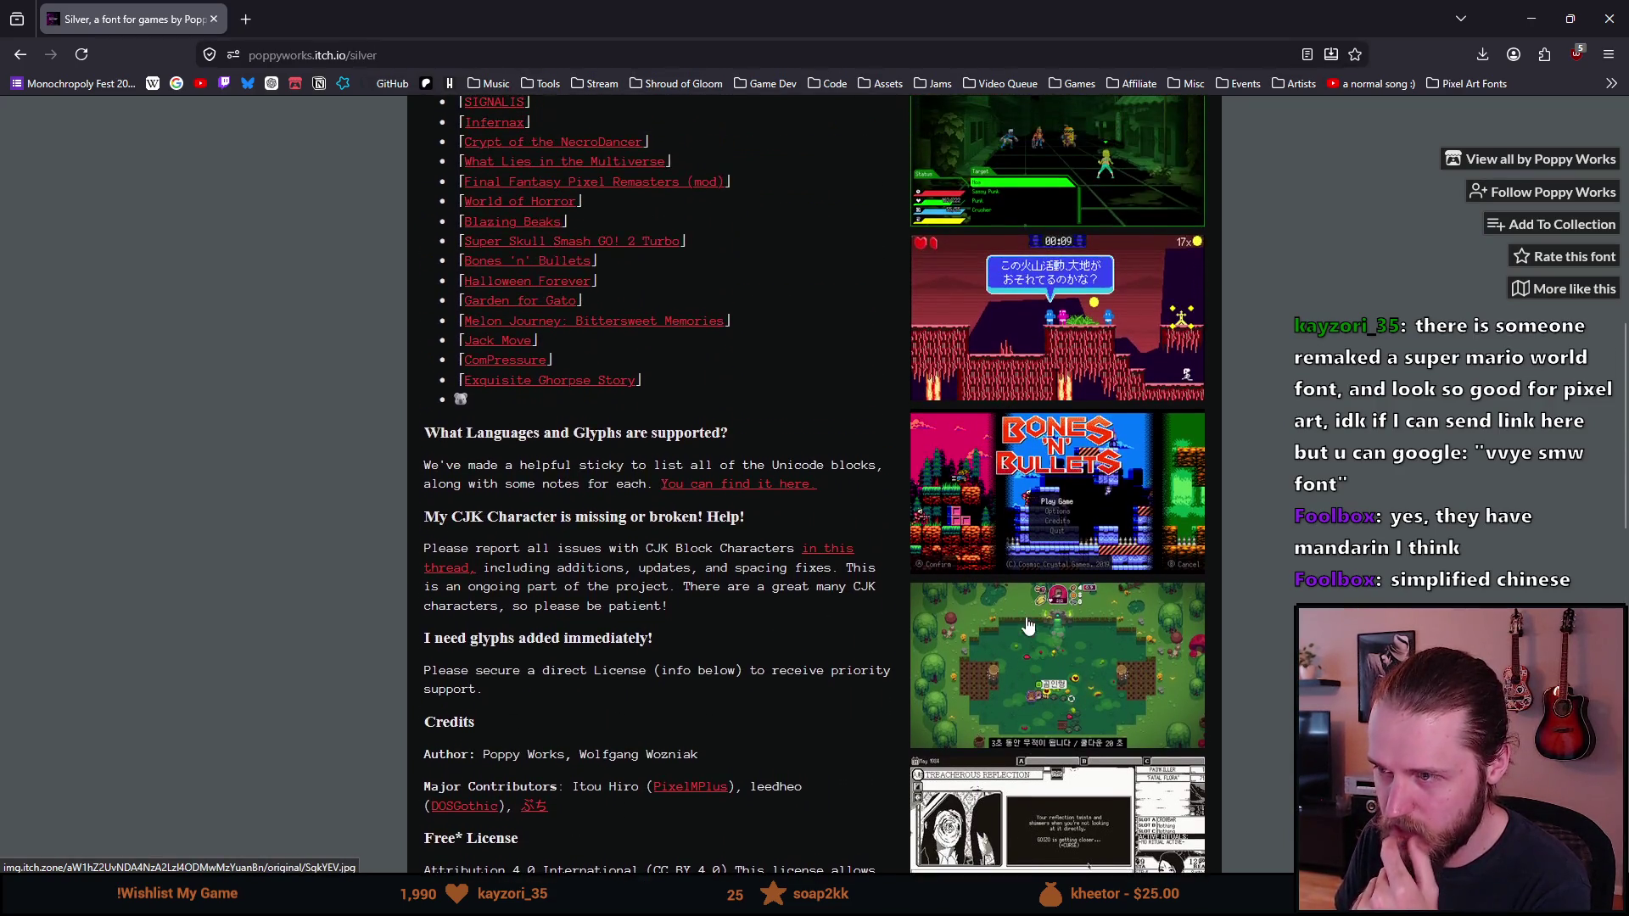
{"action": "left_click", "coordinate": [995, 488]}
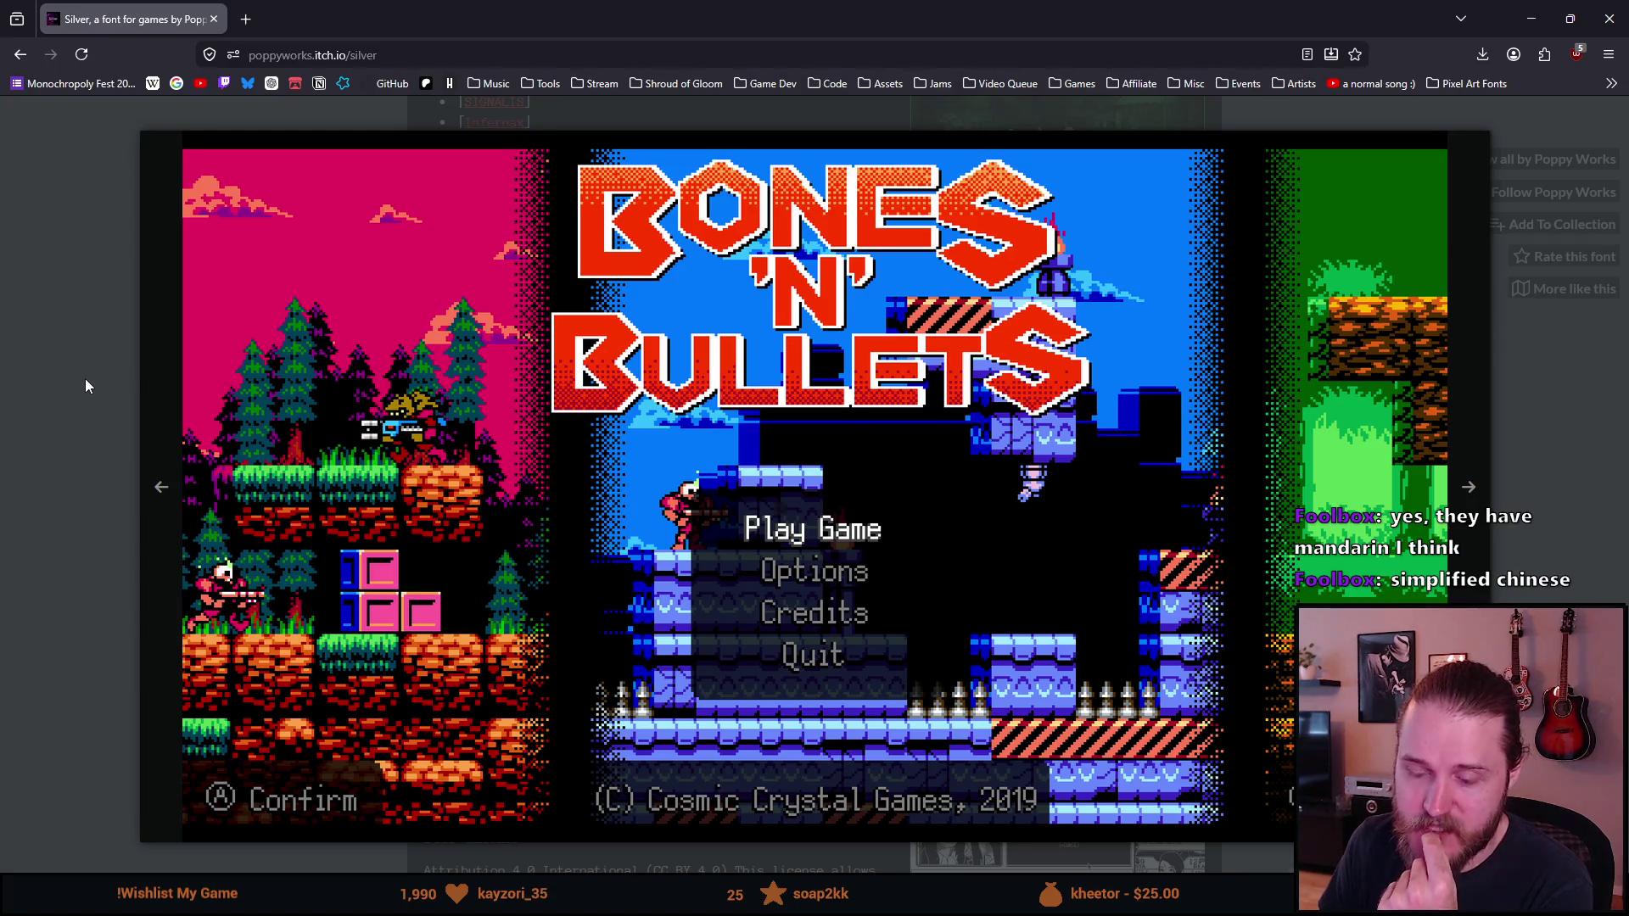
Step: Close the Bones 'N' Bullets lightbox, view the Chinese-text game screenshot, then close it too
{"action": "left_click", "coordinate": [85, 379]}
{"action": "scroll", "coordinate": [586, 414], "scroll_direction": "up", "scroll_amount": 2}
{"action": "scroll", "coordinate": [585, 414], "scroll_direction": "up", "scroll_amount": 3}
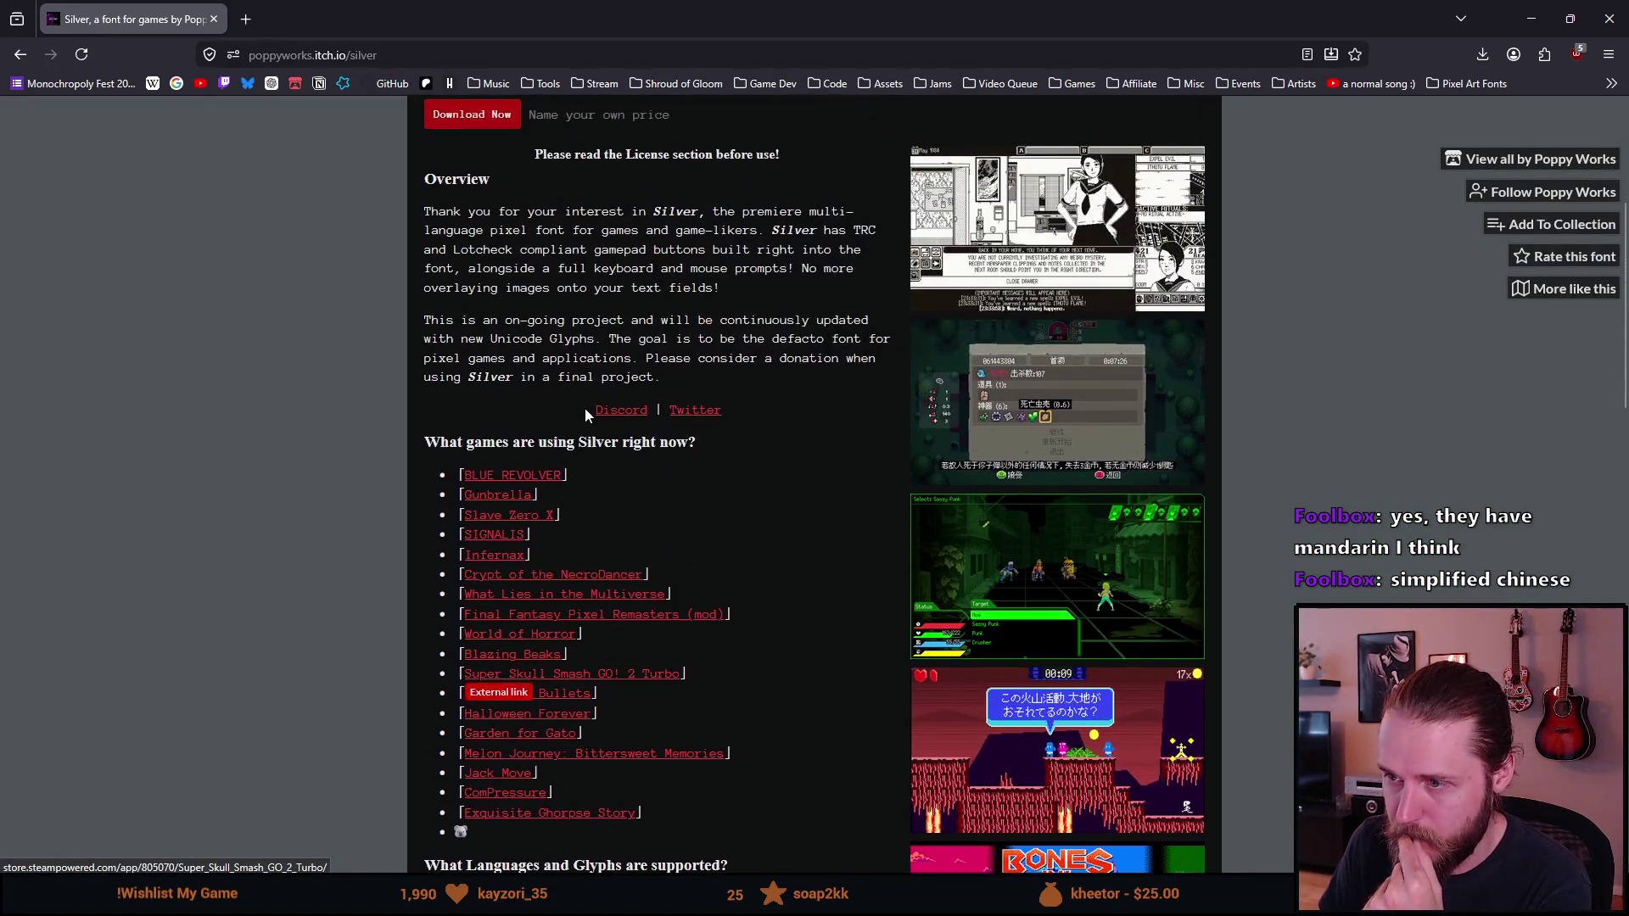
{"action": "left_click", "coordinate": [1016, 433]}
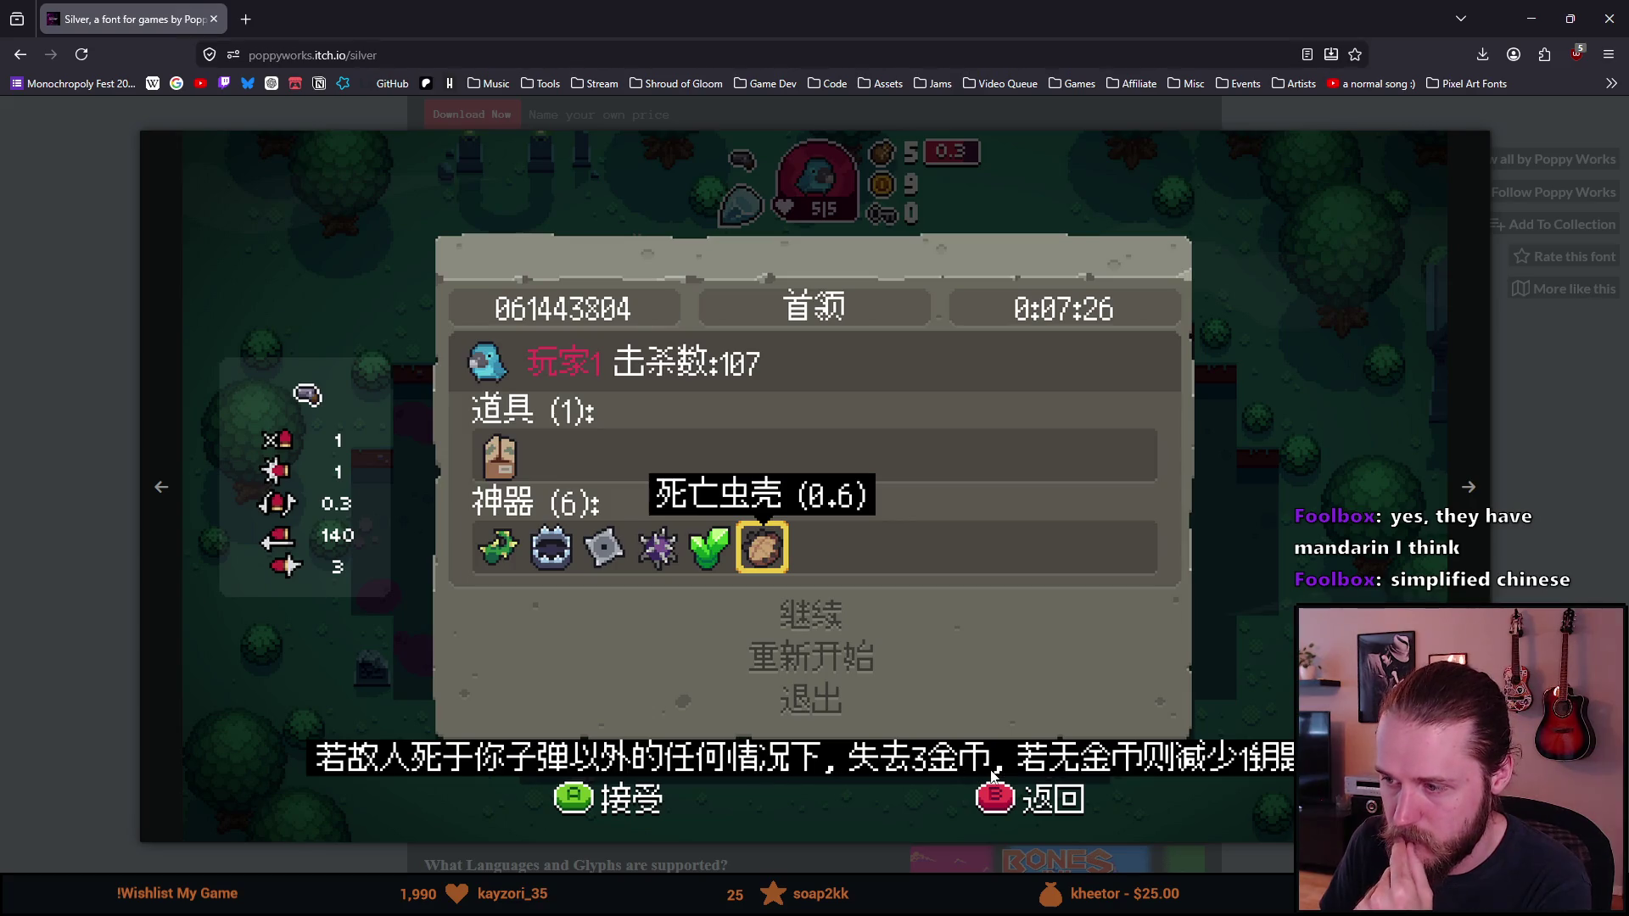
{"action": "left_click", "coordinate": [1549, 367]}
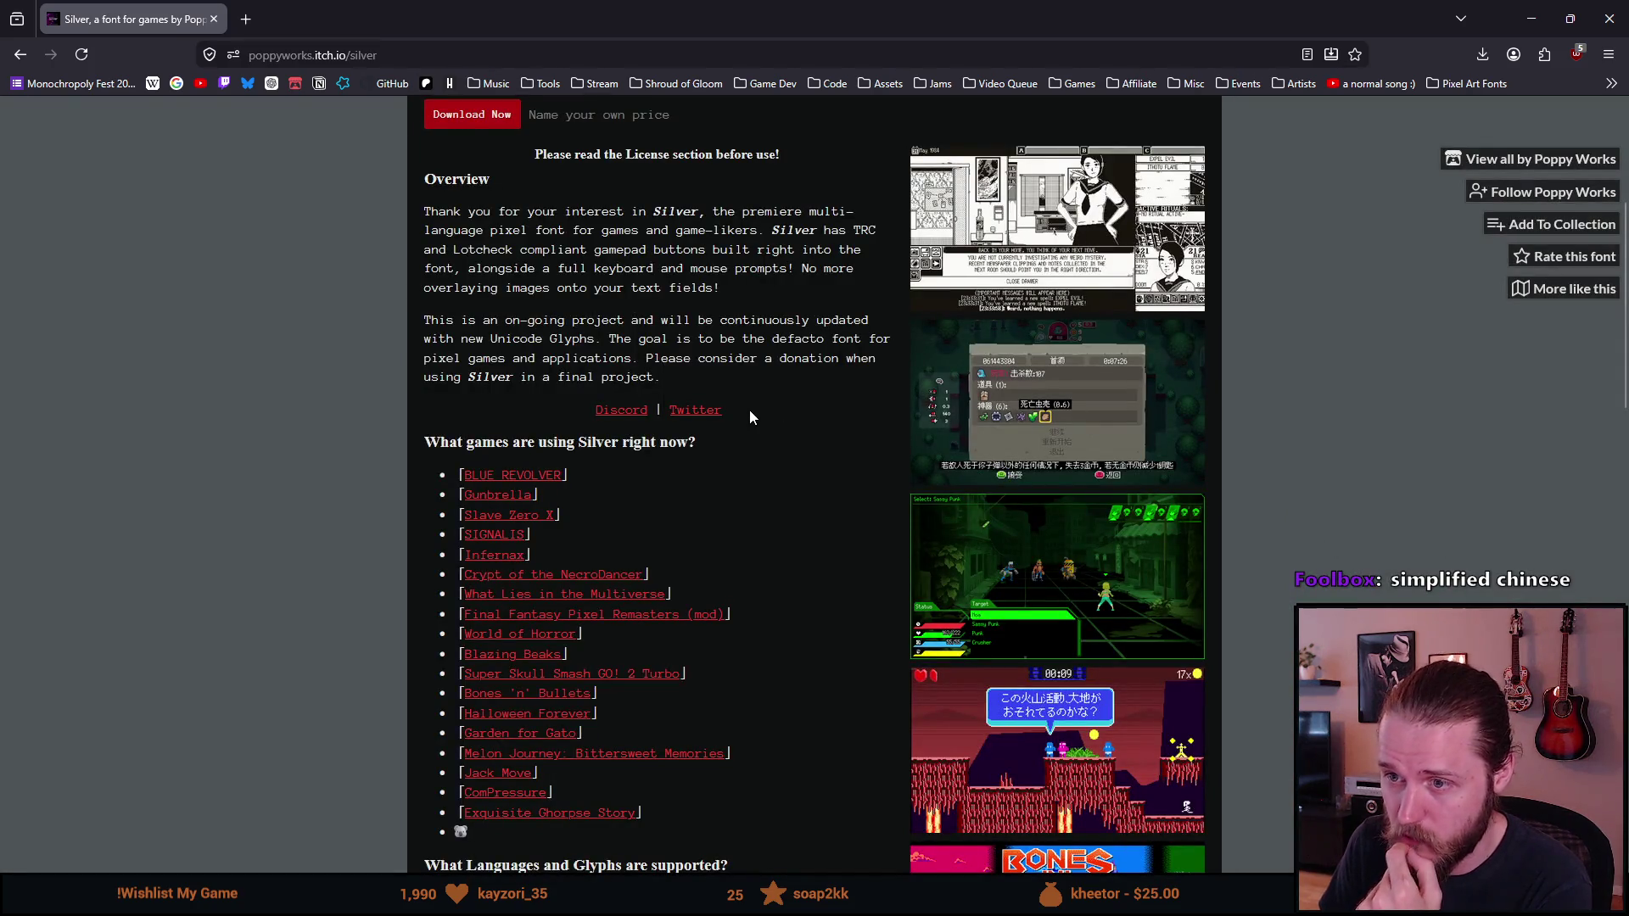
{"action": "scroll", "coordinate": [750, 409], "scroll_direction": "up", "scroll_amount": 1}
{"action": "scroll", "coordinate": [763, 409], "scroll_direction": "down", "scroll_amount": 5}
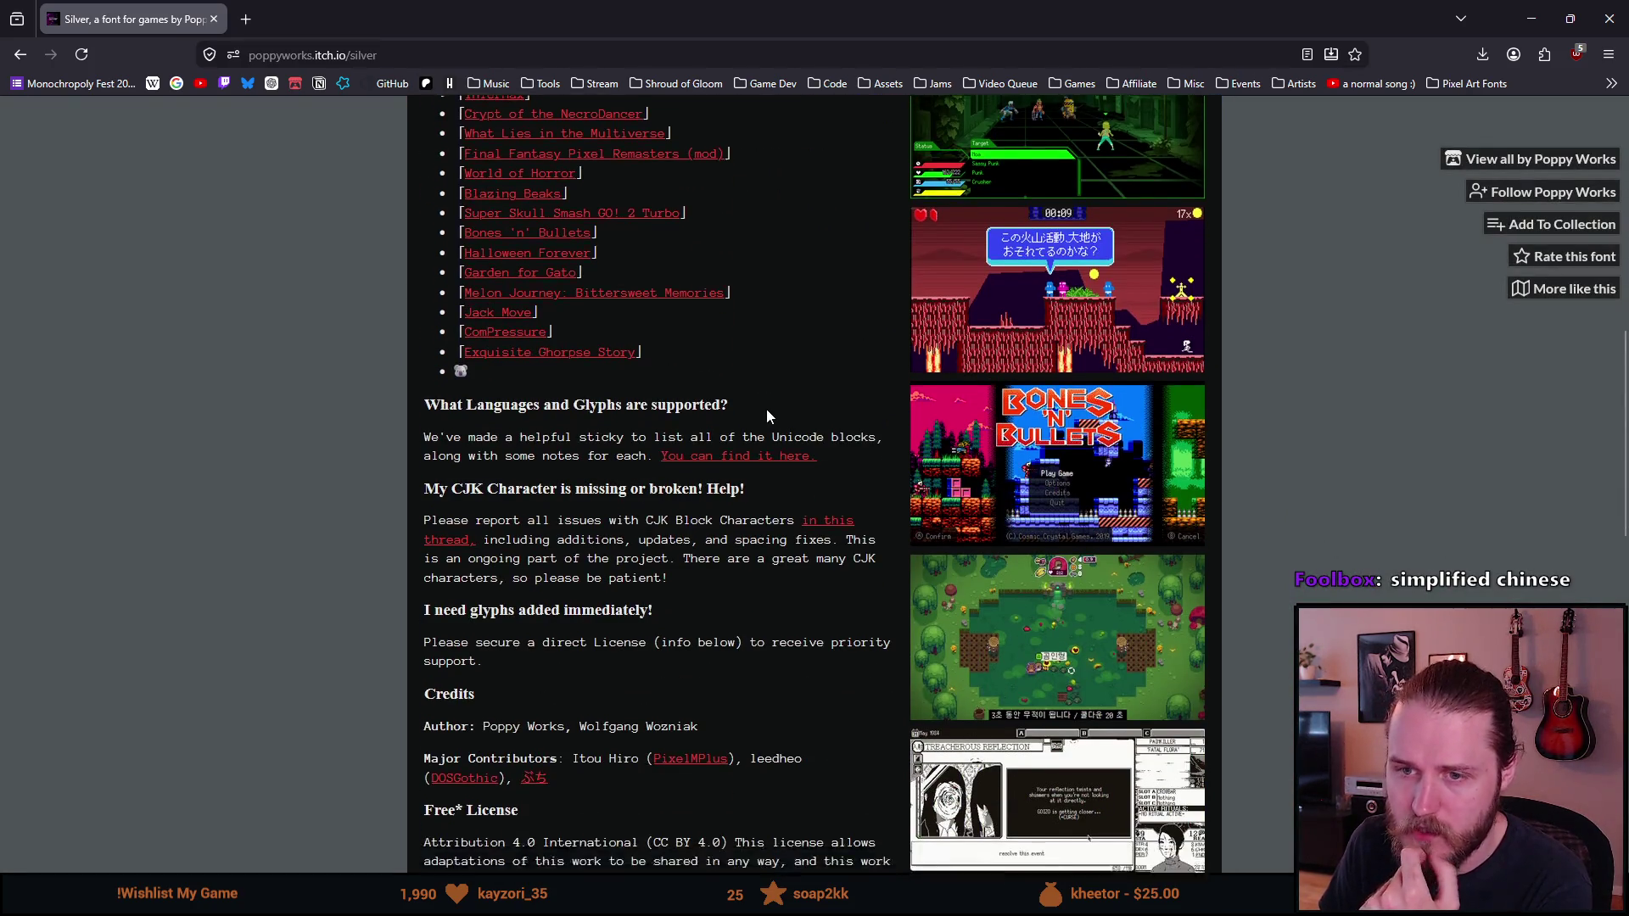
{"action": "scroll", "coordinate": [766, 409], "scroll_direction": "down", "scroll_amount": 1}
{"action": "scroll", "coordinate": [766, 408], "scroll_direction": "down", "scroll_amount": 2}
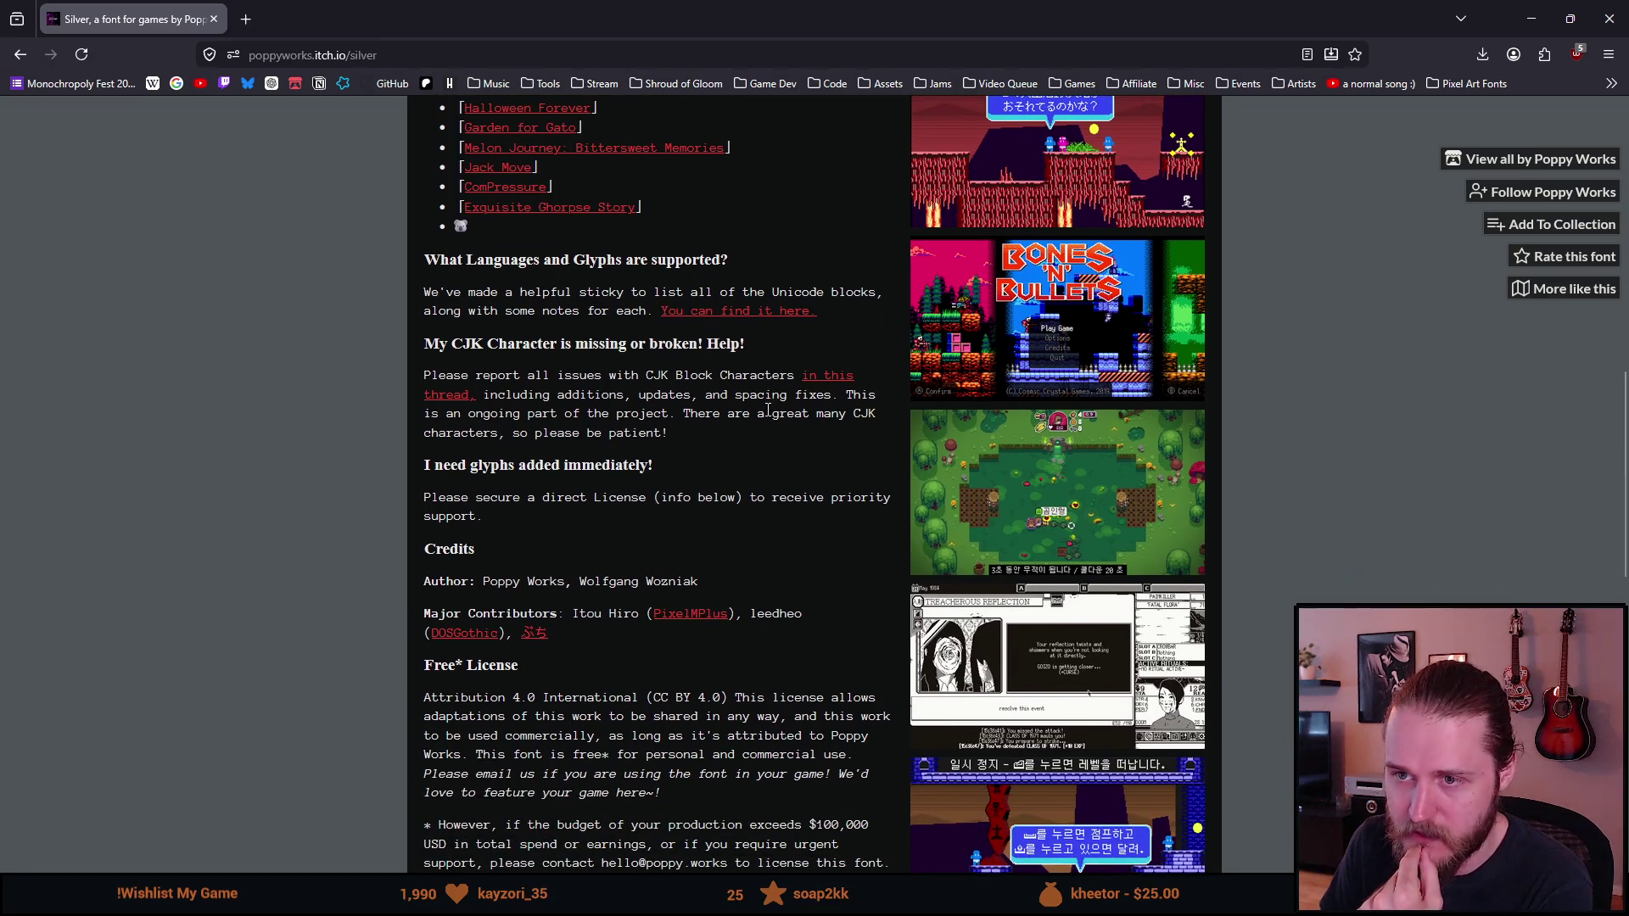
{"action": "scroll", "coordinate": [539, 347], "scroll_direction": "down", "scroll_amount": 1}
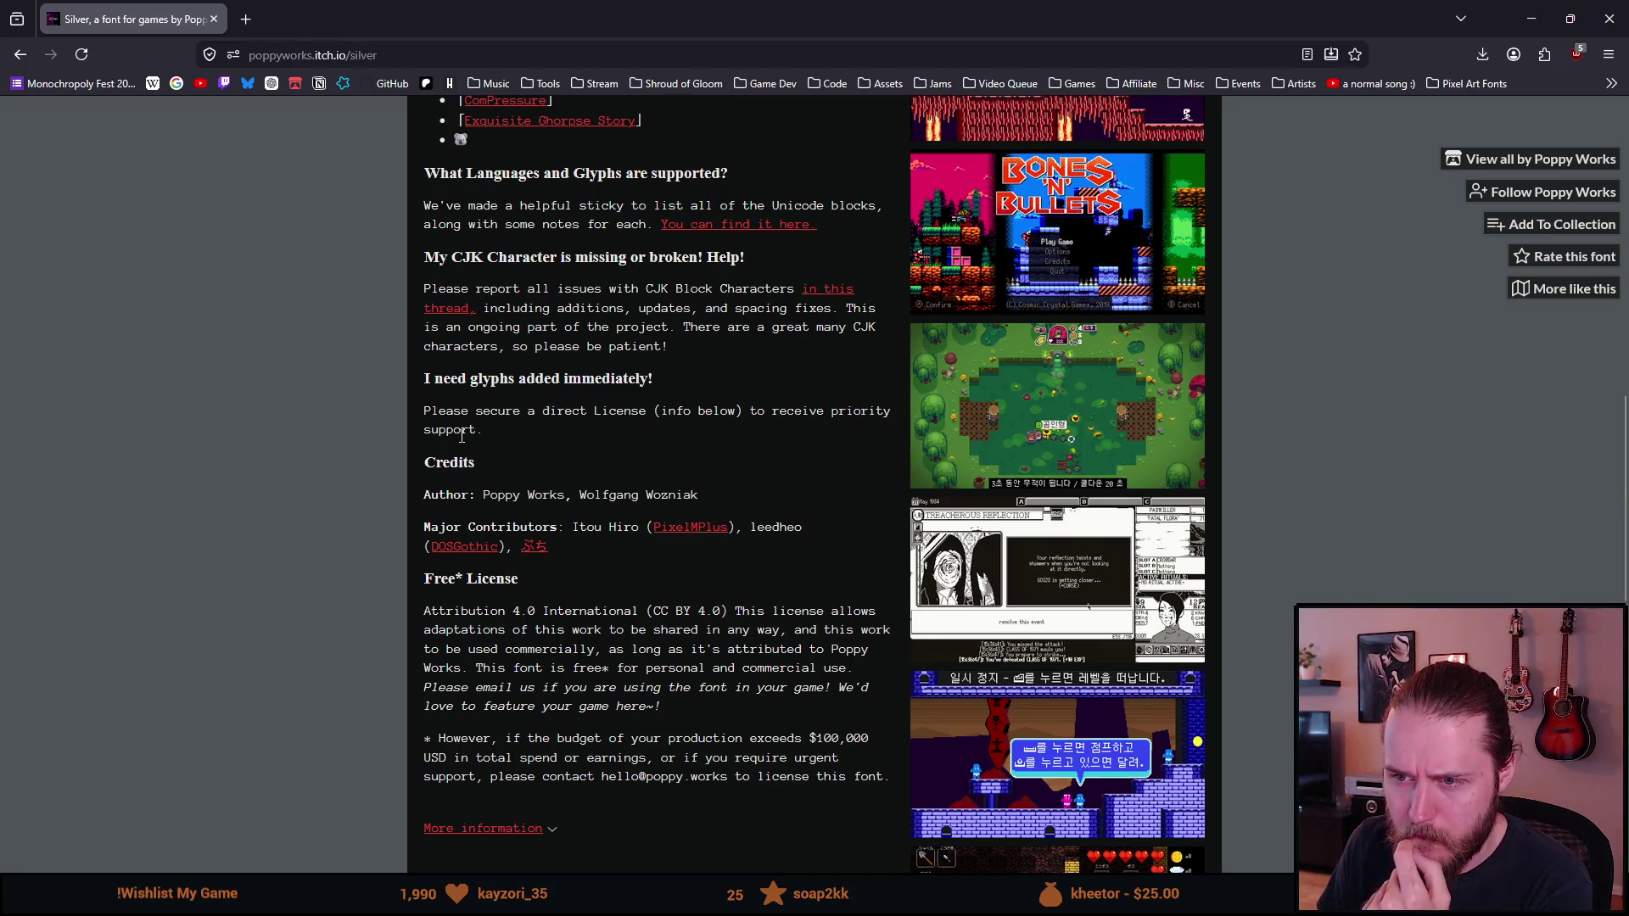
{"action": "scroll", "coordinate": [509, 450], "scroll_direction": "down", "scroll_amount": 2}
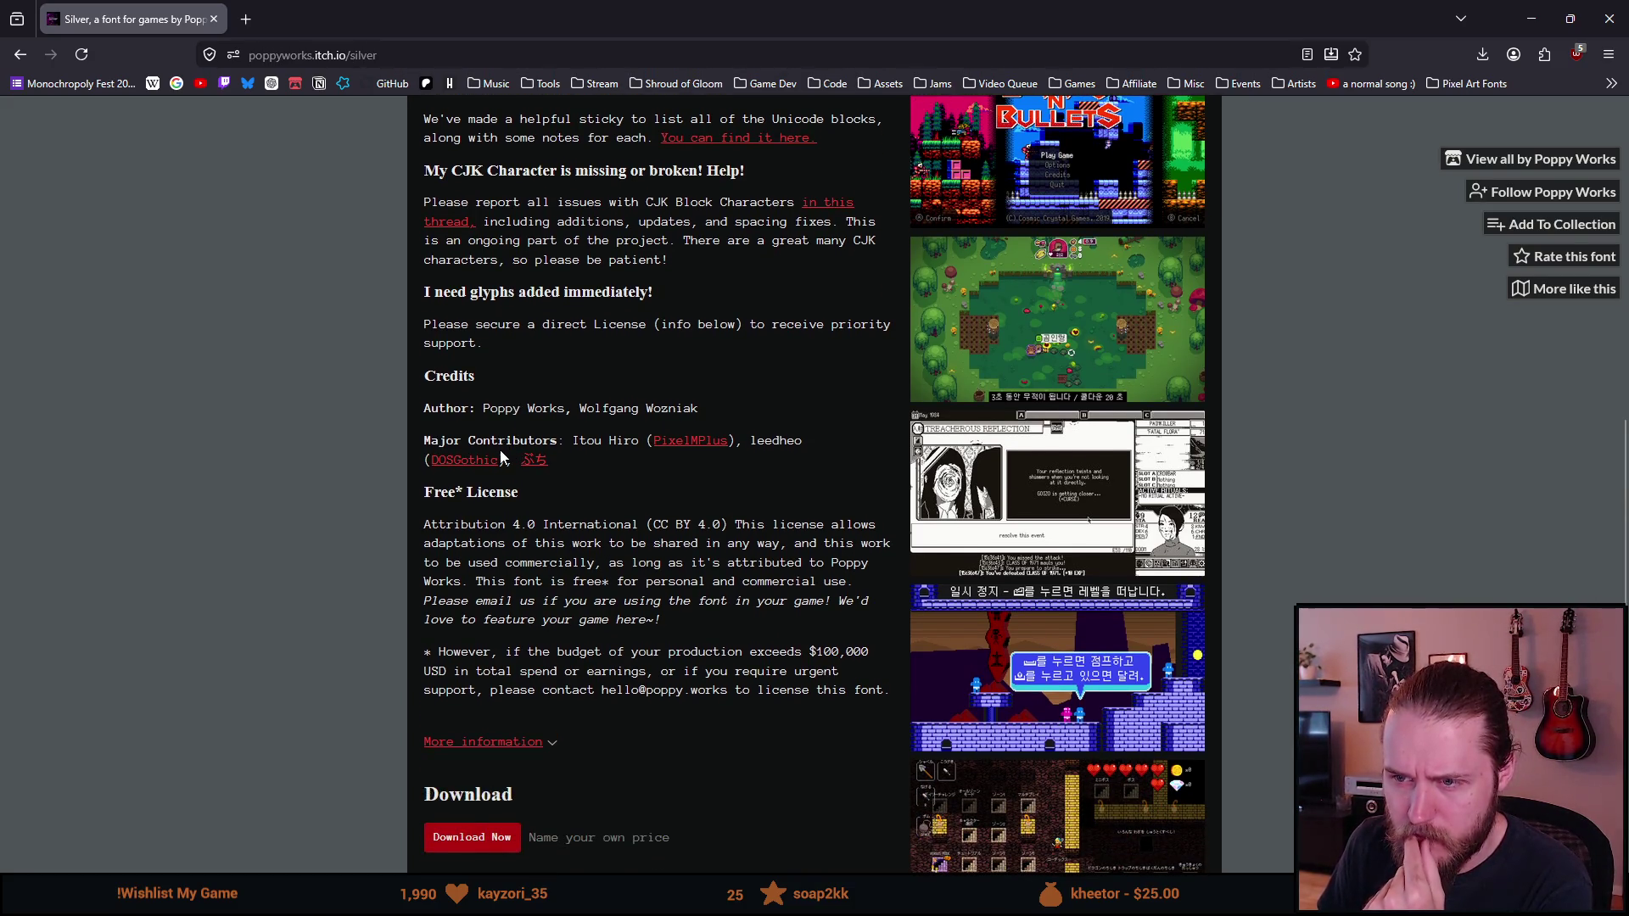
{"action": "scroll", "coordinate": [501, 455], "scroll_direction": "down", "scroll_amount": 2}
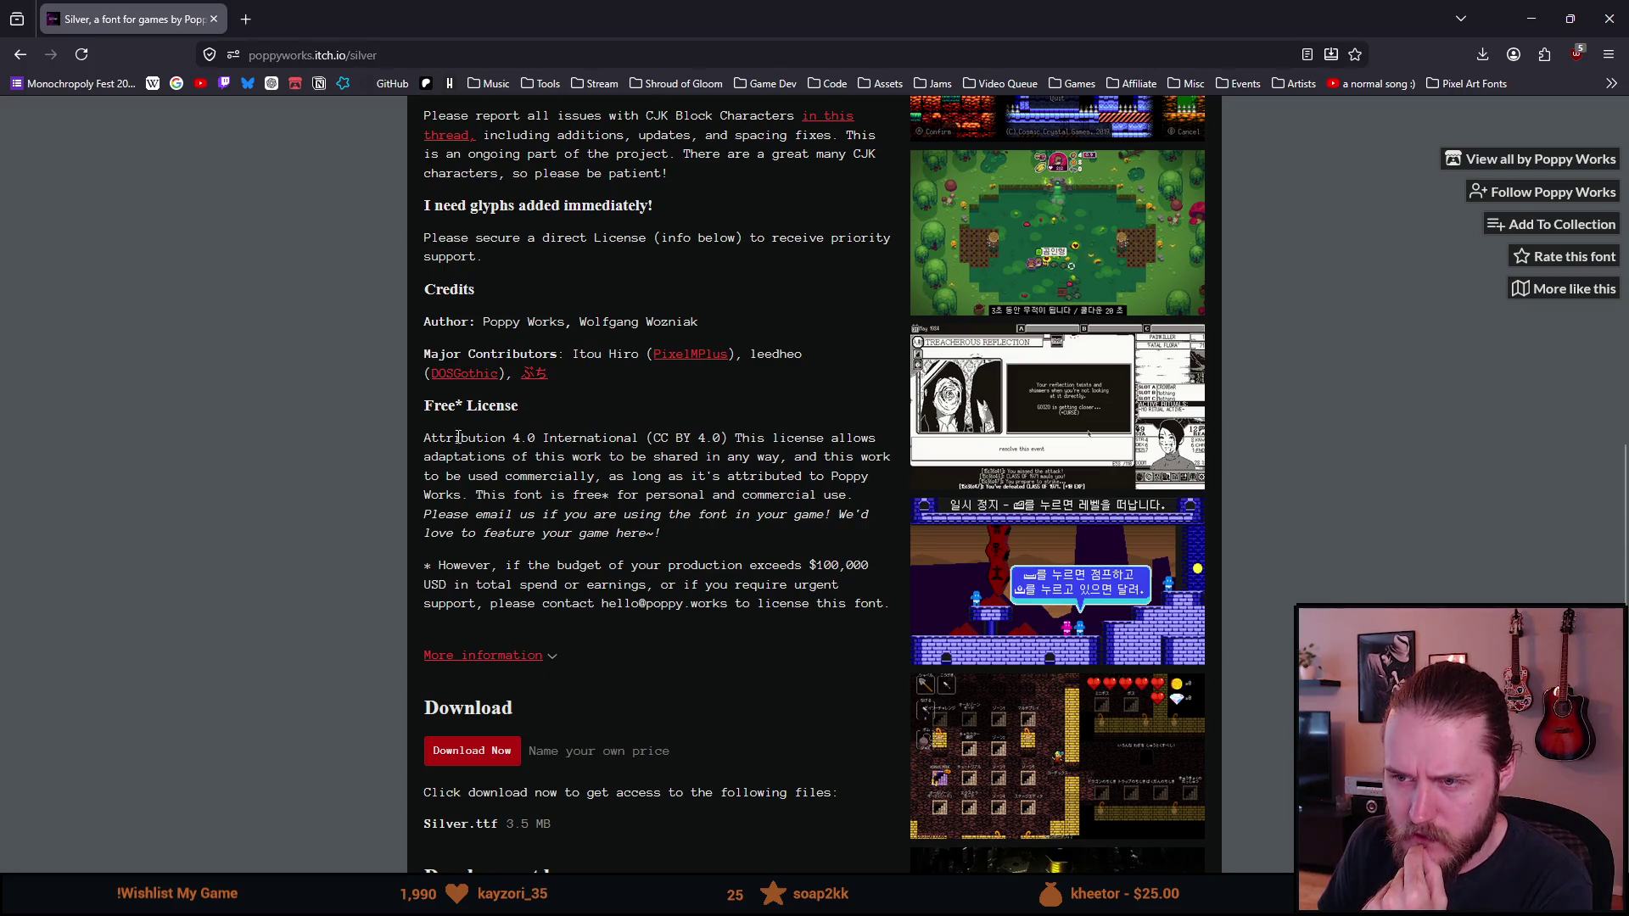
{"action": "scroll", "coordinate": [442, 421], "scroll_direction": "down", "scroll_amount": 2}
{"action": "left_click_drag", "start_coordinate": [453, 323], "coordinate": [464, 335]}
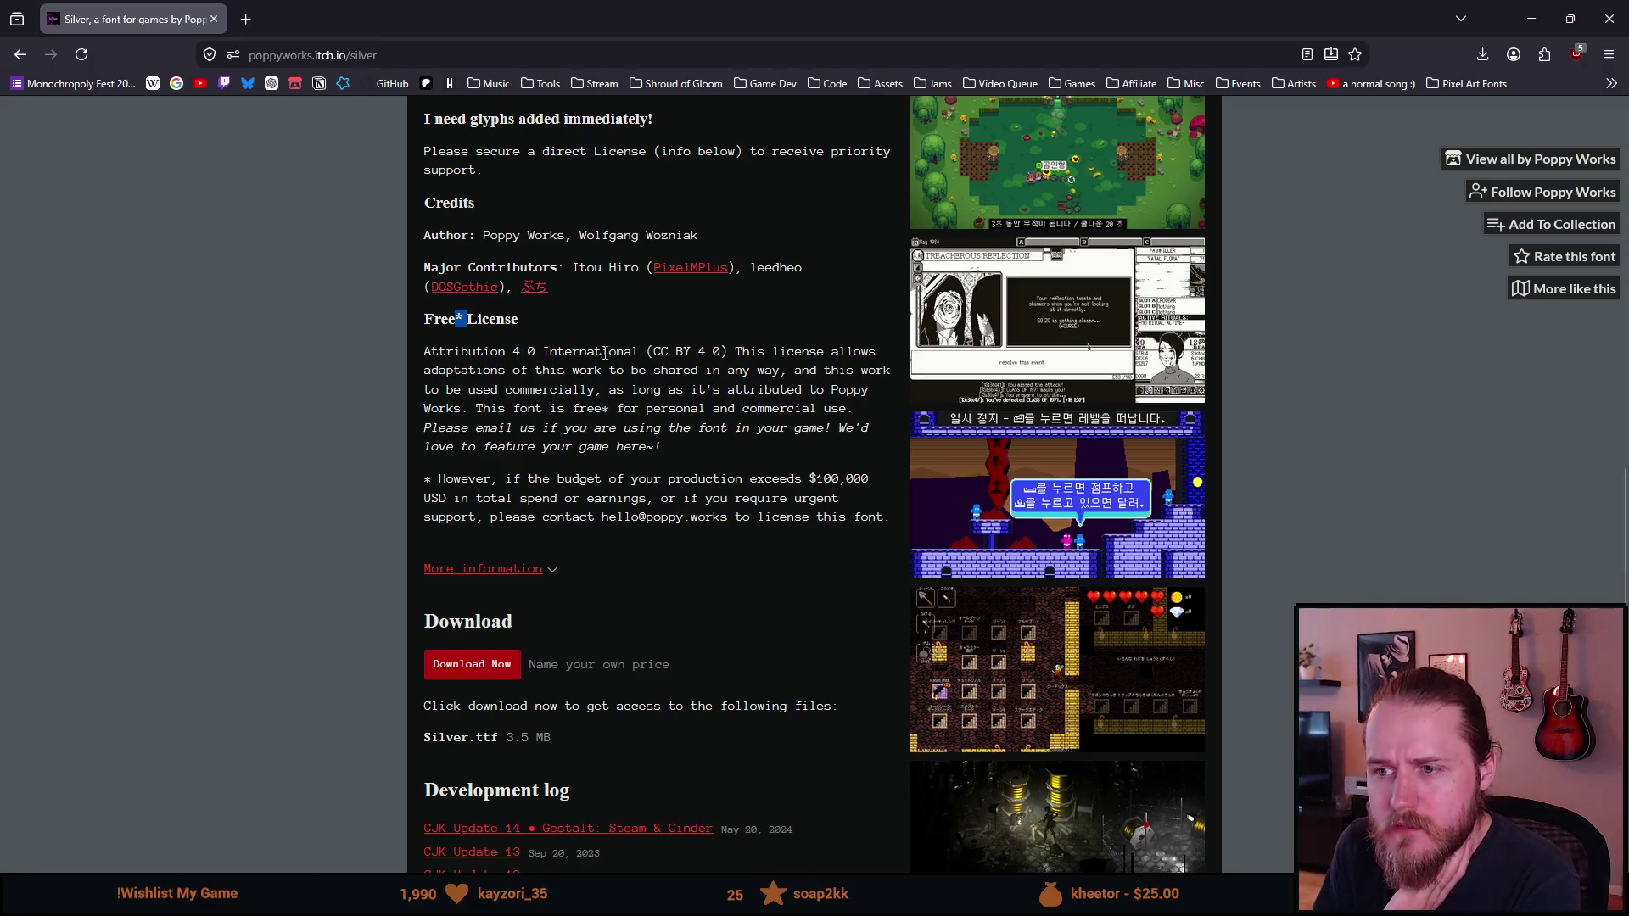
{"action": "double_click", "coordinate": [661, 350]}
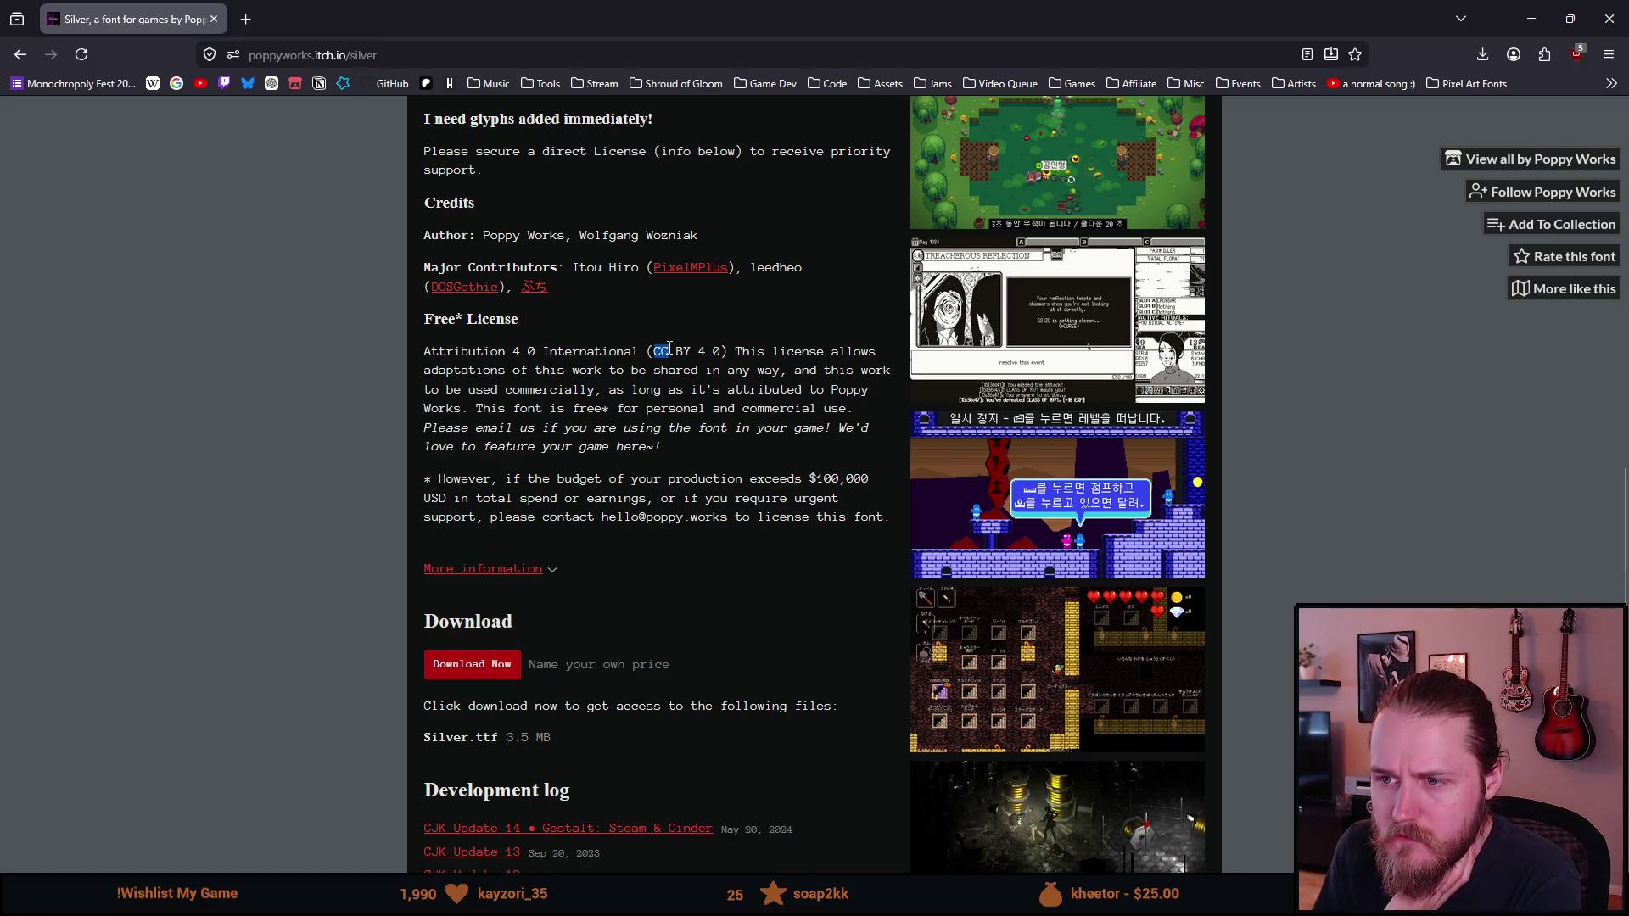
{"action": "double_click", "coordinate": [713, 350]}
{"action": "left_click", "coordinate": [746, 348]}
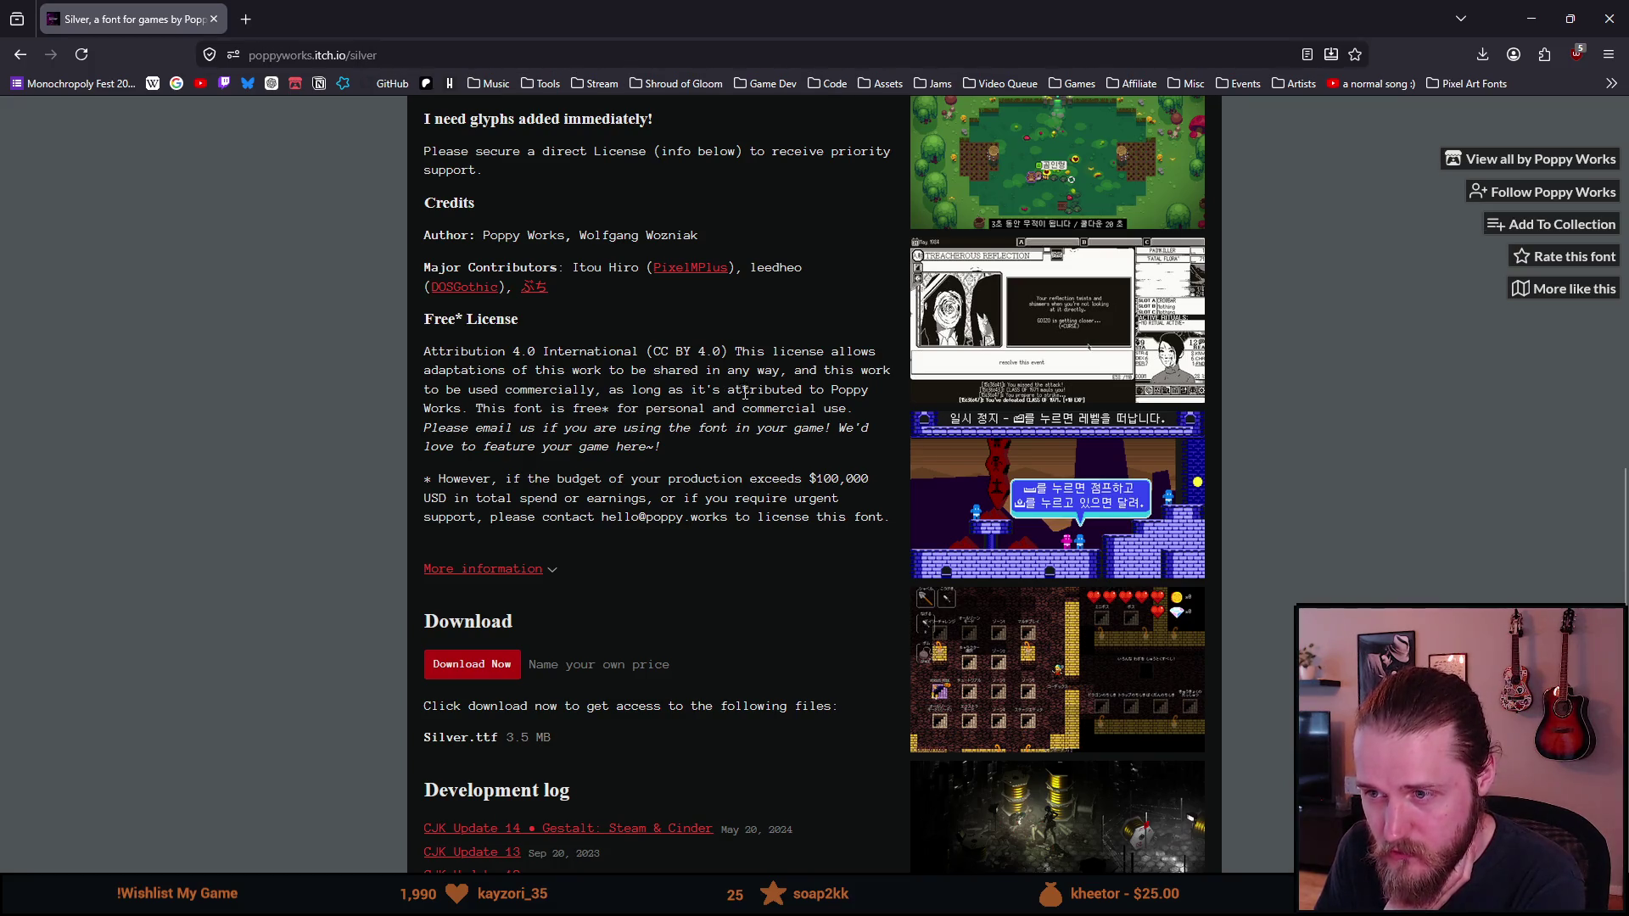
{"action": "left_click_drag", "start_coordinate": [738, 391], "coordinate": [817, 391]}
{"action": "left_click_drag", "start_coordinate": [482, 410], "coordinate": [612, 409]}
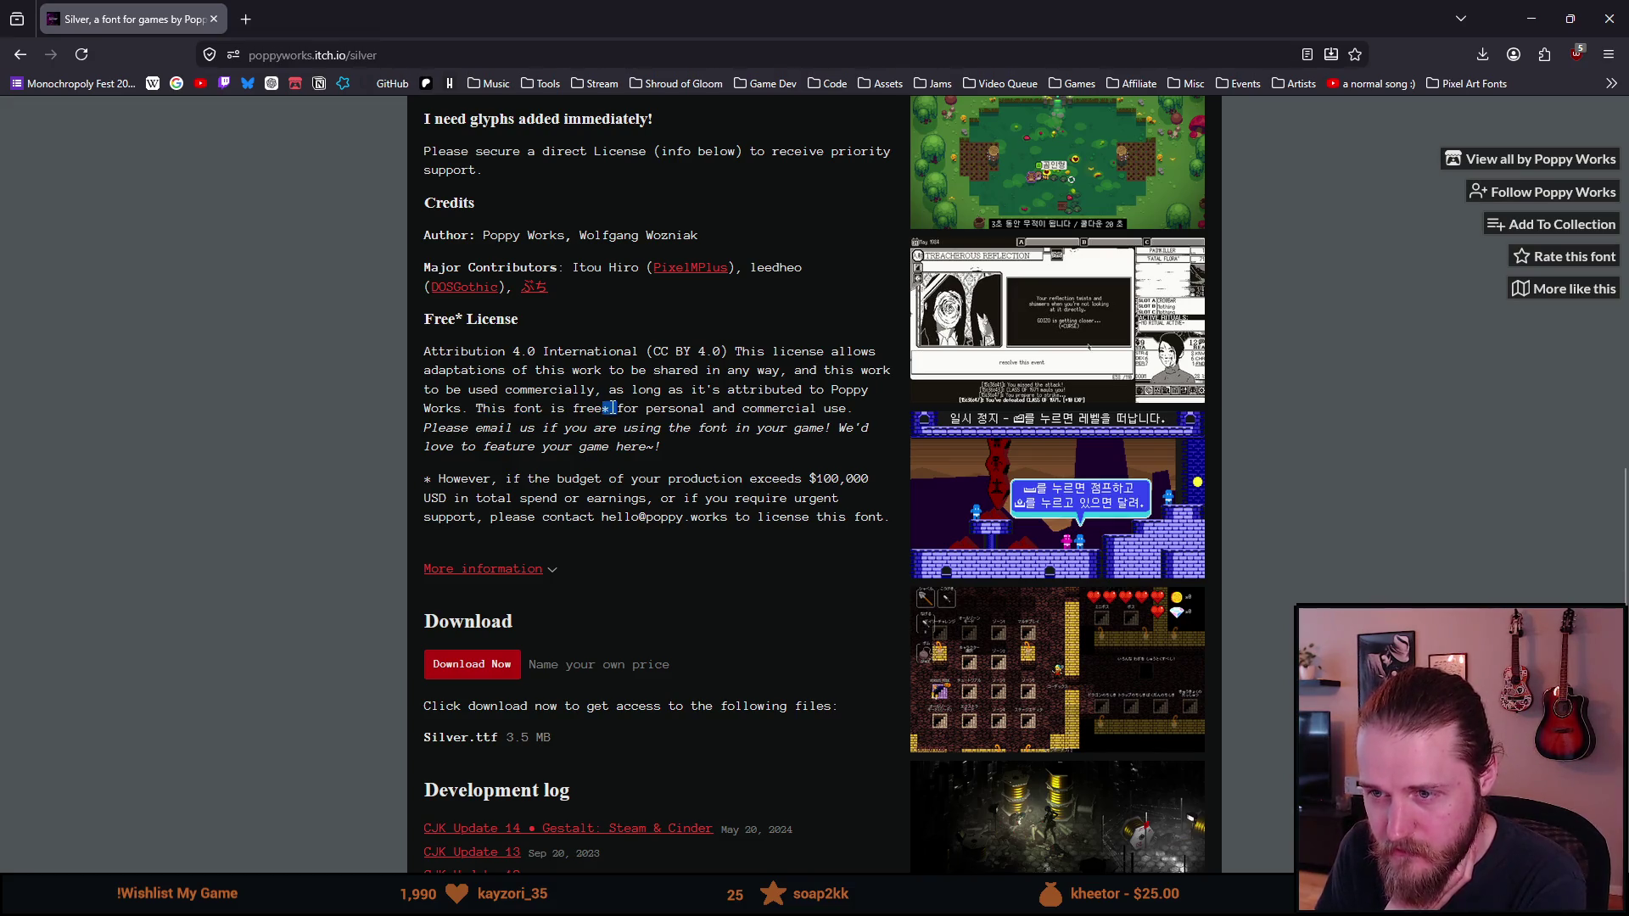
{"action": "left_click", "coordinate": [694, 410]}
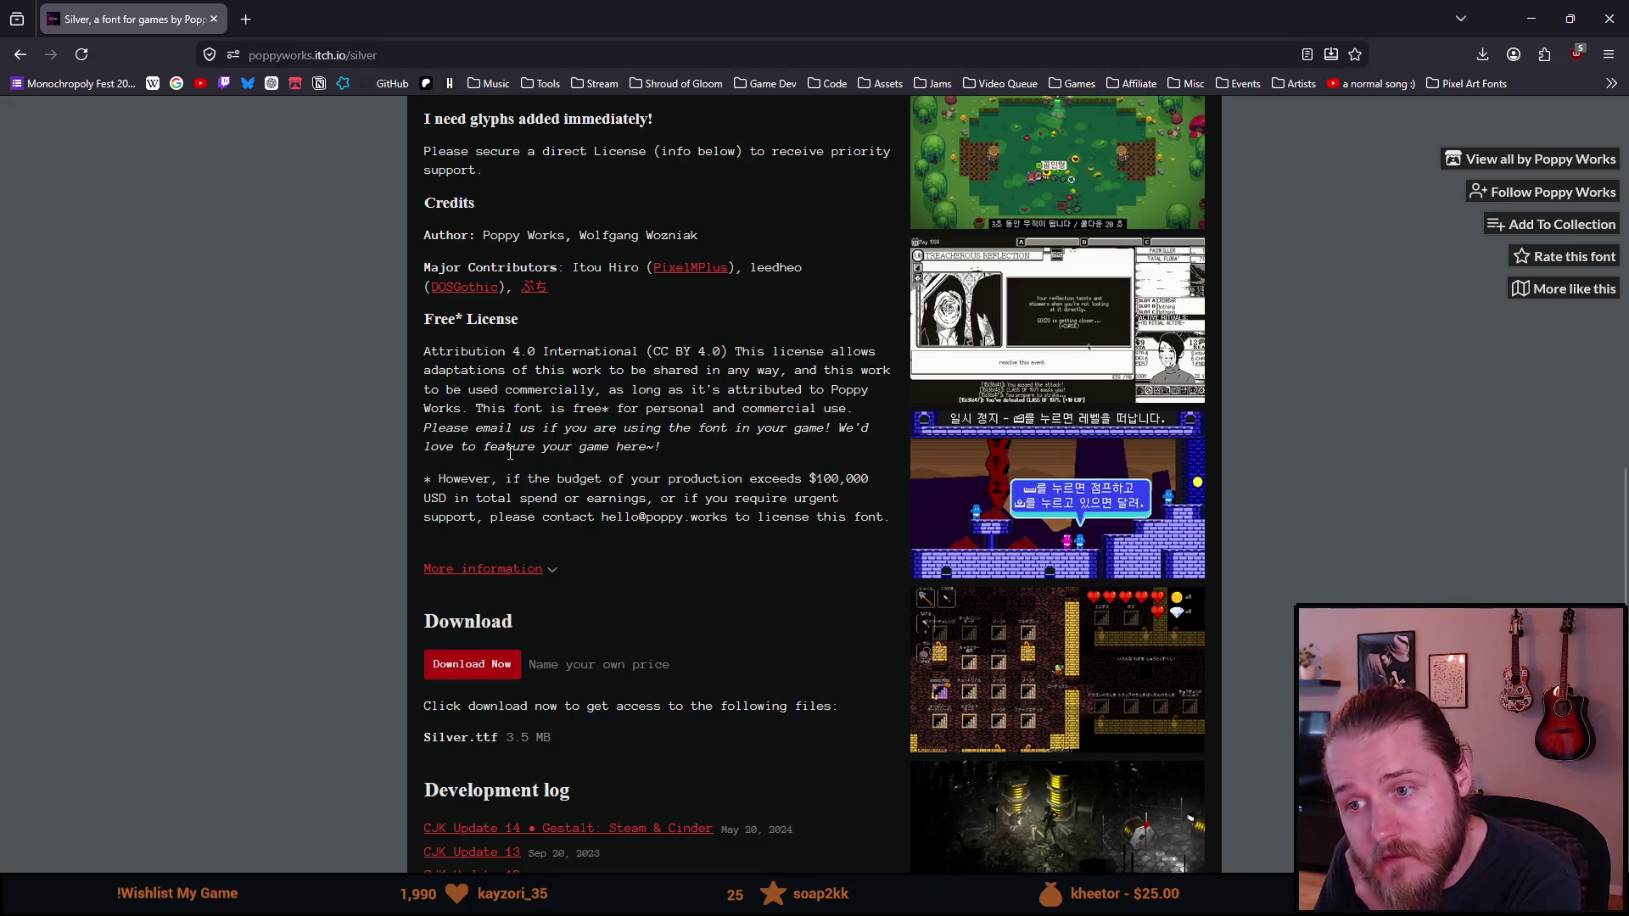
{"action": "scroll", "coordinate": [507, 452], "scroll_direction": "down", "scroll_amount": 1}
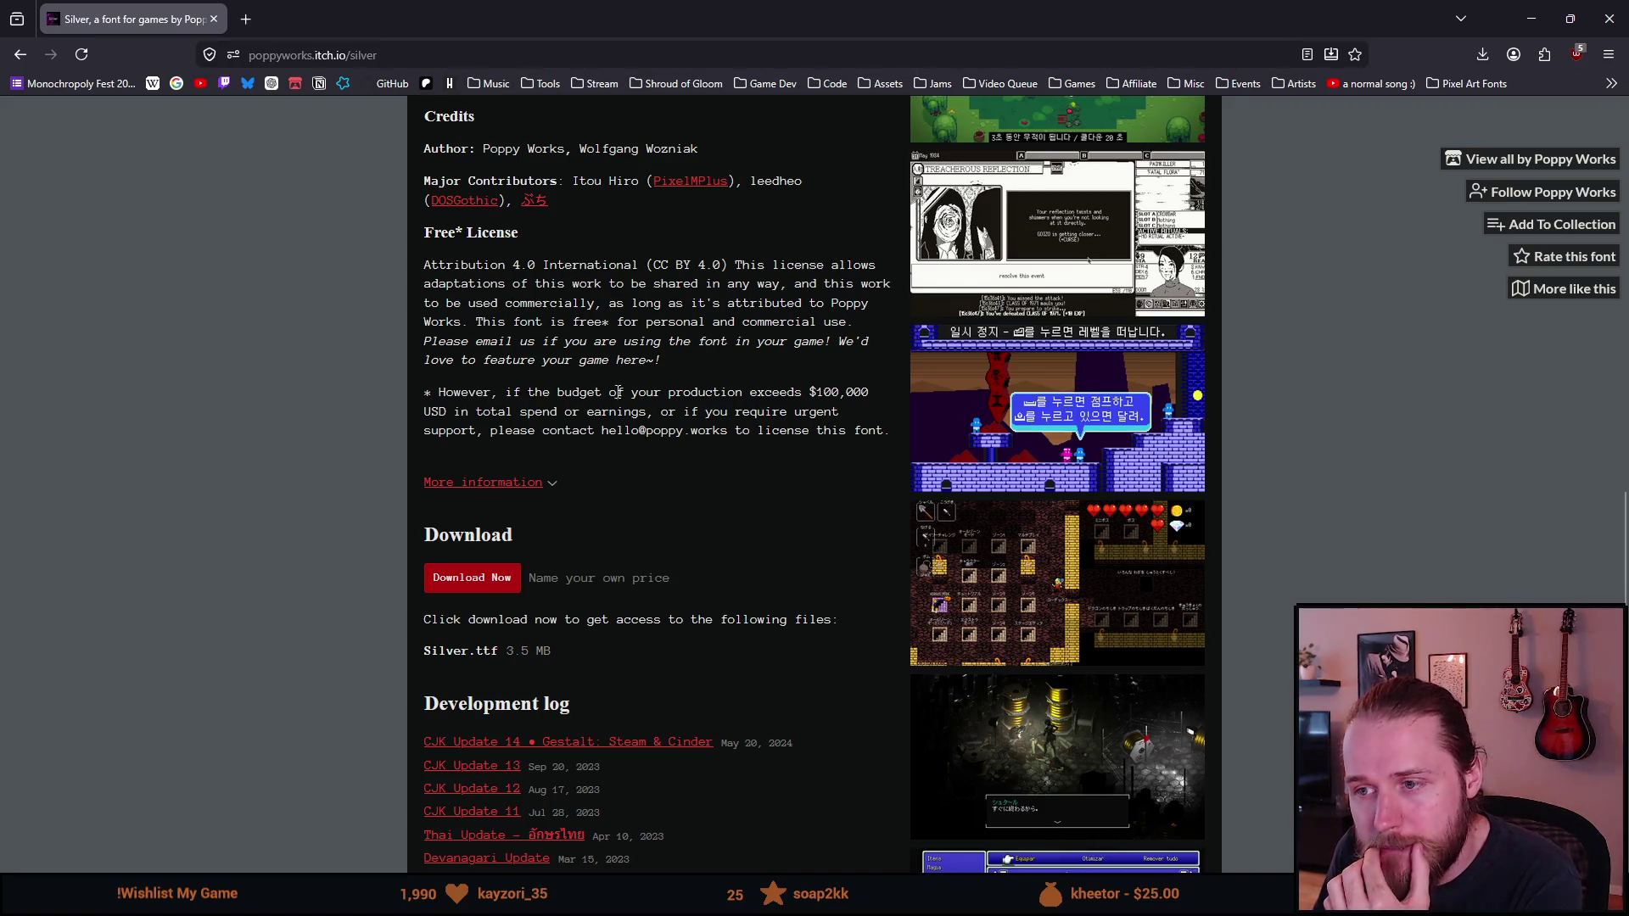
{"action": "left_click_drag", "start_coordinate": [680, 396], "coordinate": [866, 395]}
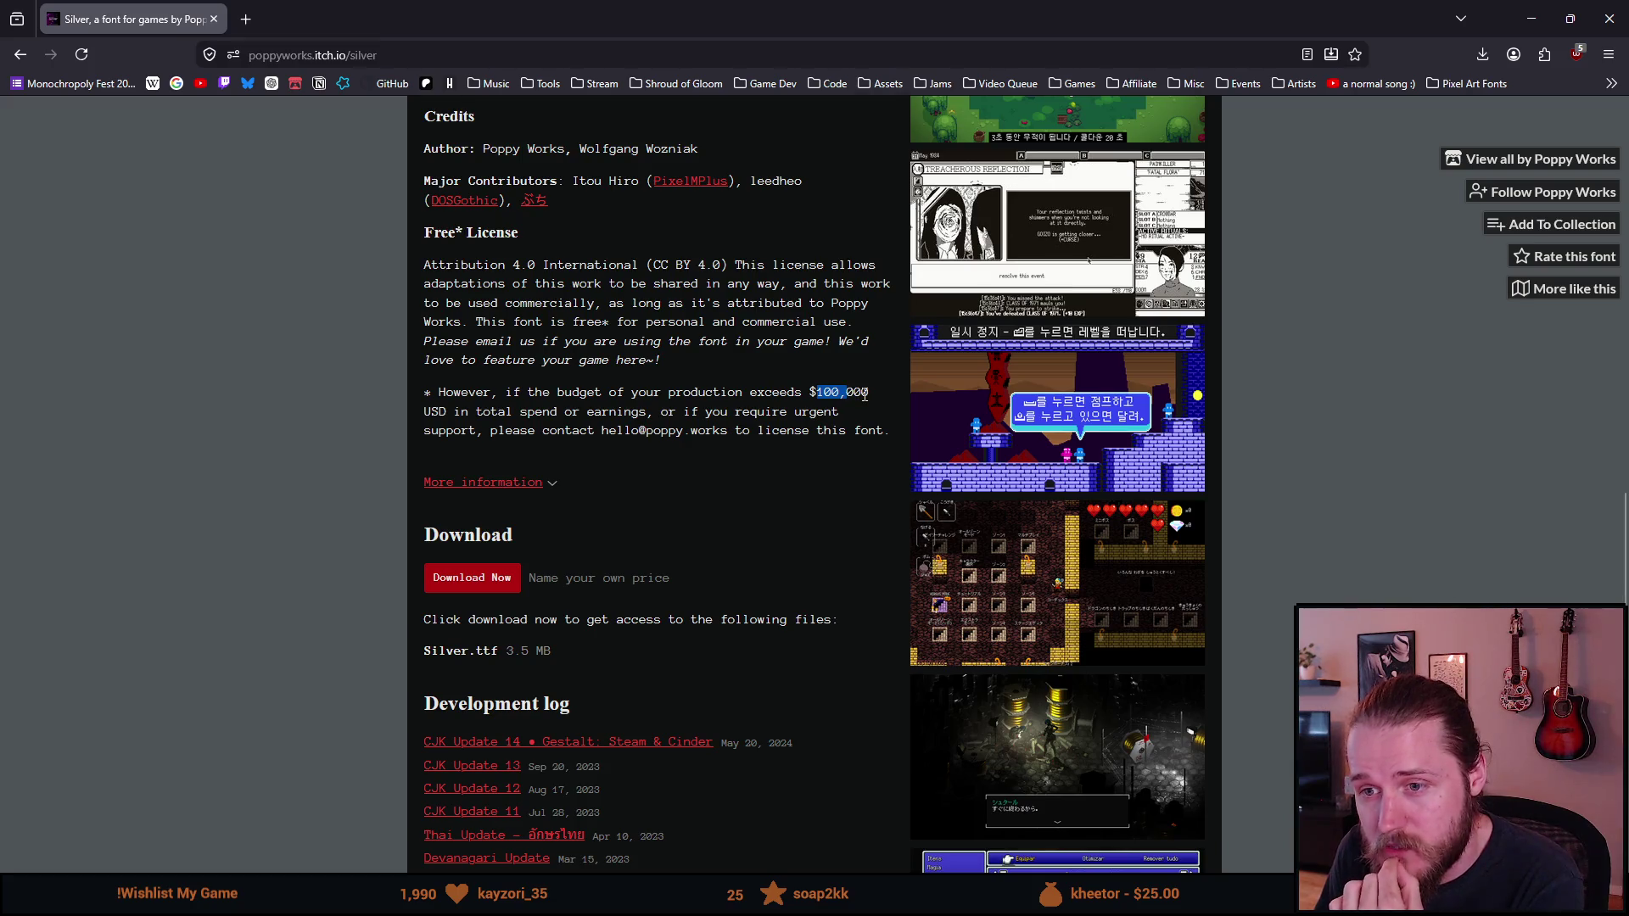
{"action": "left_click", "coordinate": [437, 413]}
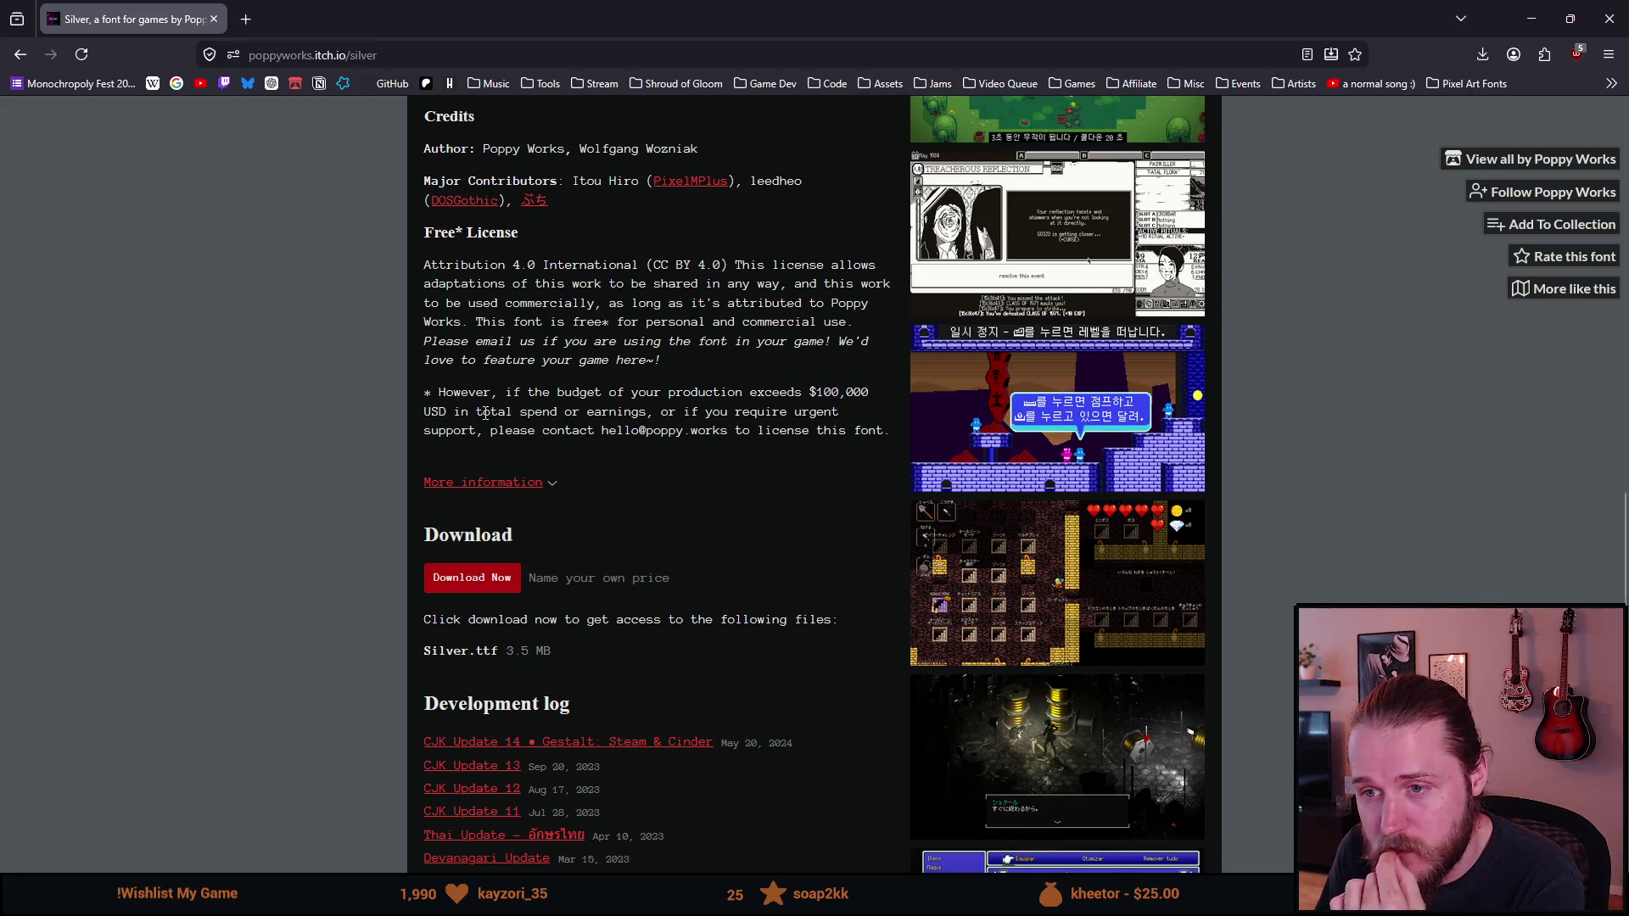
{"action": "double_click", "coordinate": [500, 412]}
{"action": "double_click", "coordinate": [589, 411]}
{"action": "left_click_drag", "start_coordinate": [706, 412], "coordinate": [810, 412]}
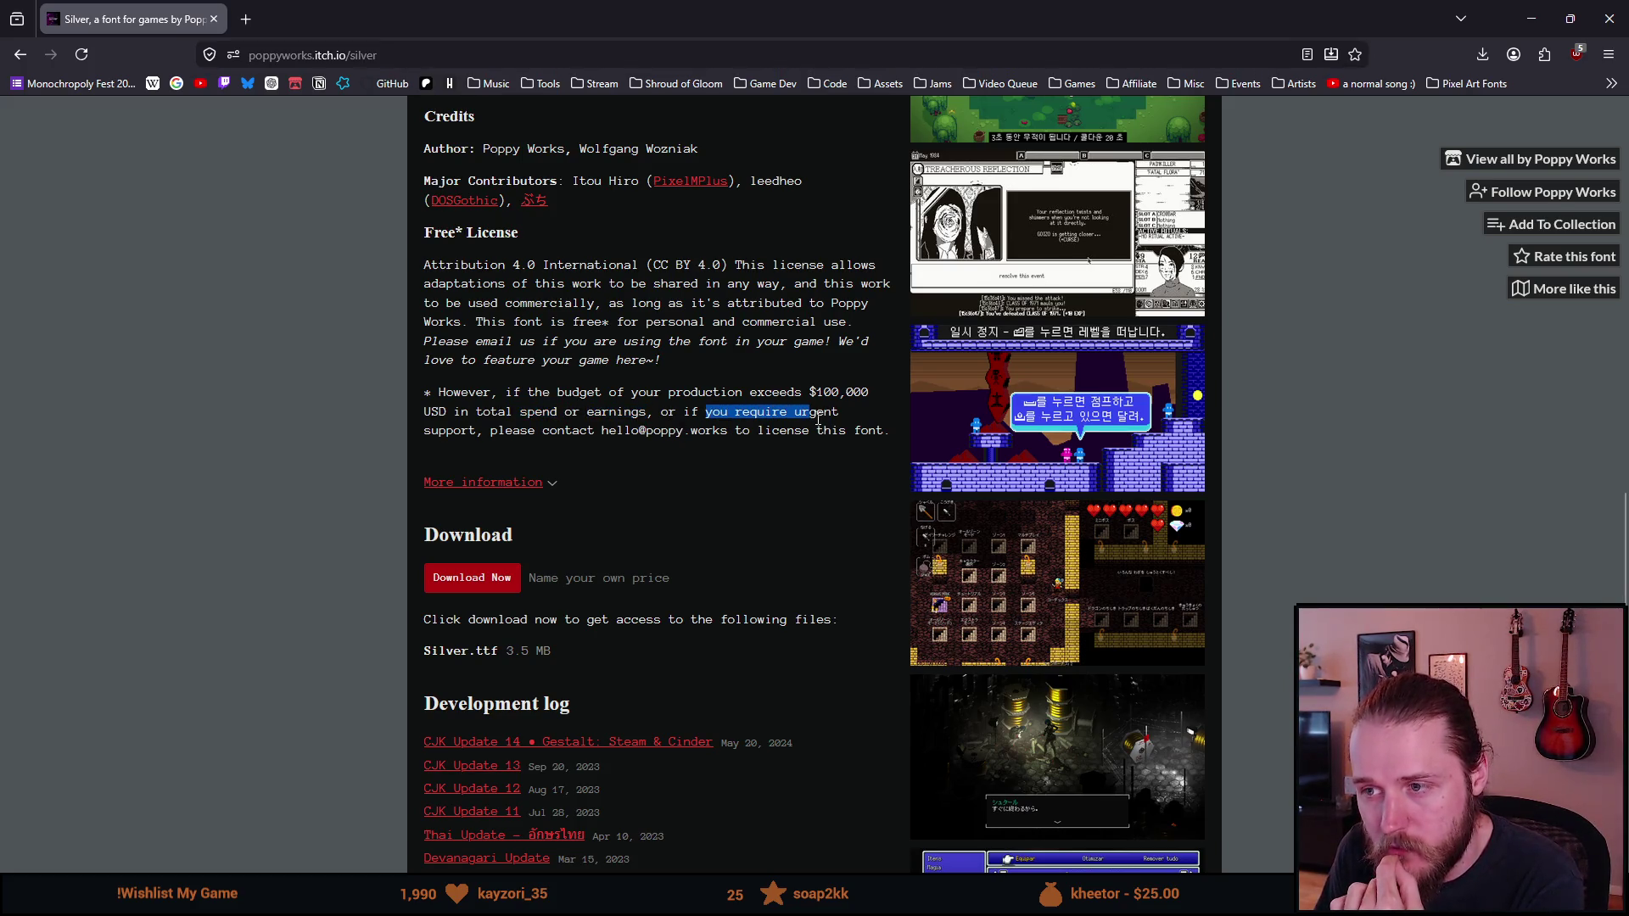
{"action": "double_click", "coordinate": [451, 431]}
{"action": "left_click", "coordinate": [451, 430]}
{"action": "double_click", "coordinate": [619, 430]}
{"action": "double_click", "coordinate": [666, 430]}
{"action": "mouse_move", "coordinate": [748, 430]}
{"action": "left_mouse_down"}
{"action": "mouse_move", "coordinate": [887, 433]}
{"action": "mouse_move", "coordinate": [358, 397]}
{"action": "left_mouse_up"}
{"action": "left_click", "coordinate": [886, 436]}
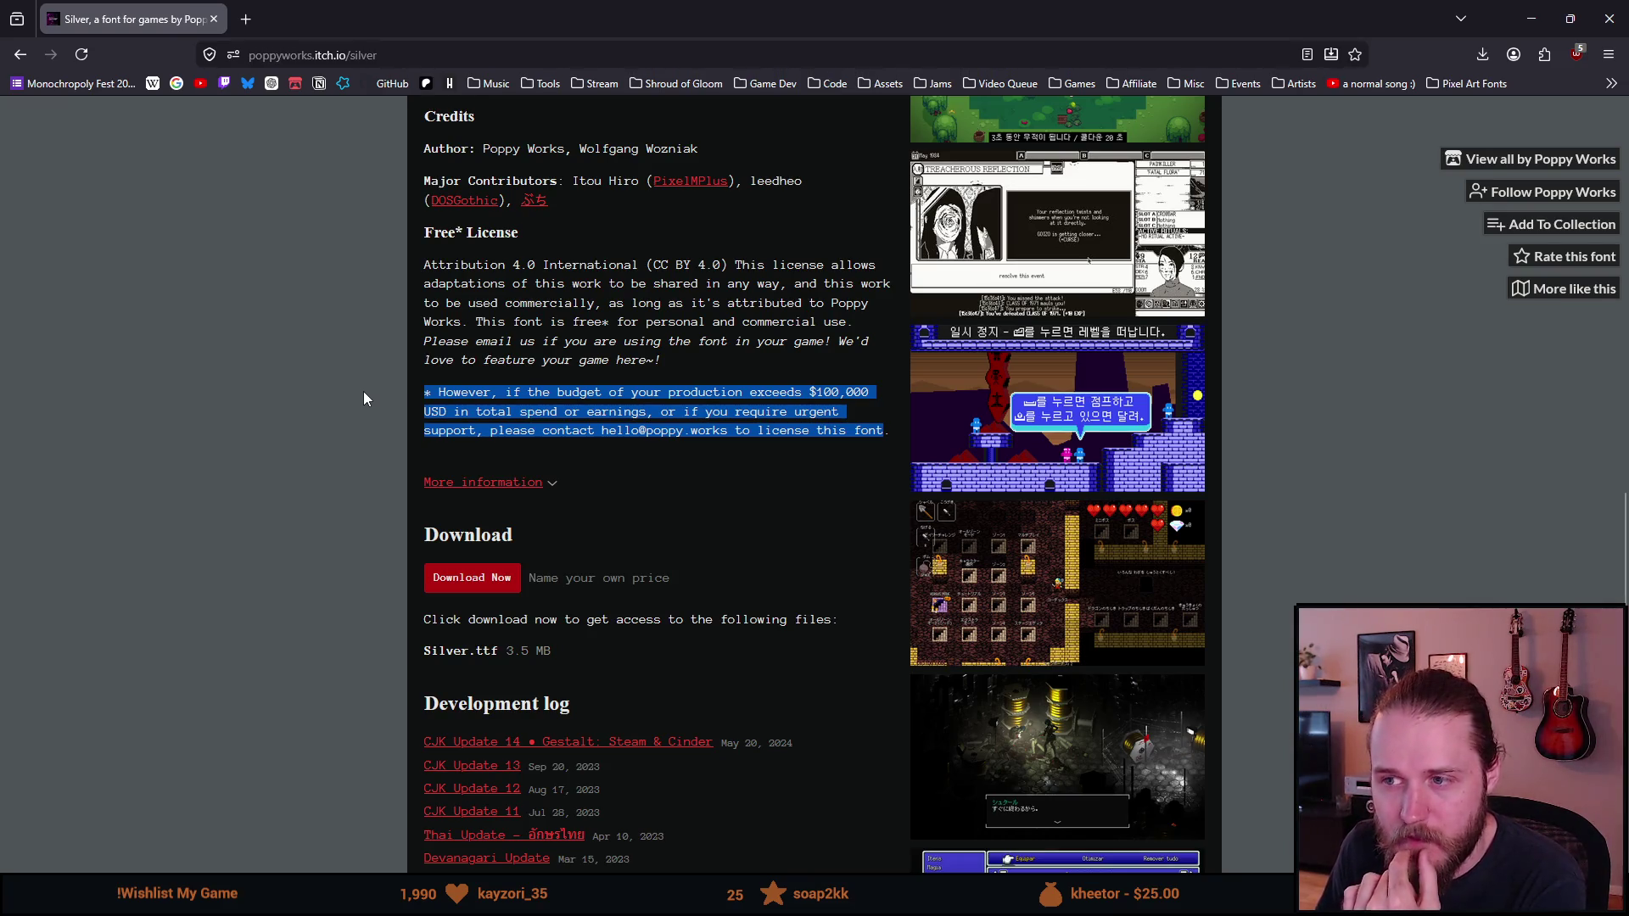
{"action": "left_click", "coordinate": [806, 428]}
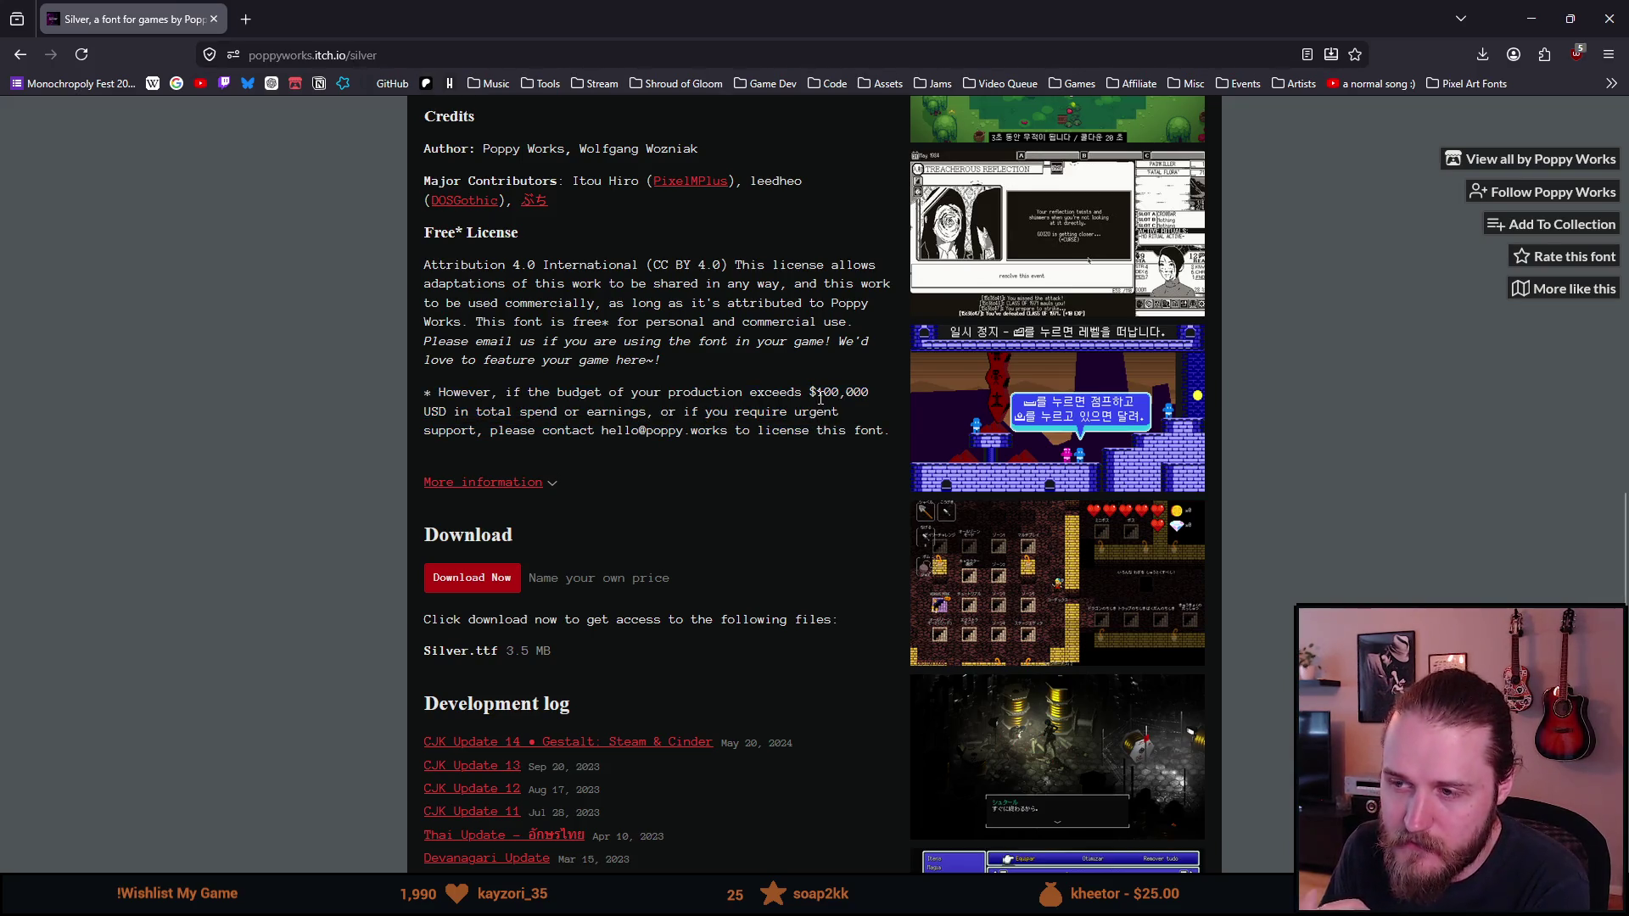
{"action": "left_click_drag", "start_coordinate": [816, 393], "coordinate": [869, 392]}
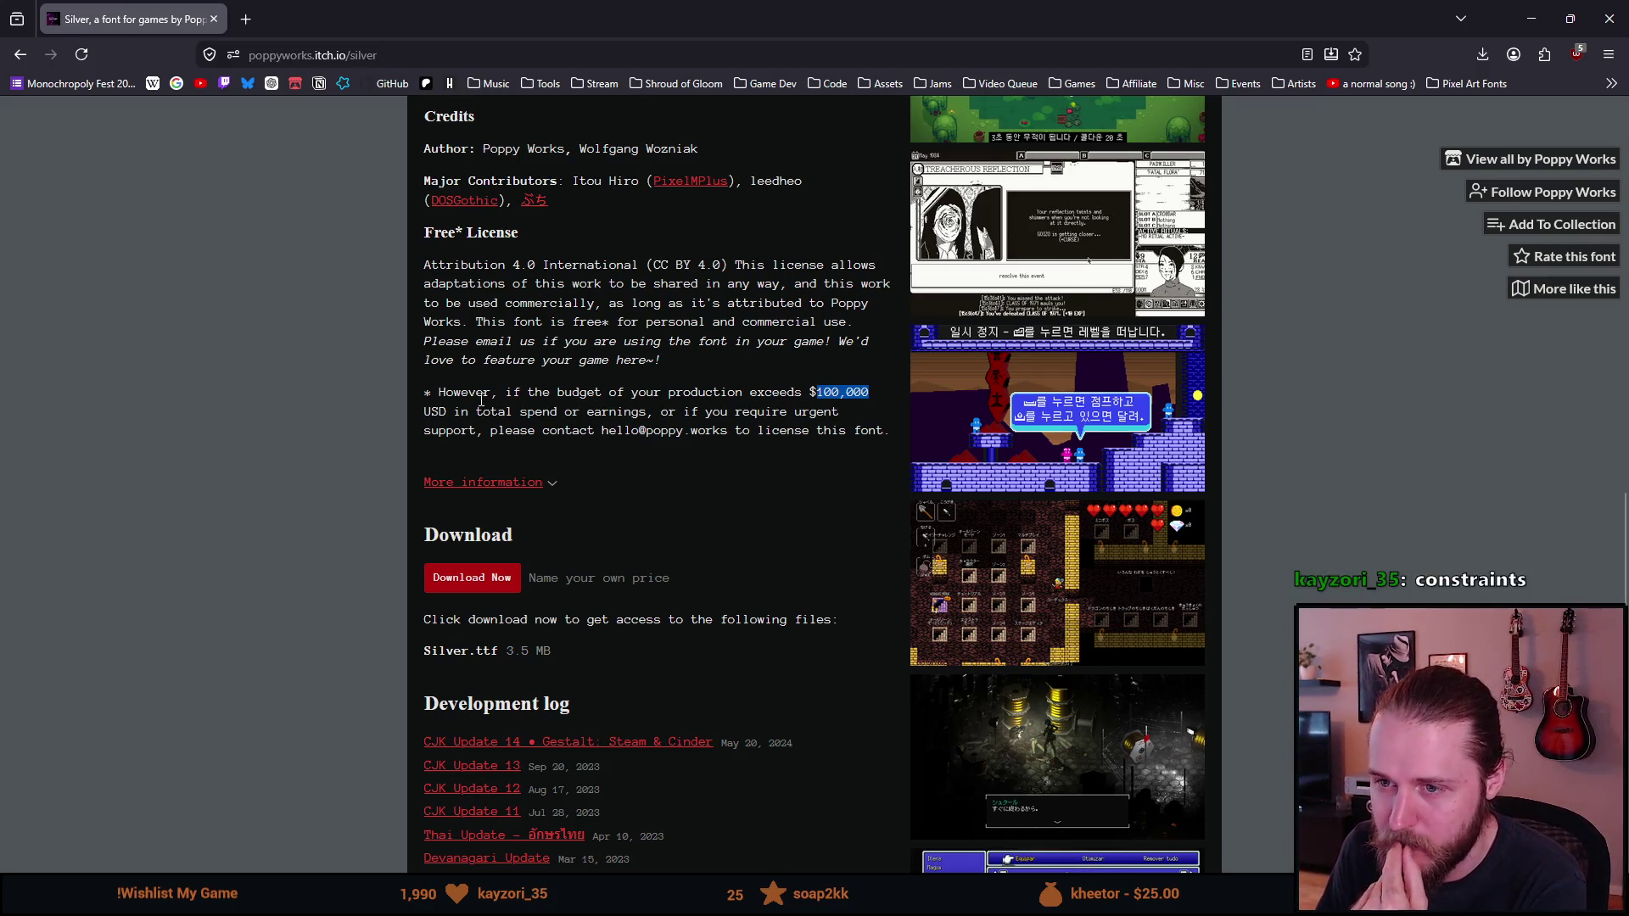
{"action": "left_click", "coordinate": [637, 405]}
{"action": "mouse_move", "coordinate": [882, 432]}
{"action": "left_mouse_down"}
{"action": "mouse_move", "coordinate": [429, 412]}
{"action": "mouse_move", "coordinate": [424, 384]}
{"action": "left_mouse_up"}
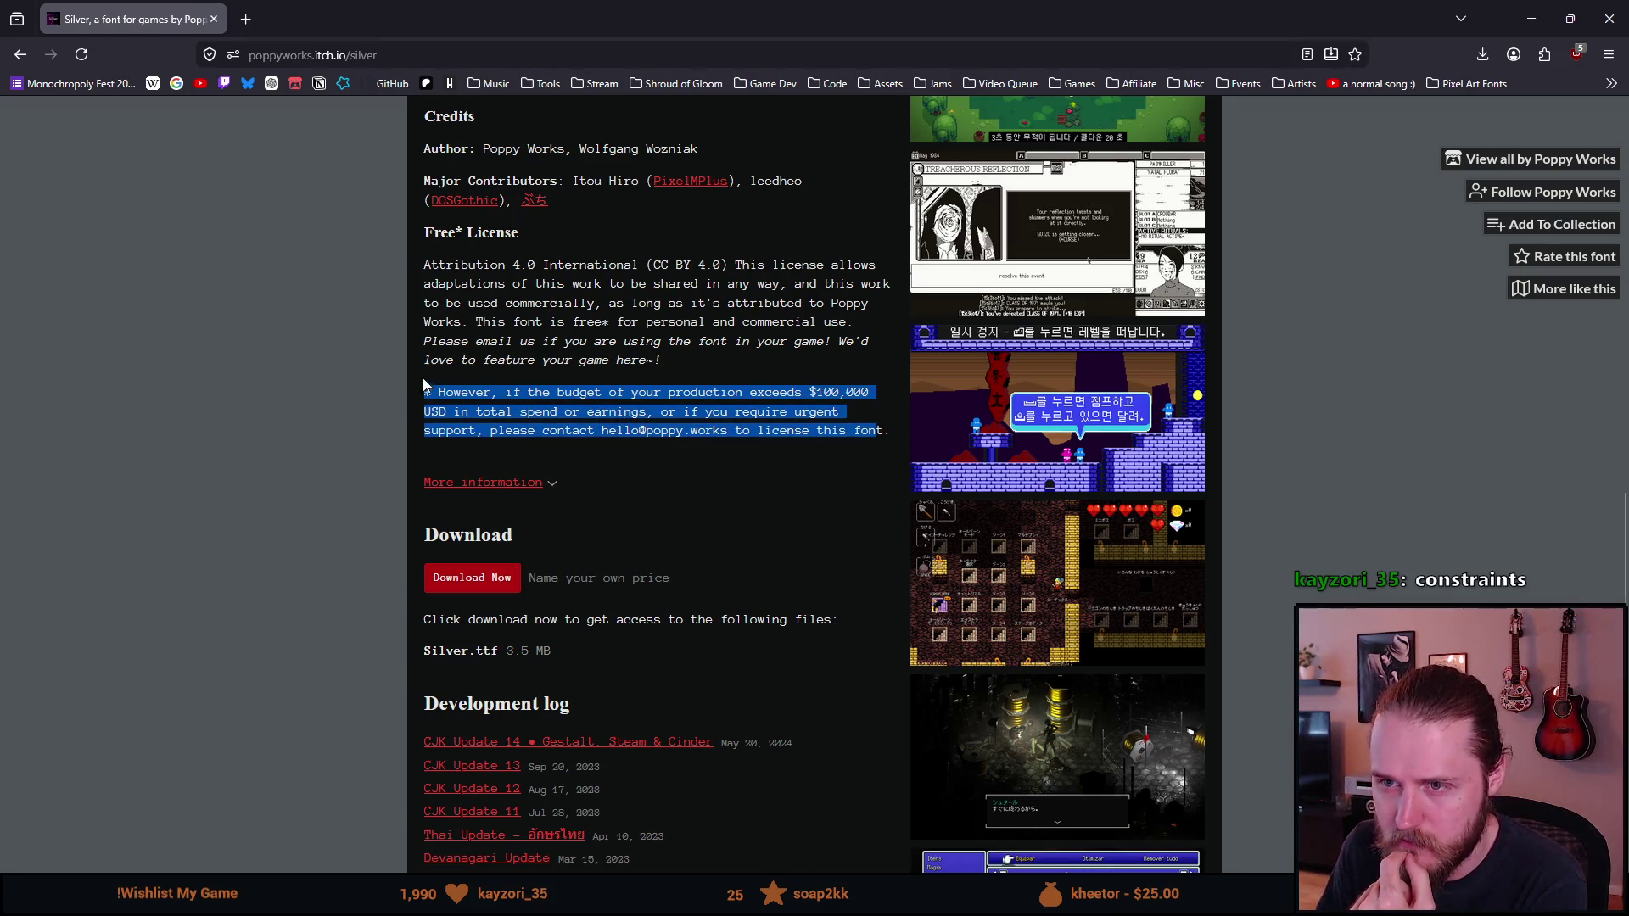
{"action": "scroll", "coordinate": [439, 361], "scroll_direction": "down", "scroll_amount": 1}
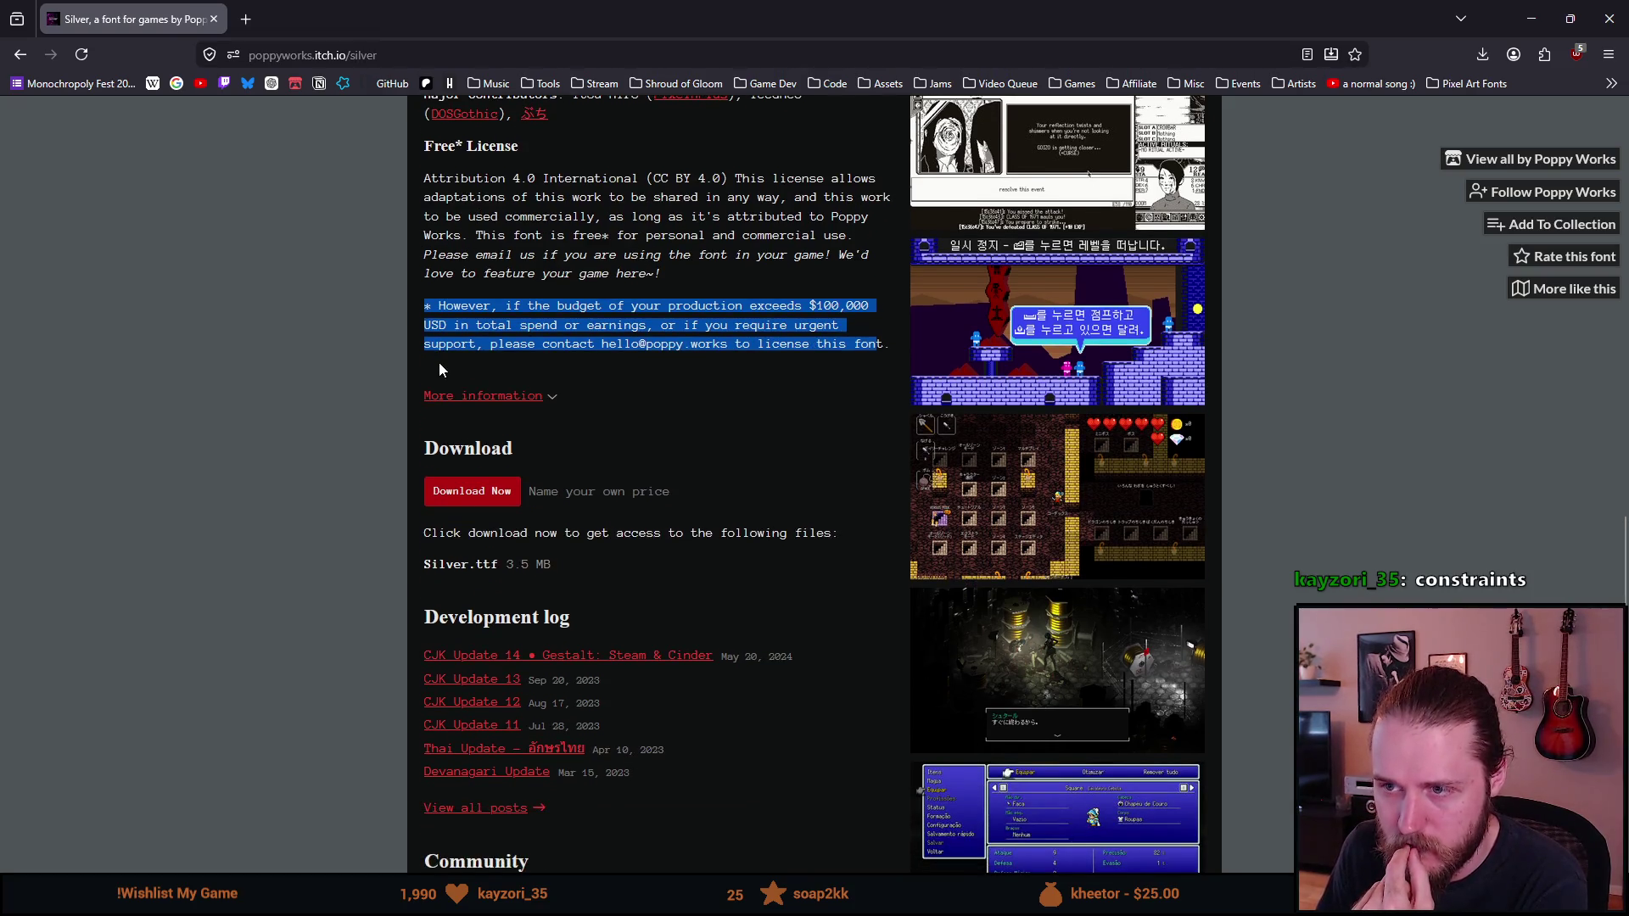
{"action": "scroll", "coordinate": [439, 361], "scroll_direction": "up", "scroll_amount": 1}
{"action": "left_click", "coordinate": [612, 386]}
{"action": "mouse_move", "coordinate": [888, 433]}
{"action": "left_mouse_down"}
{"action": "mouse_move", "coordinate": [500, 380]}
{"action": "mouse_move", "coordinate": [411, 304]}
{"action": "mouse_move", "coordinate": [428, 230]}
{"action": "left_mouse_up"}
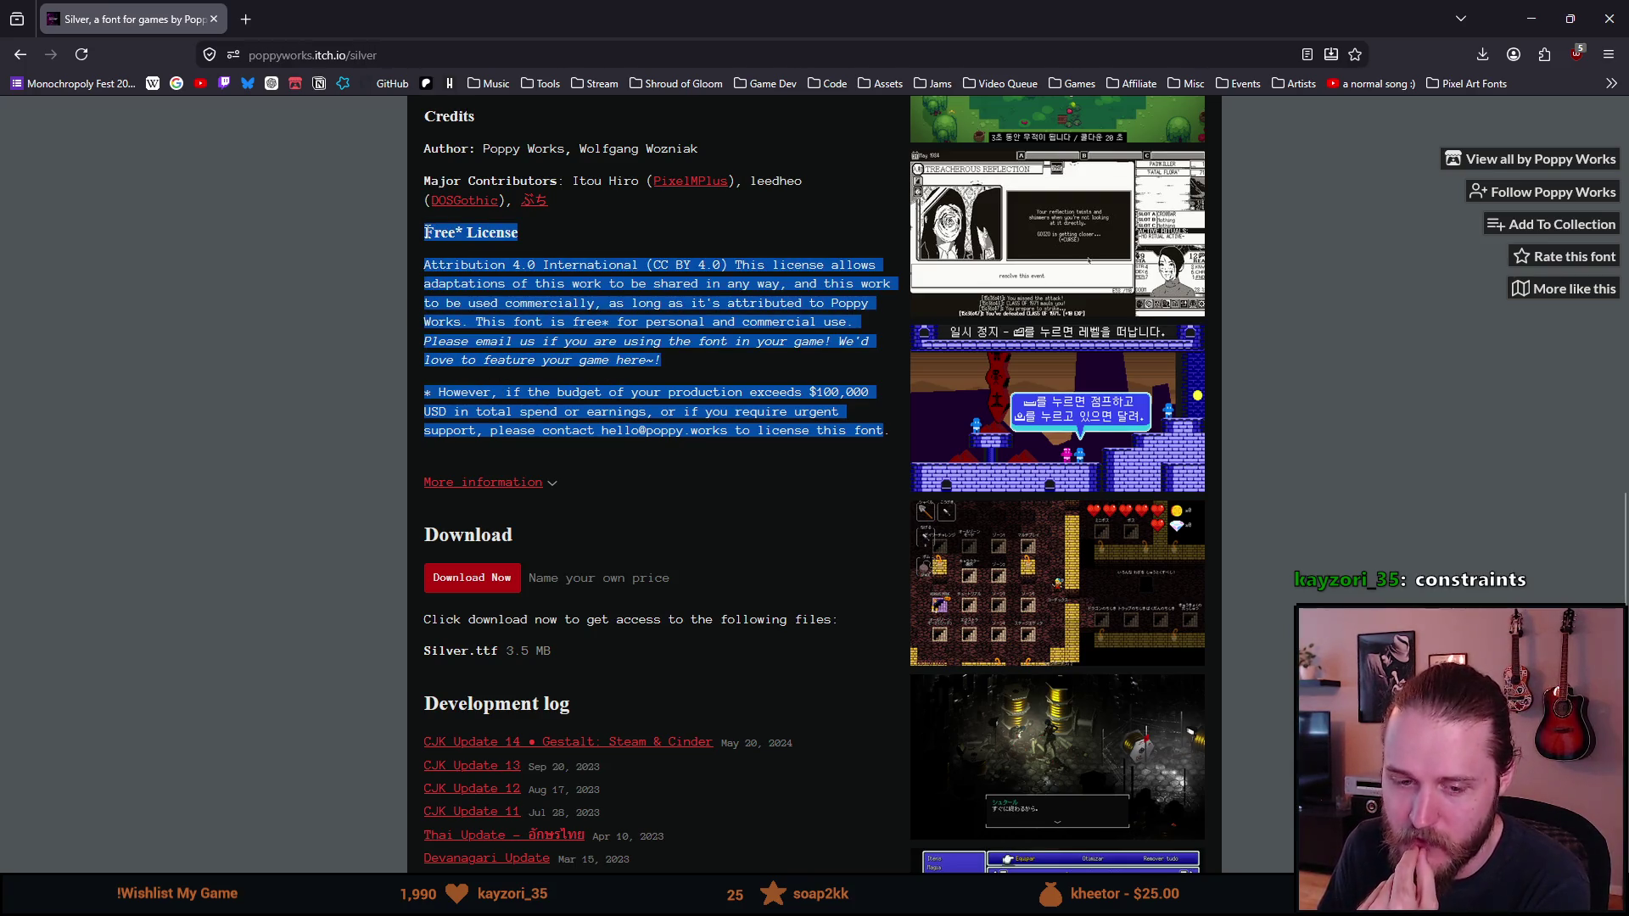
{"action": "left_click", "coordinate": [520, 371]}
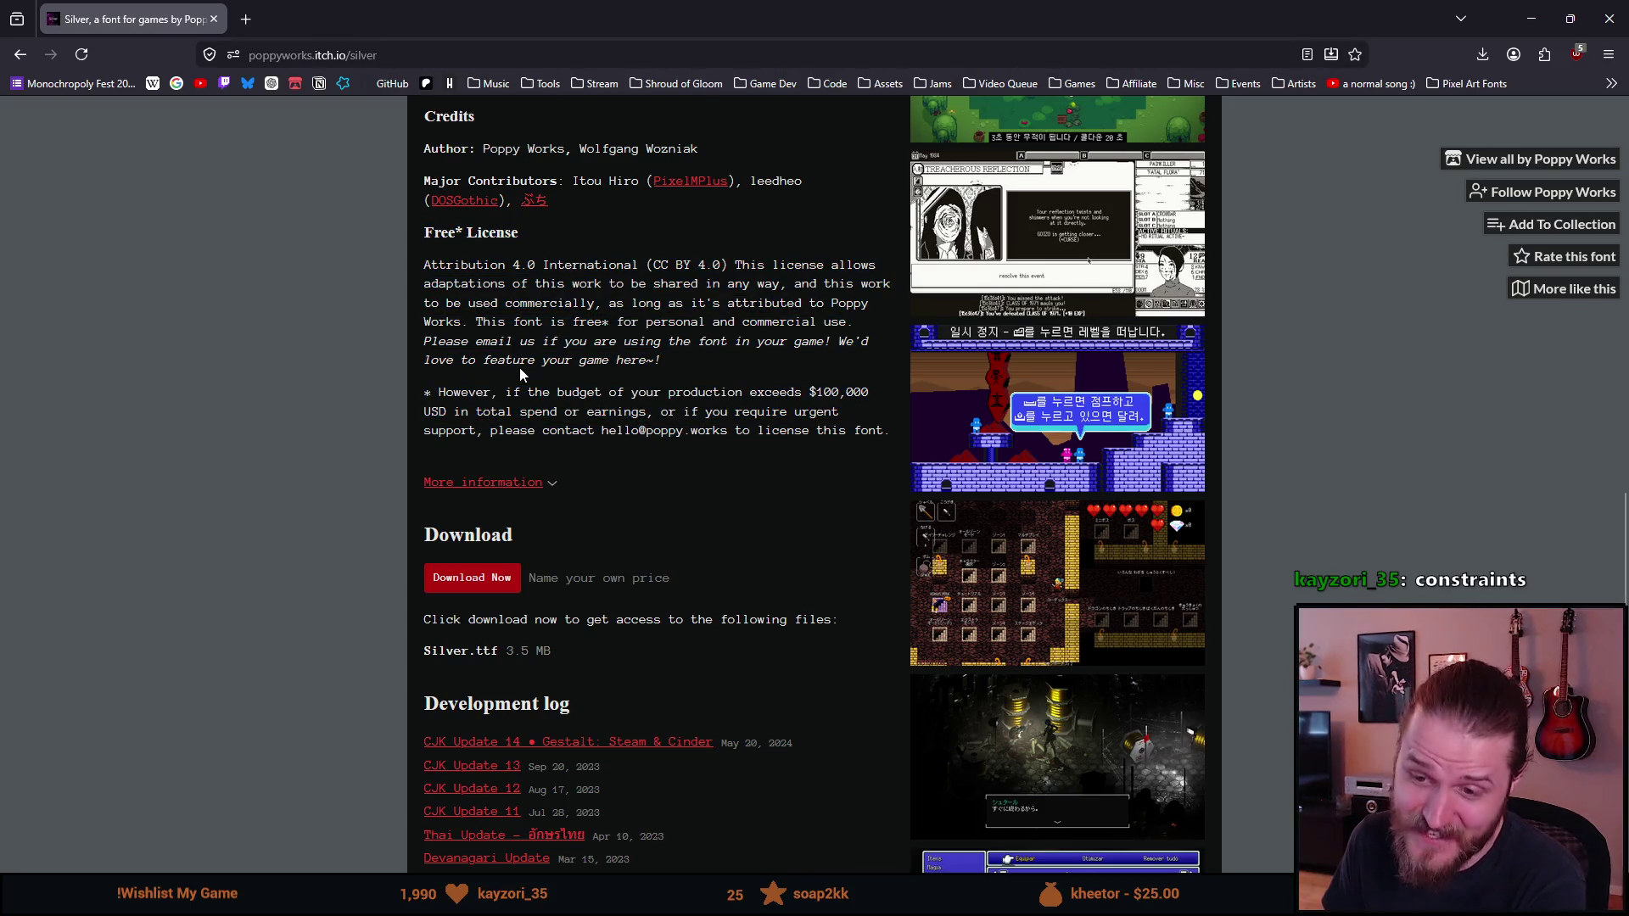
{"action": "scroll", "coordinate": [627, 430], "scroll_direction": "down", "scroll_amount": 1}
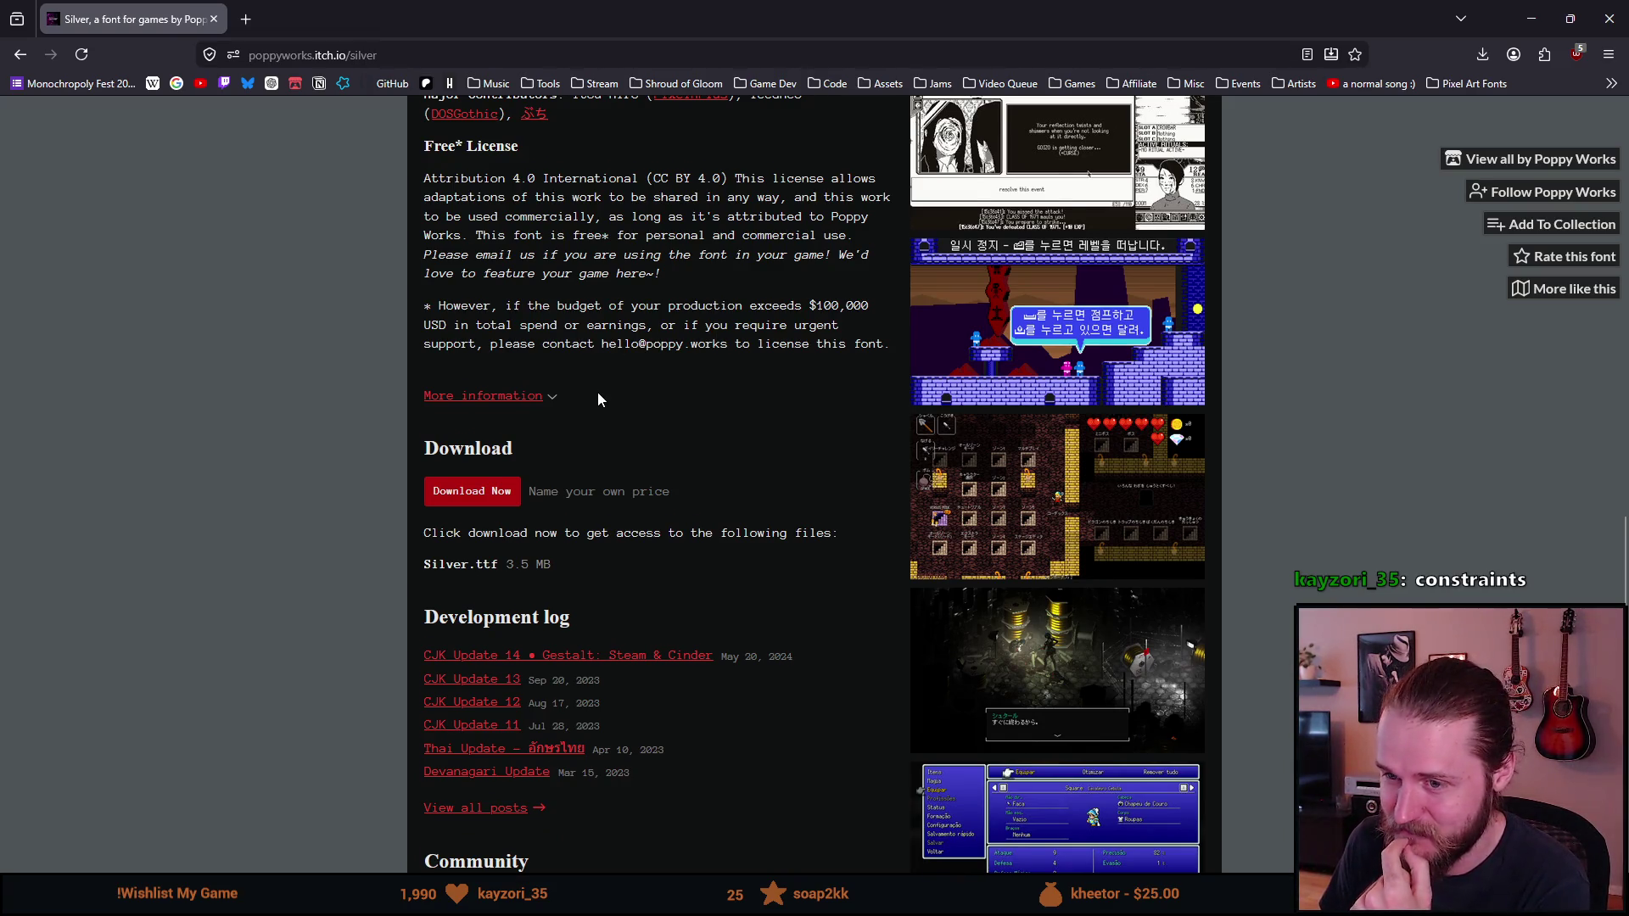
Step: Scroll the Silver page to the games list from BLUE REVOLVER to Exquisite Ghorse Story
{"action": "scroll", "coordinate": [597, 399], "scroll_direction": "down", "scroll_amount": 3}
{"action": "scroll", "coordinate": [597, 399], "scroll_direction": "down", "scroll_amount": 2}
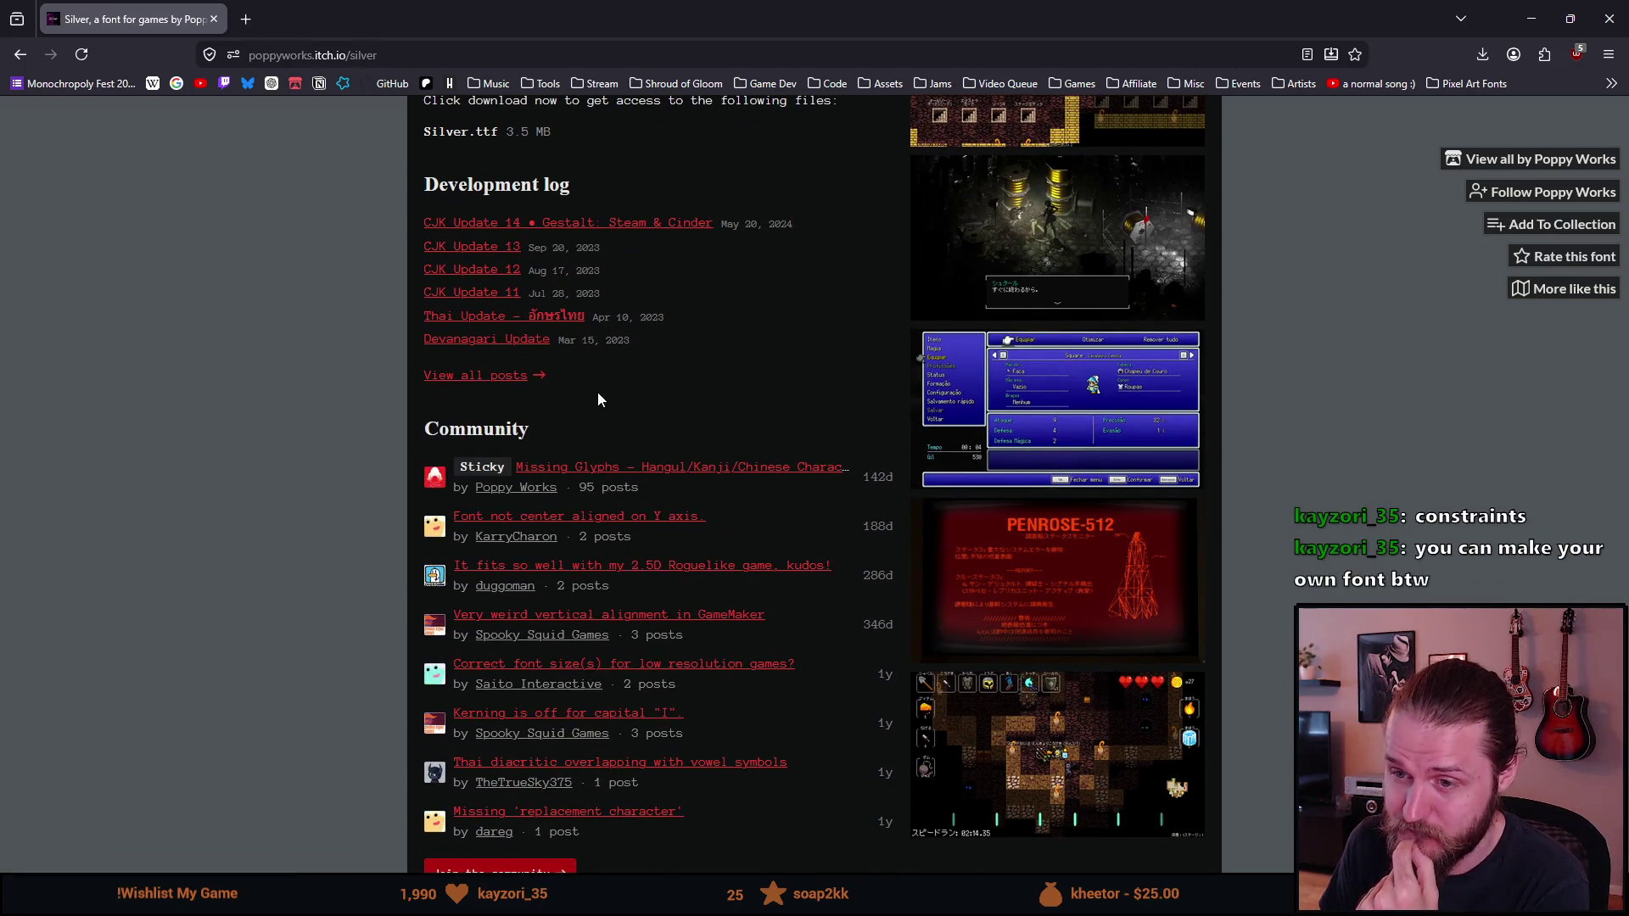
{"action": "scroll", "coordinate": [597, 399], "scroll_direction": "down", "scroll_amount": 1}
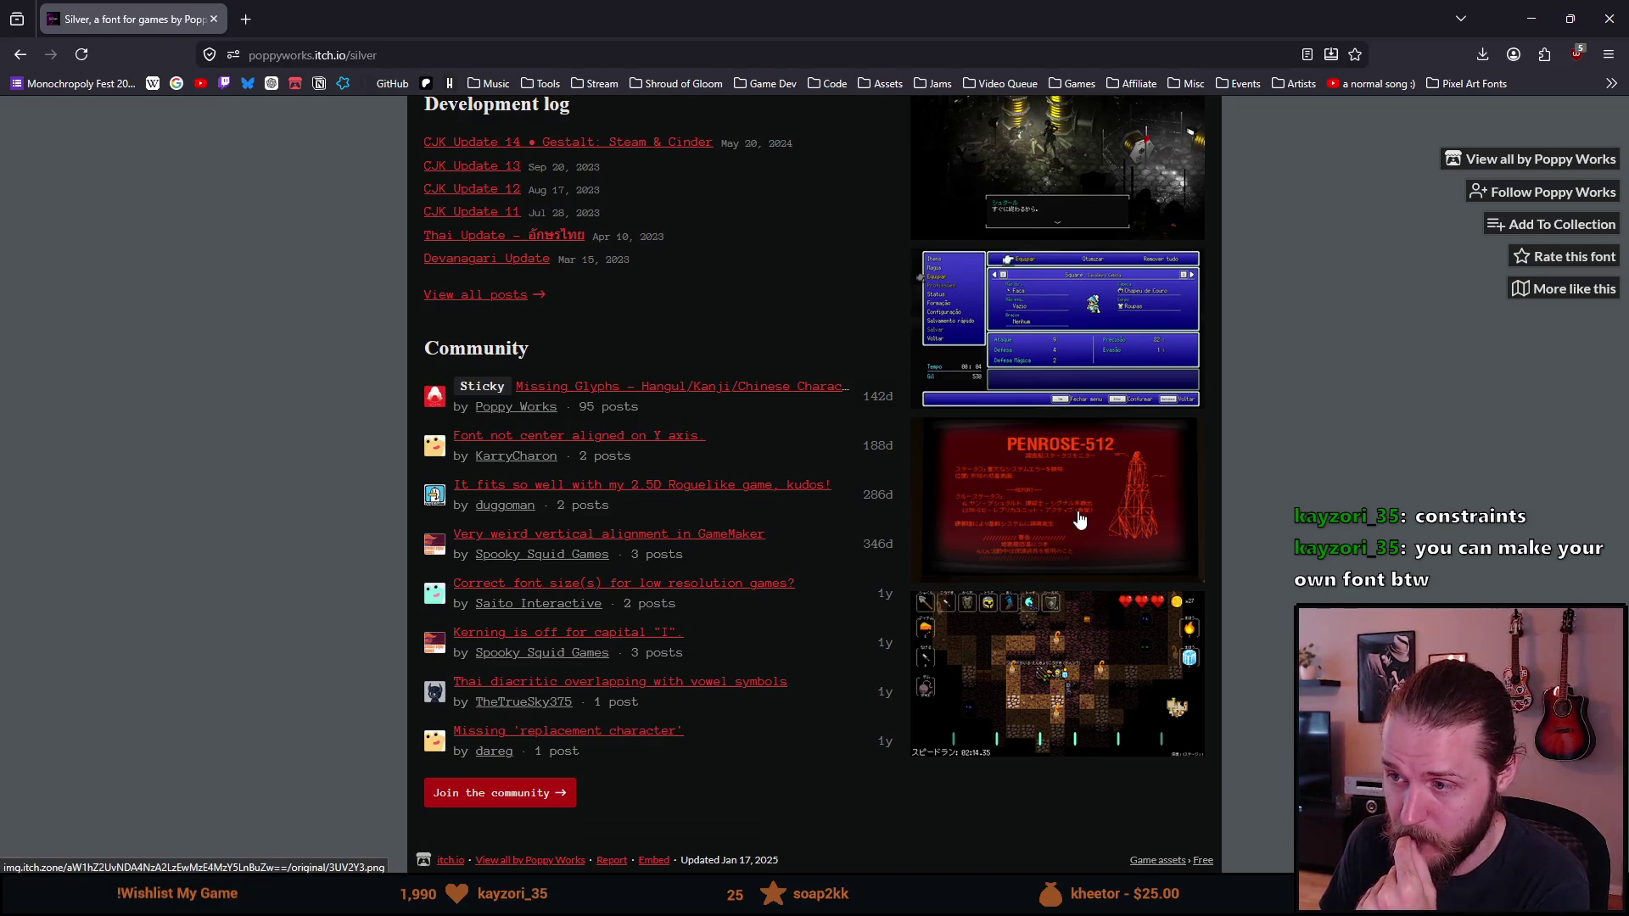
{"action": "scroll", "coordinate": [1078, 518], "scroll_direction": "up", "scroll_amount": 13}
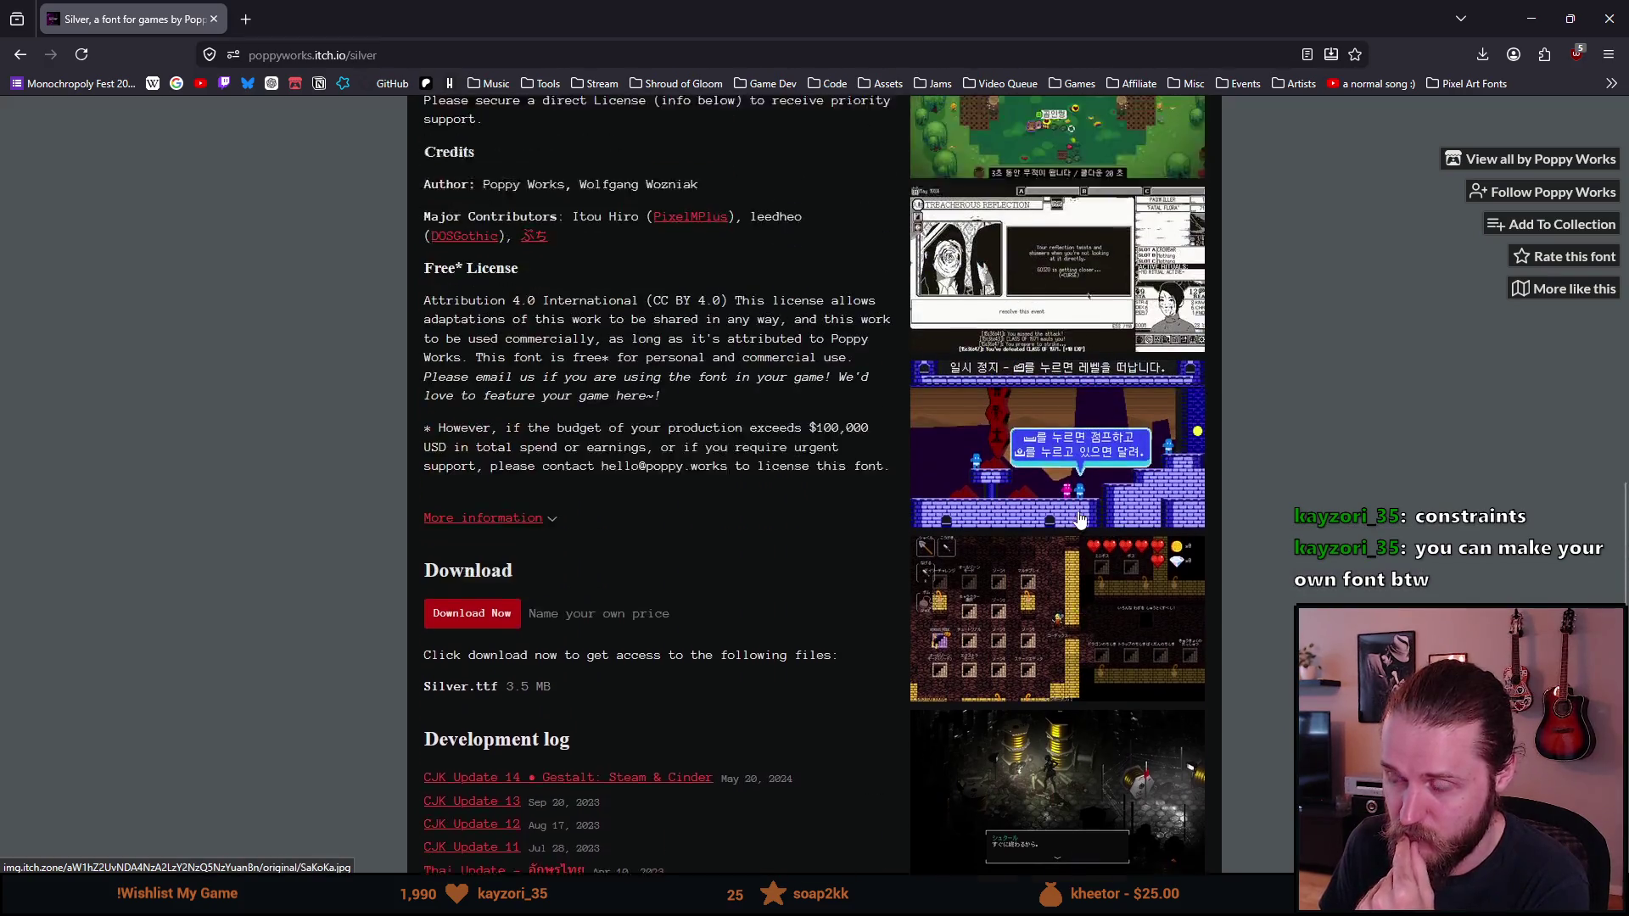
{"action": "scroll", "coordinate": [1078, 519], "scroll_direction": "up", "scroll_amount": 8}
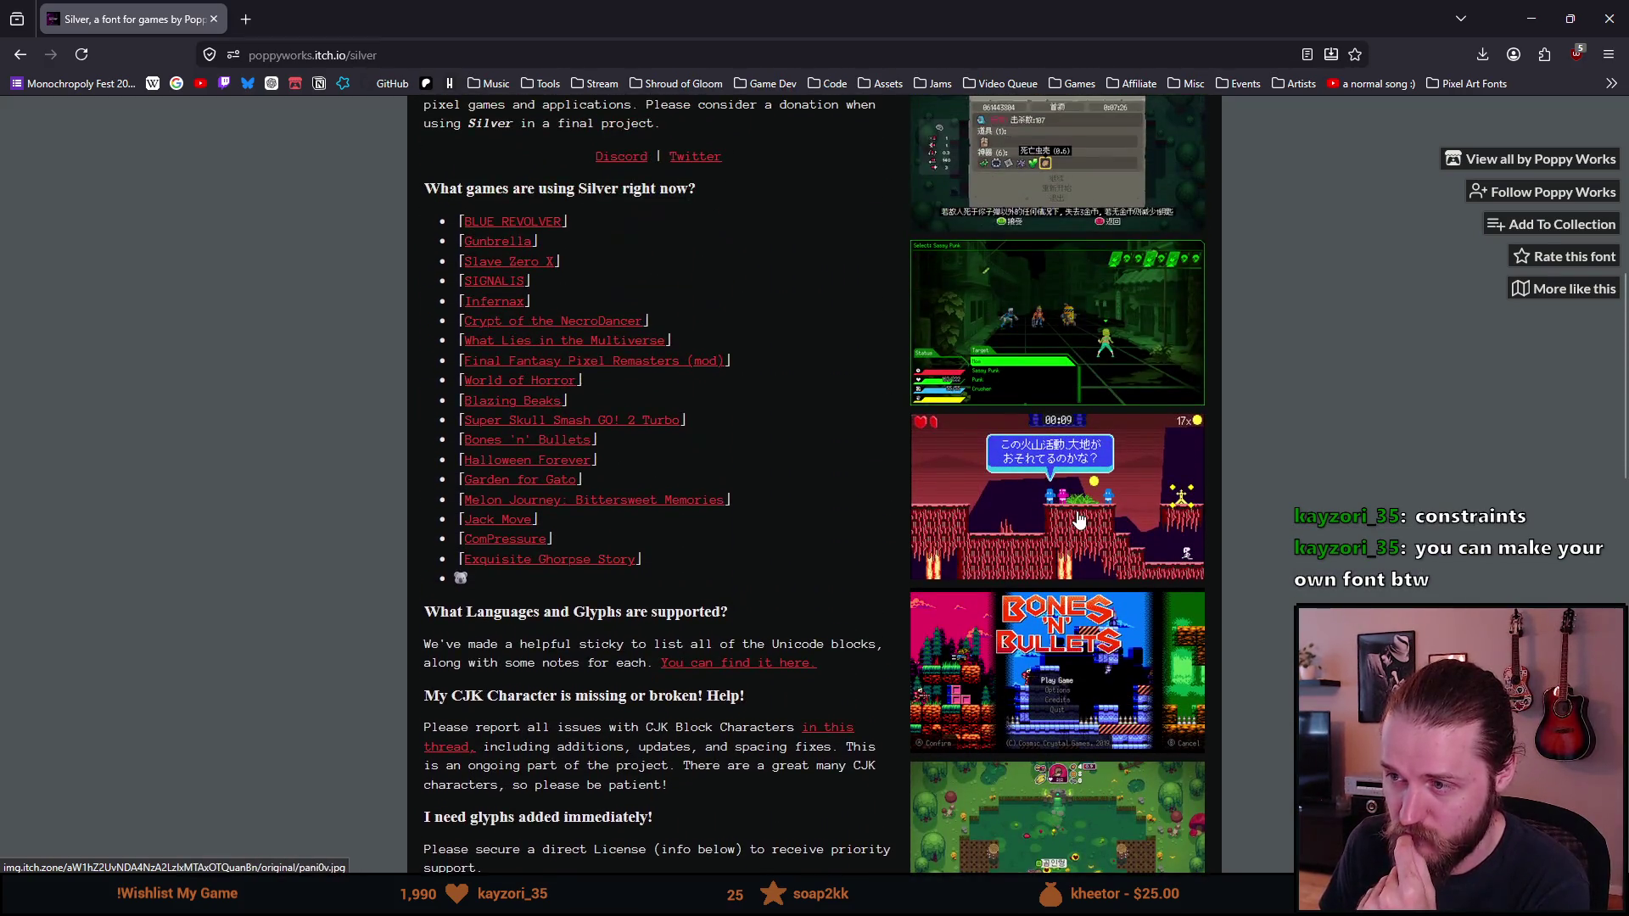
{"action": "scroll", "coordinate": [1078, 518], "scroll_direction": "up", "scroll_amount": 2}
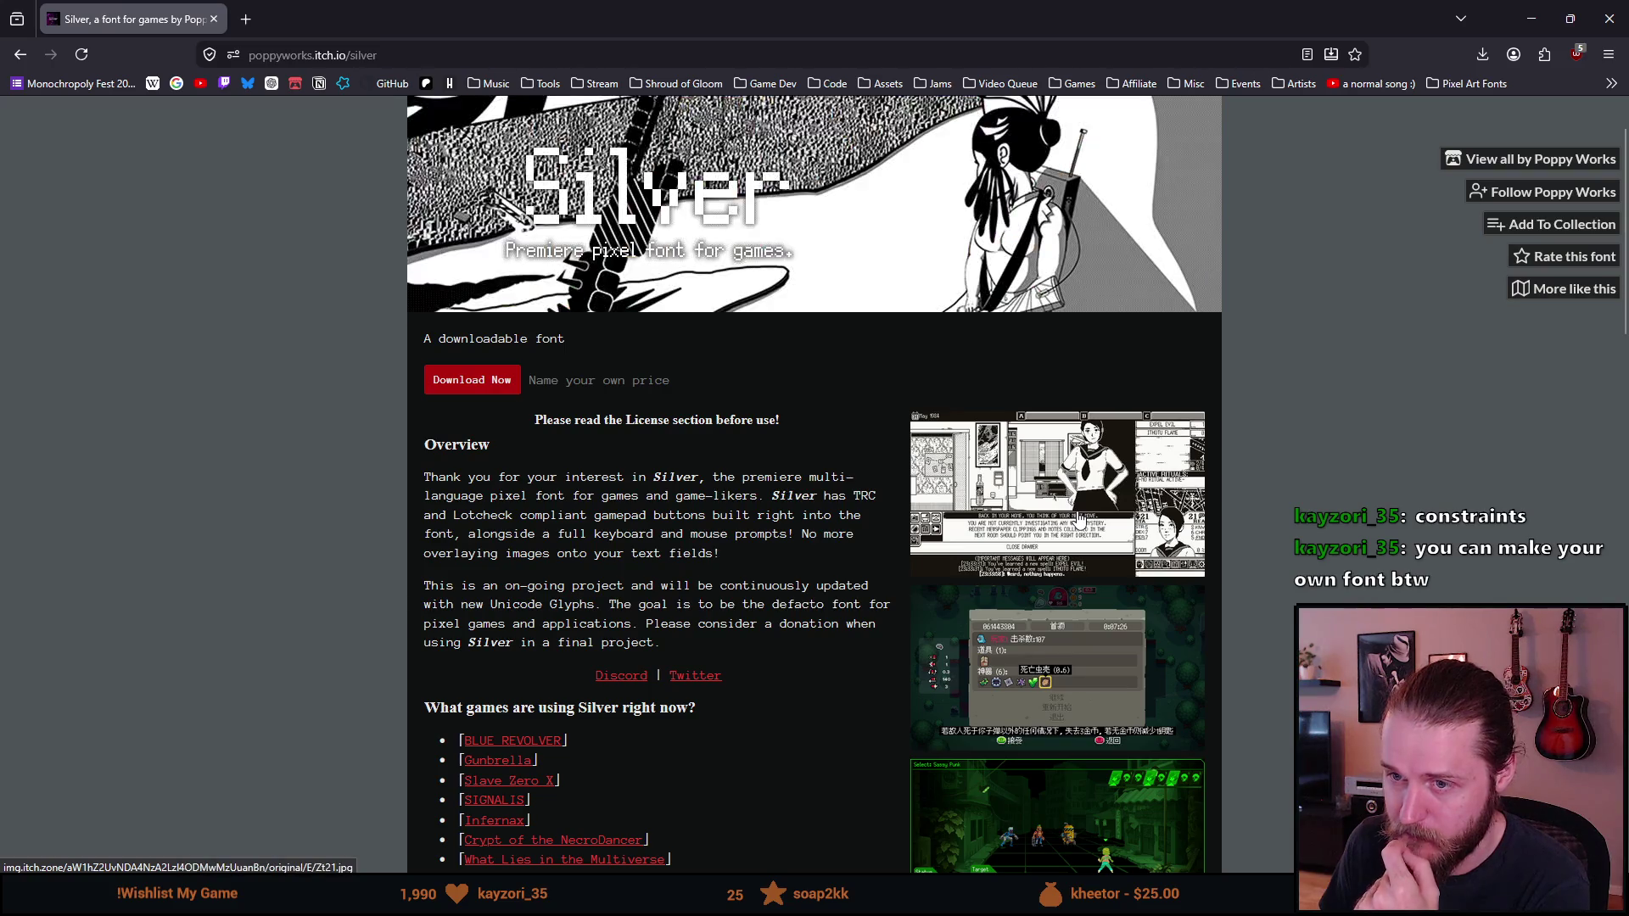
{"action": "scroll", "coordinate": [1079, 518], "scroll_direction": "up", "scroll_amount": 1}
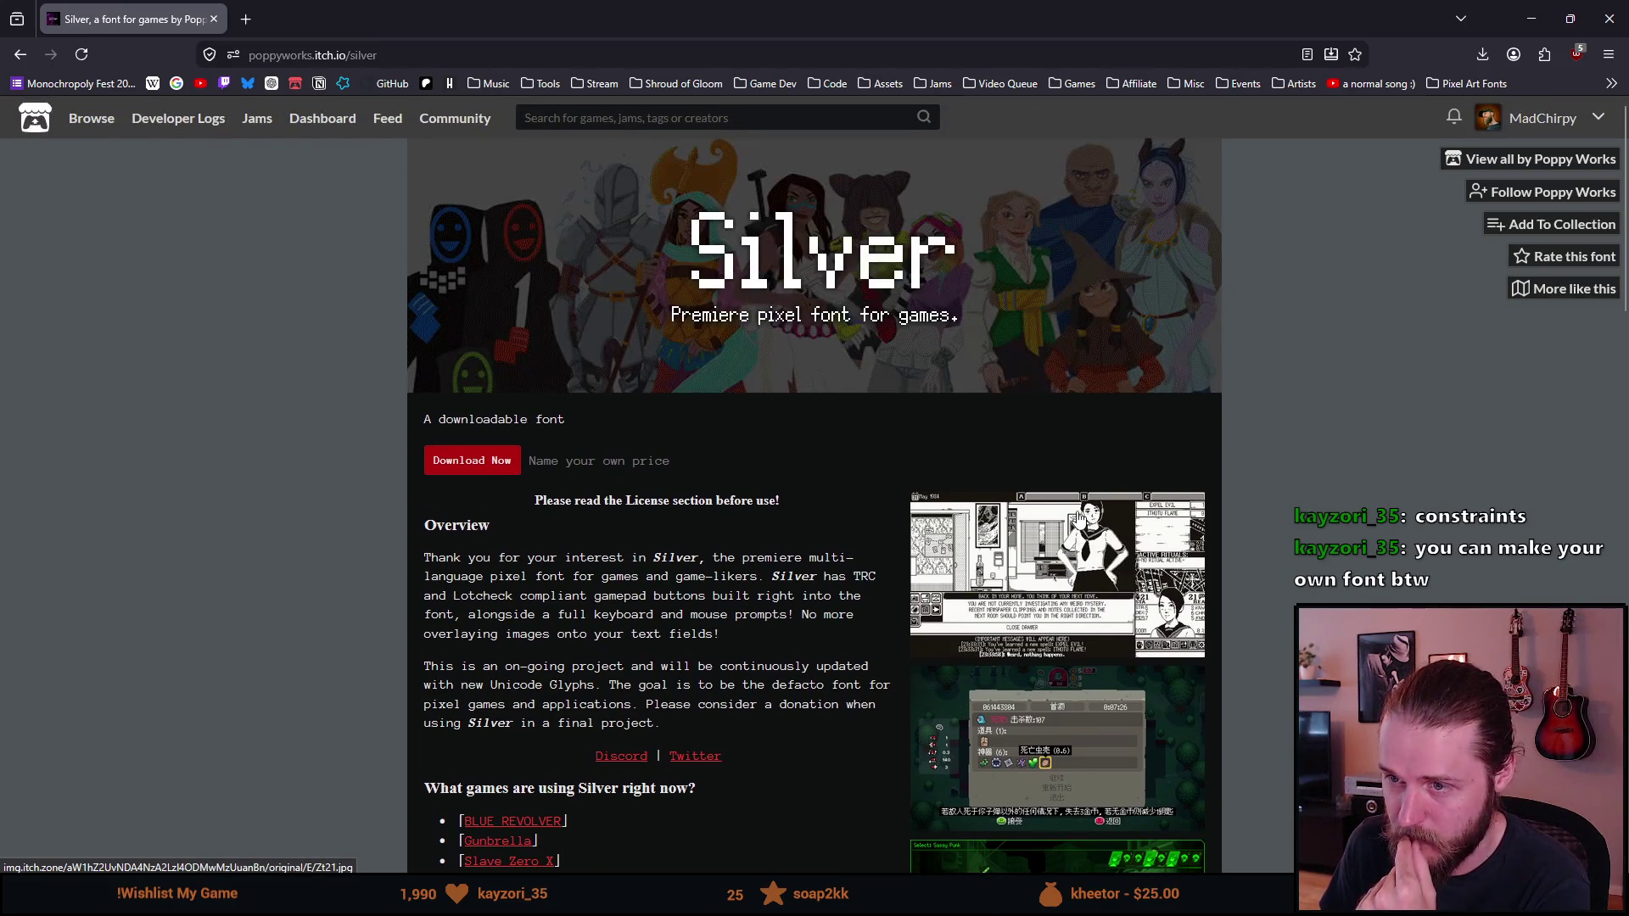
{"action": "scroll", "coordinate": [1078, 518], "scroll_direction": "down", "scroll_amount": 5}
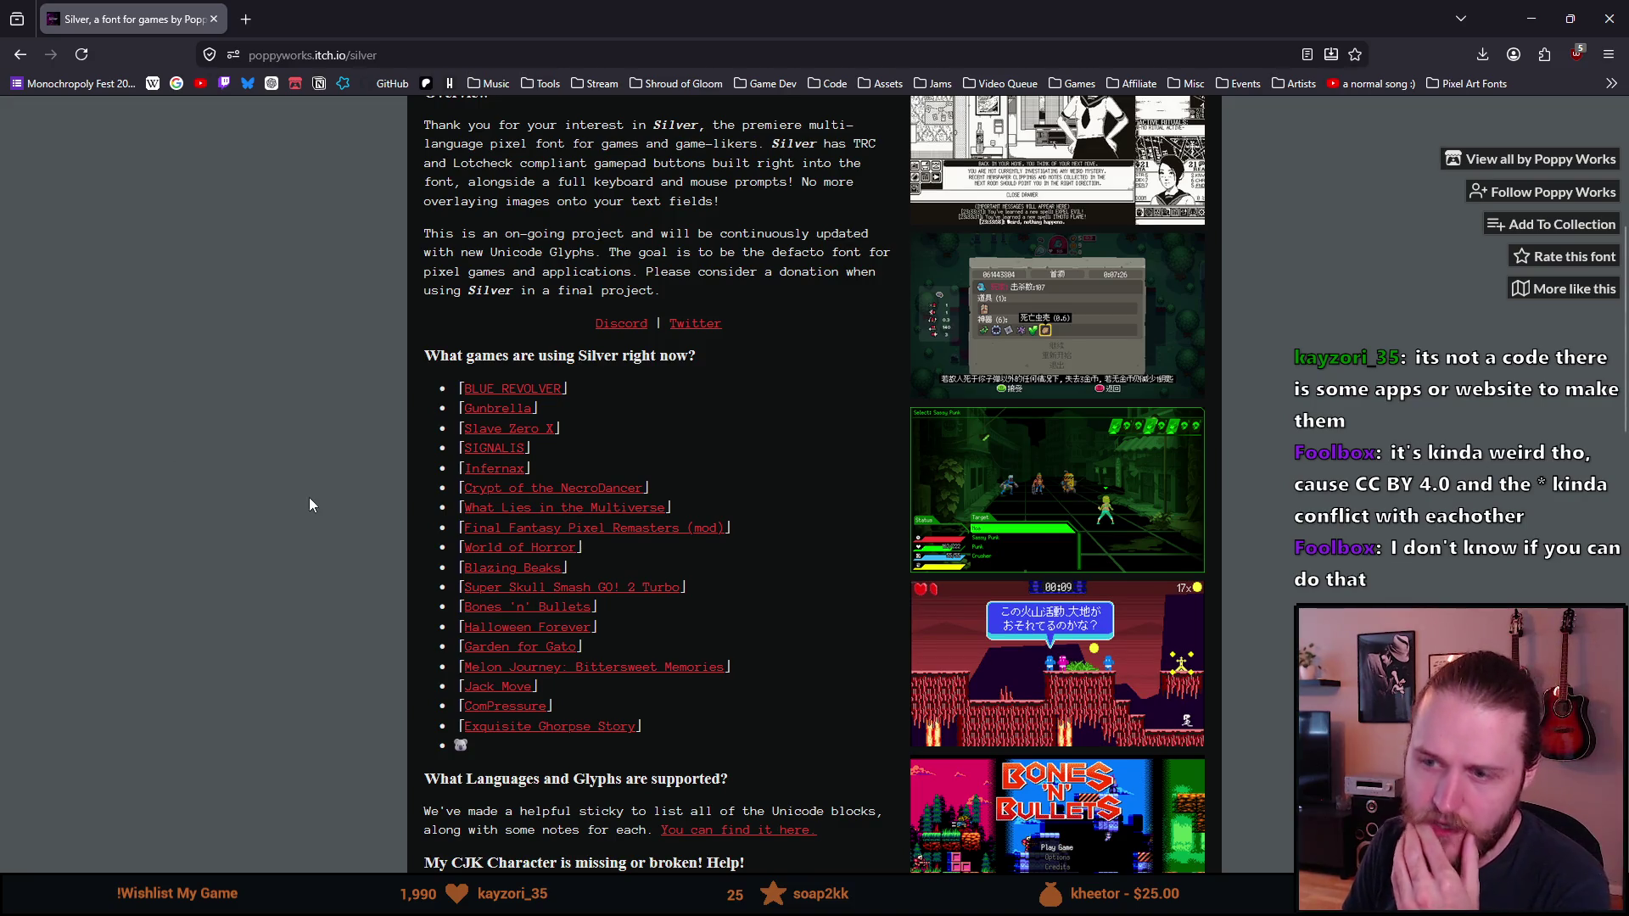
Step: Scroll to the Free* License section, highlight 'Attribution 4.0 International (CC BY 4.0)', then open a new tab
{"action": "scroll", "coordinate": [446, 565], "scroll_direction": "down", "scroll_amount": 3}
{"action": "scroll", "coordinate": [447, 567], "scroll_direction": "down", "scroll_amount": 3}
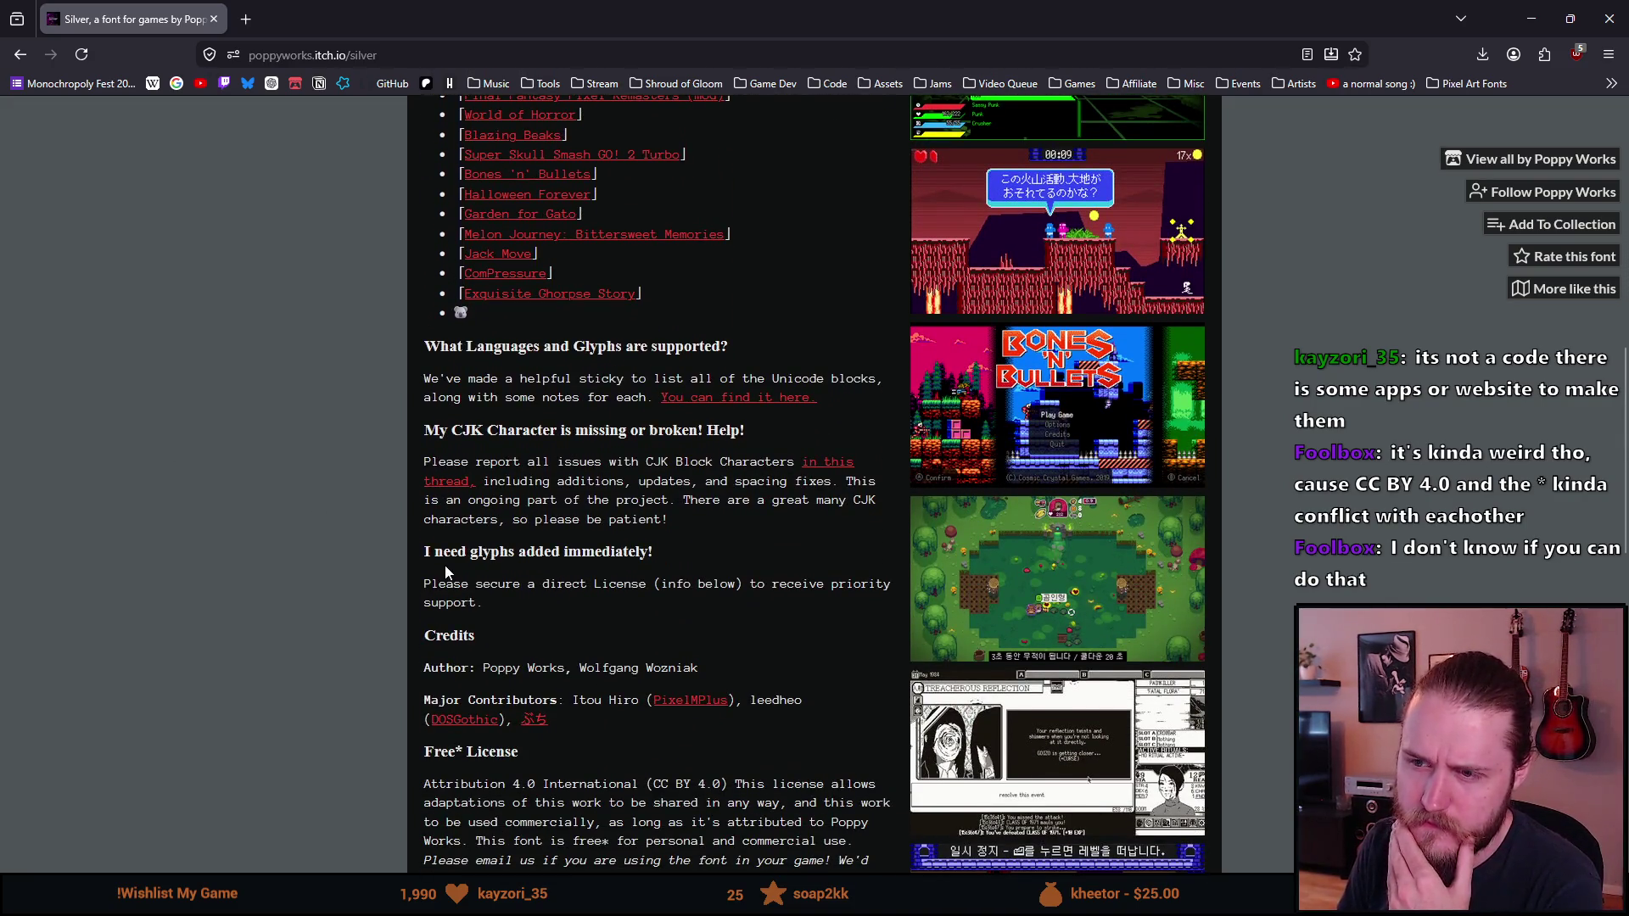
{"action": "scroll", "coordinate": [446, 570], "scroll_direction": "down", "scroll_amount": 2}
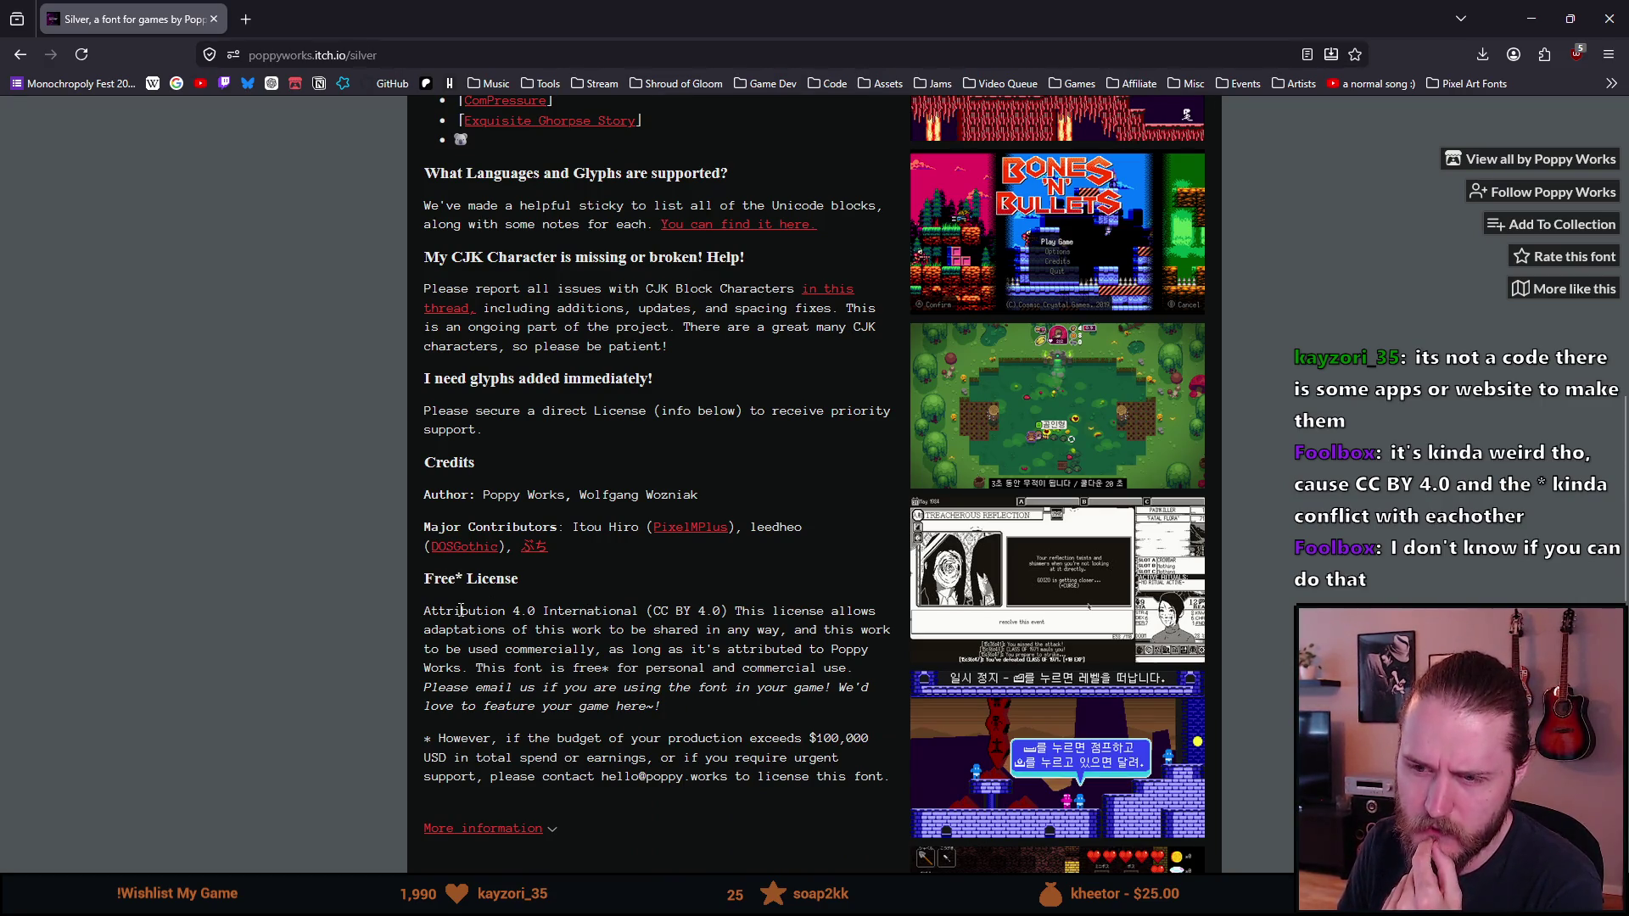
{"action": "scroll", "coordinate": [460, 626], "scroll_direction": "down", "scroll_amount": 2}
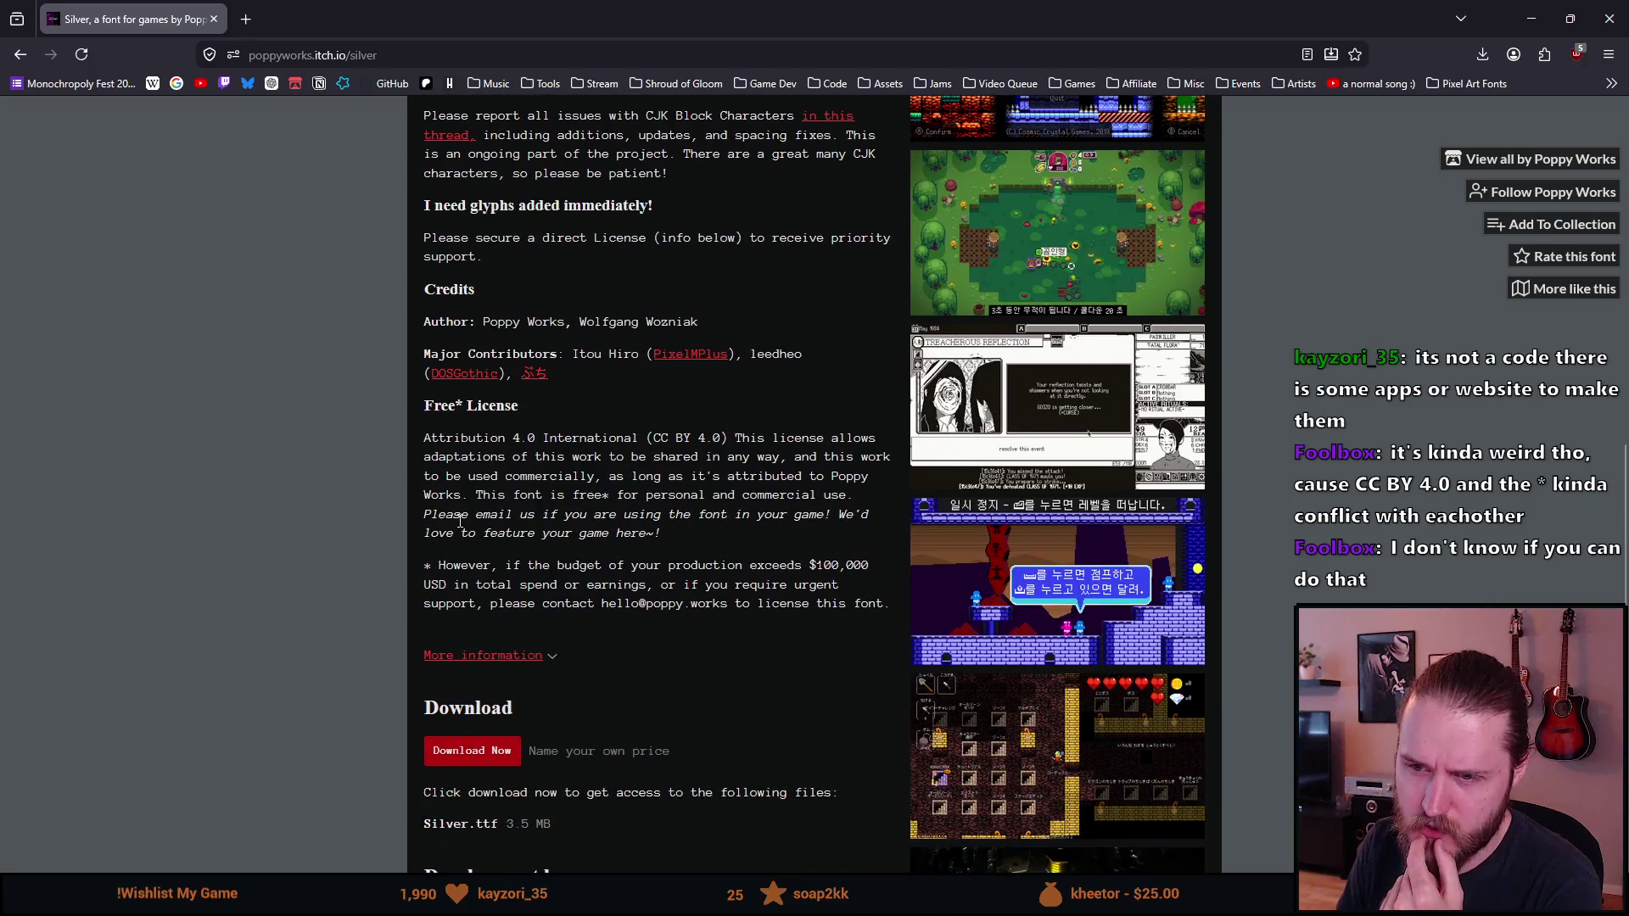
{"action": "left_click_drag", "start_coordinate": [432, 437], "coordinate": [727, 439]}
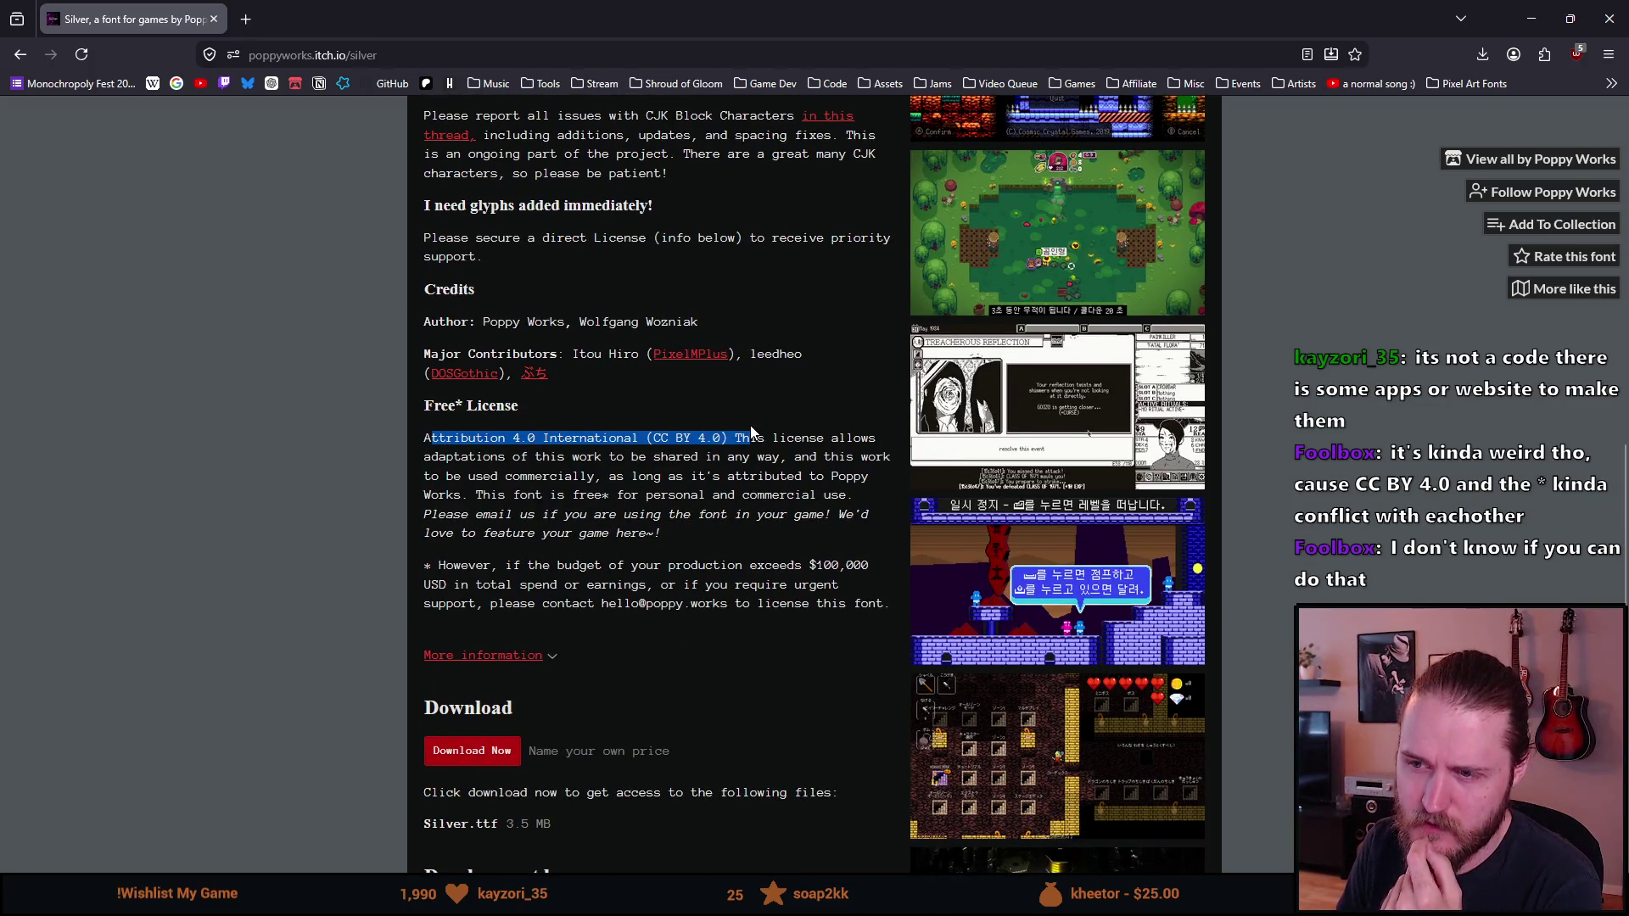
{"action": "left_click", "coordinate": [678, 452]}
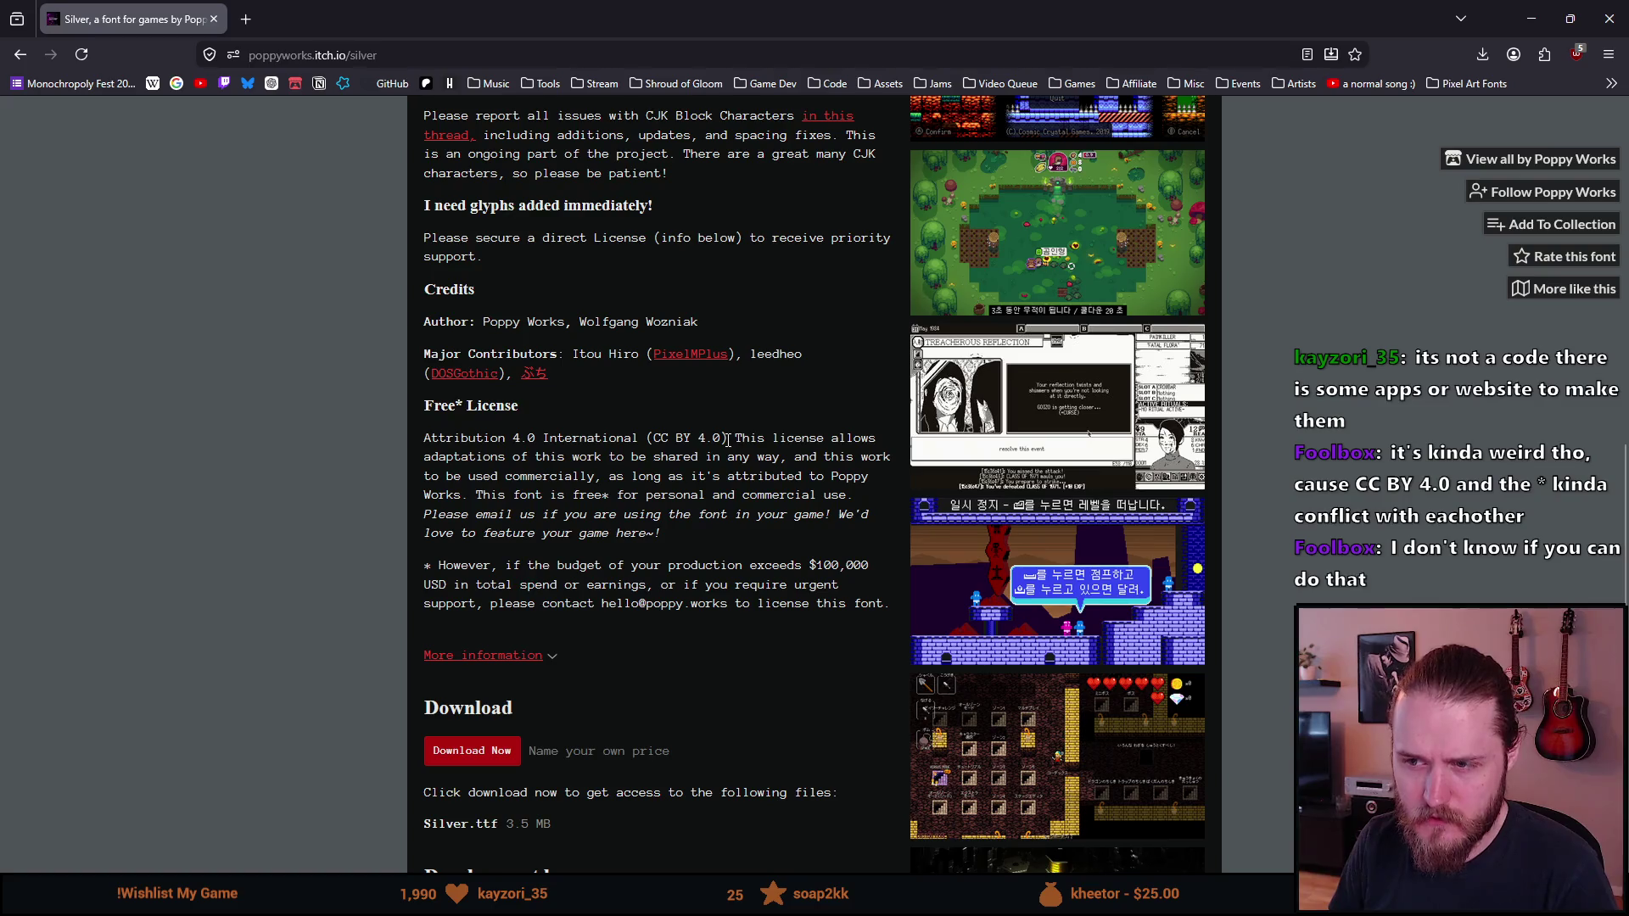
{"action": "left_click_drag", "start_coordinate": [727, 440], "coordinate": [427, 440]}
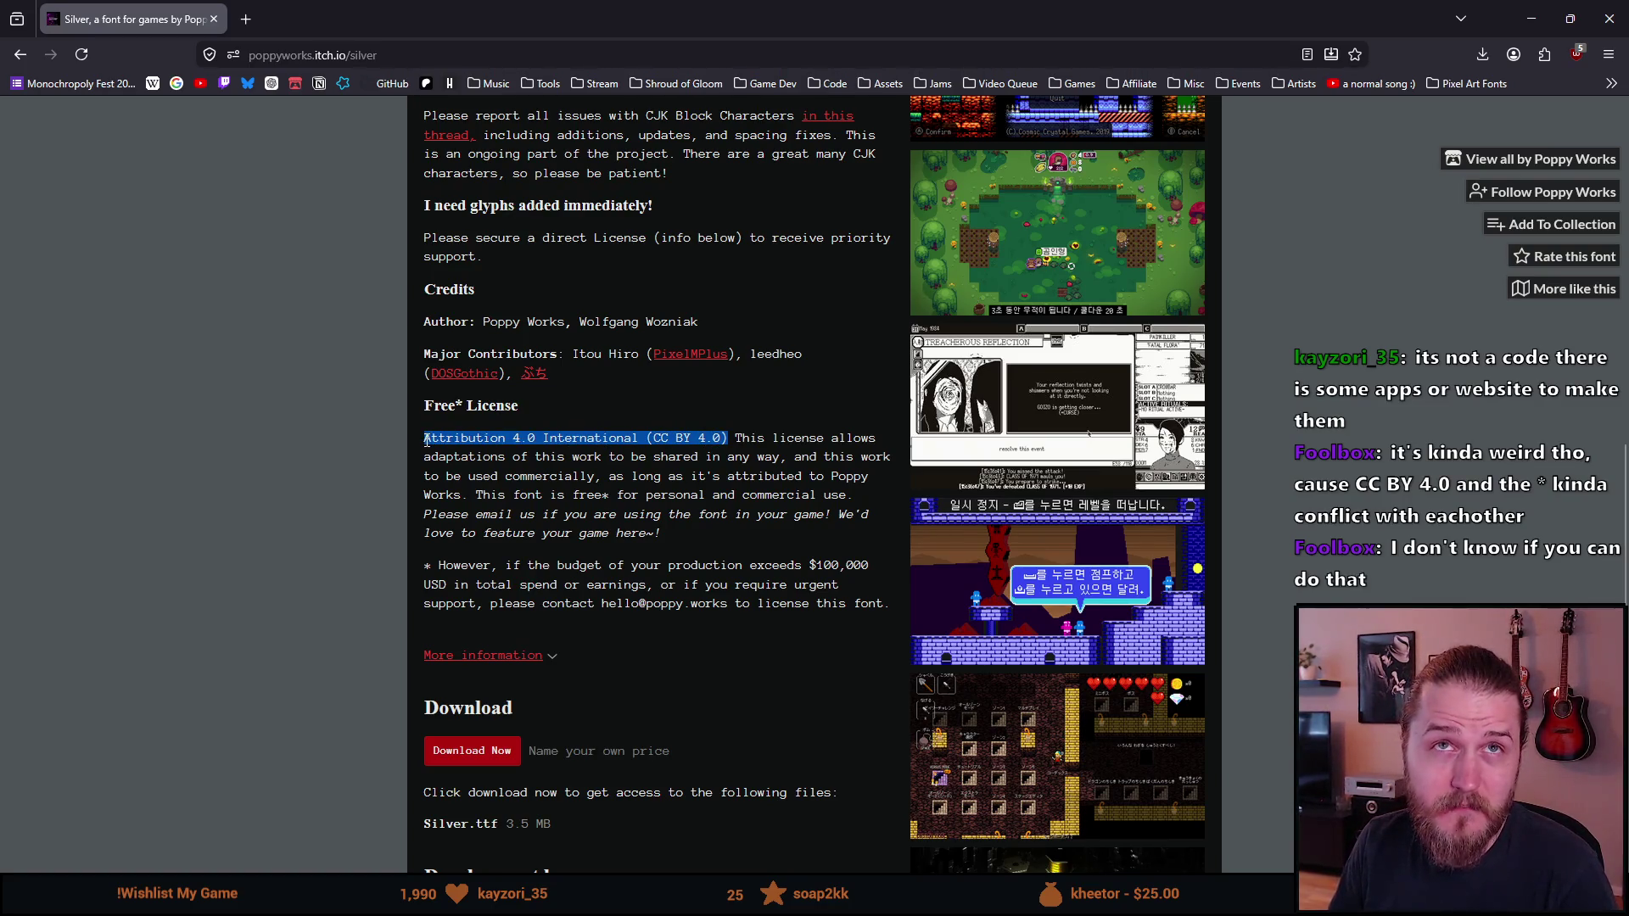
{"action": "left_click", "coordinate": [426, 440]}
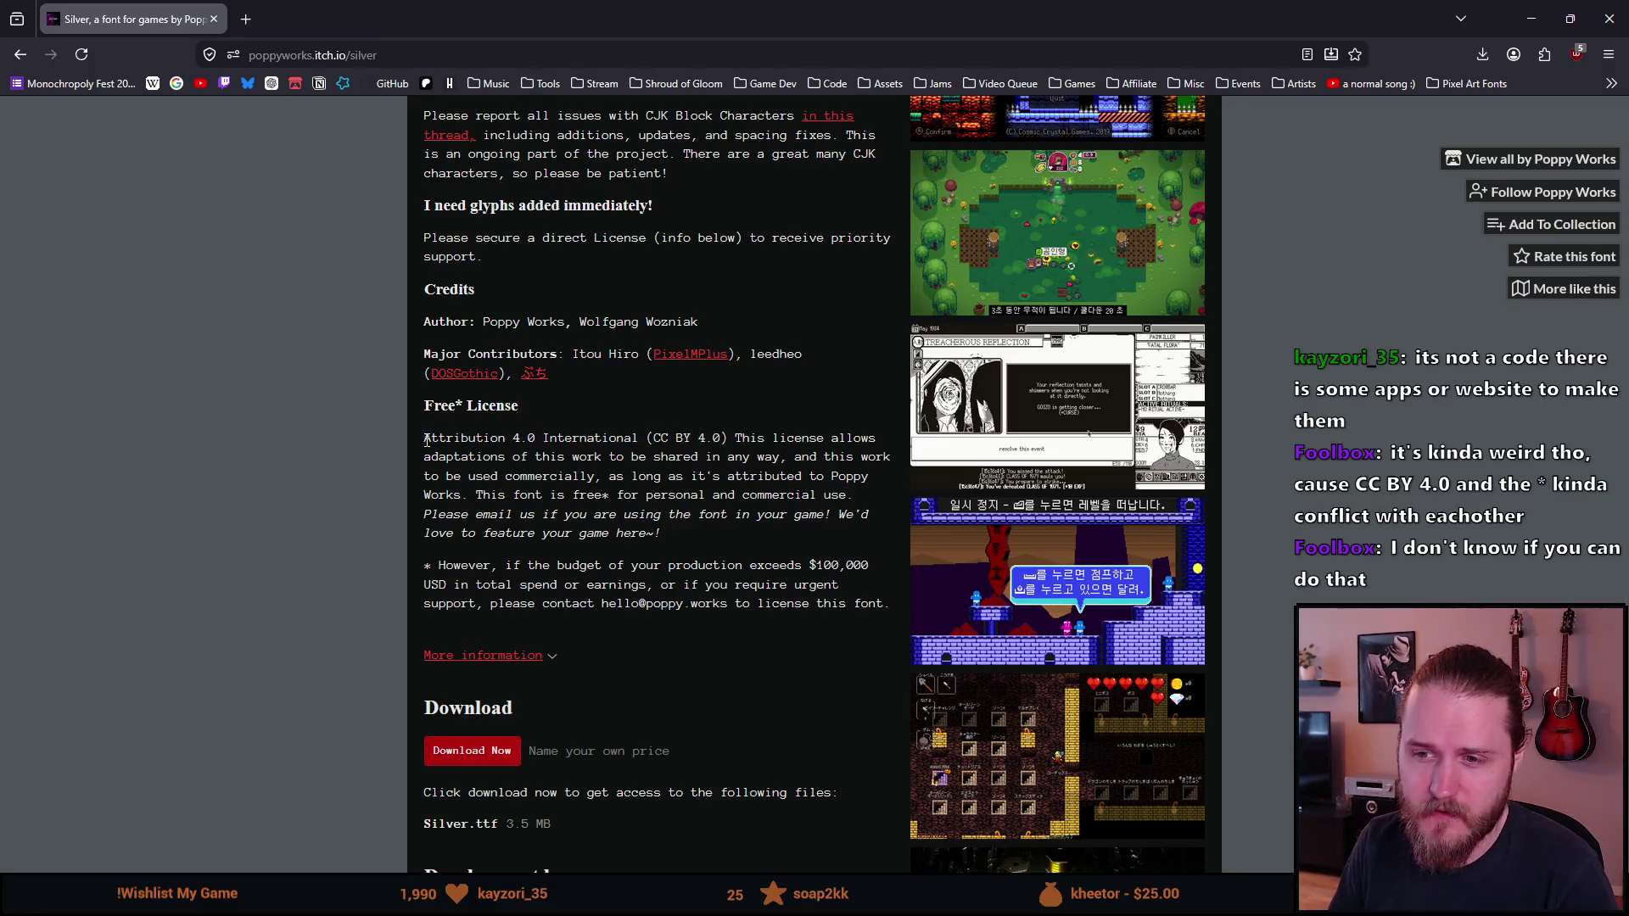
{"action": "left_click_drag", "start_coordinate": [423, 439], "coordinate": [735, 434]}
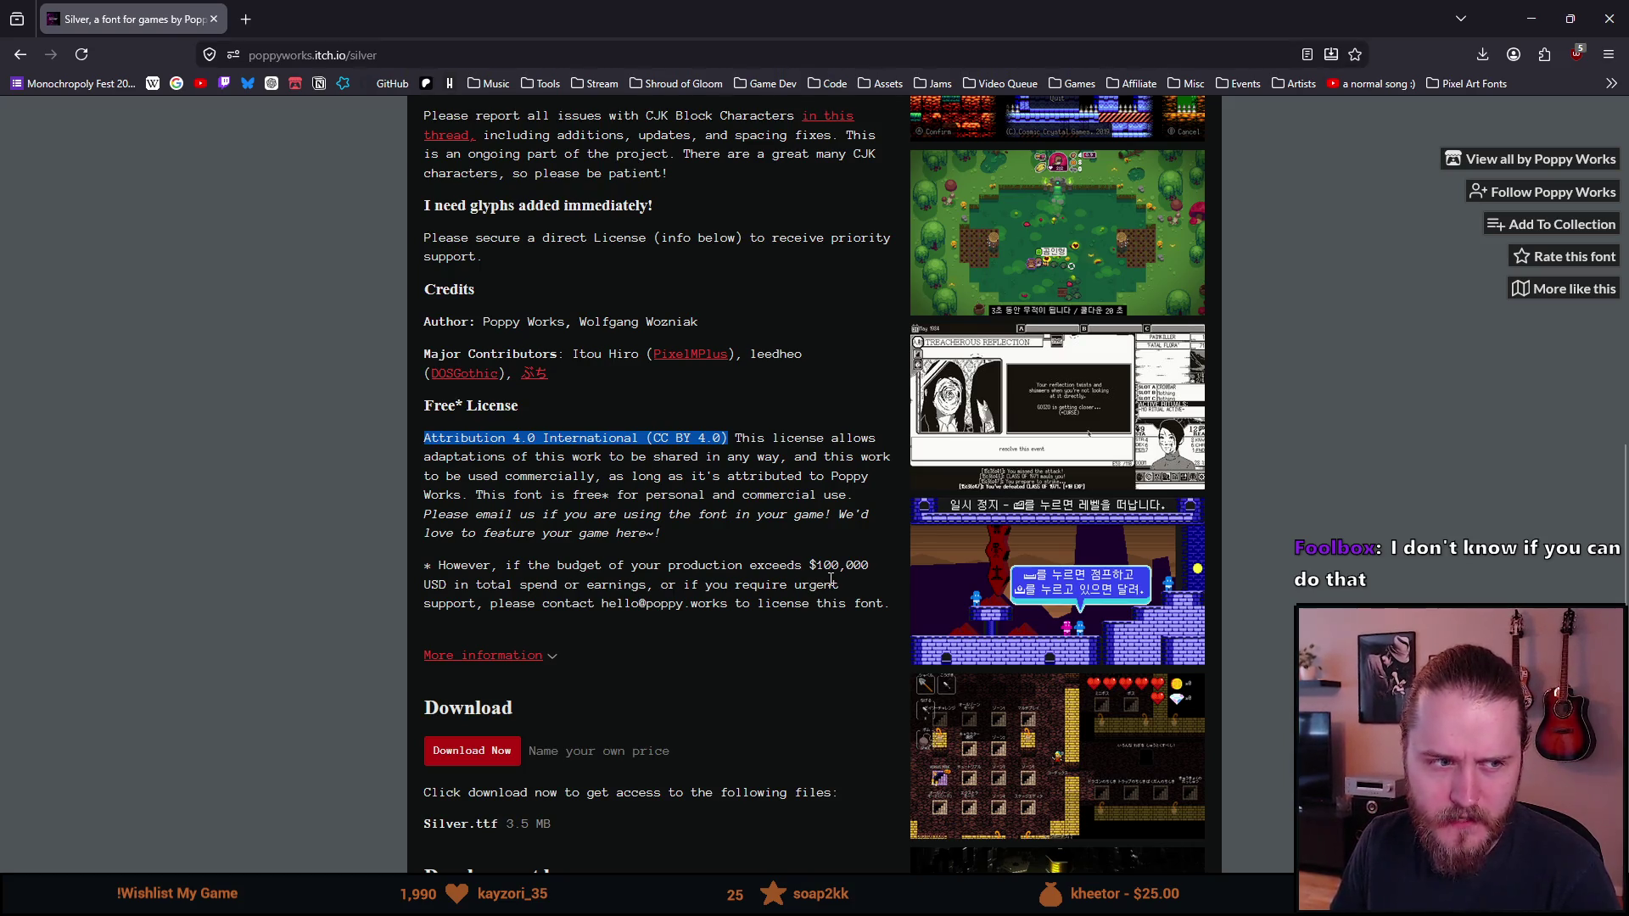
{"action": "left_click", "coordinate": [617, 572]}
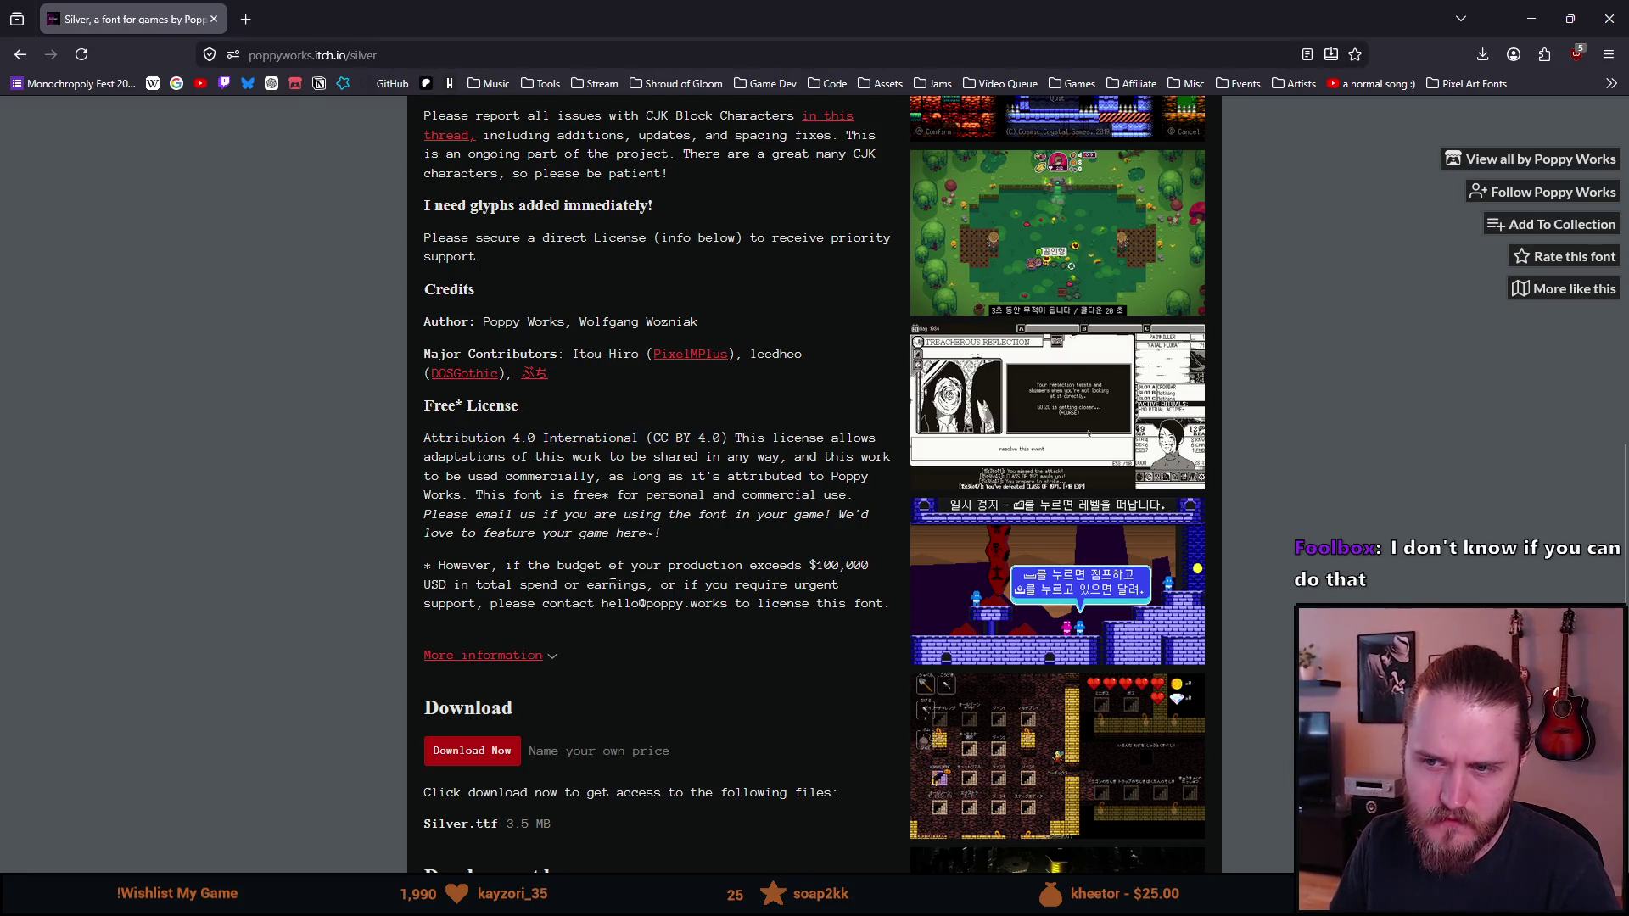
{"action": "left_click", "coordinate": [257, 24]}
Step: Search Google for 'cc 4.0' and open the Creative Commons CC BY 4.0 summary page
{"action": "type", "text": "cc 4.0"}
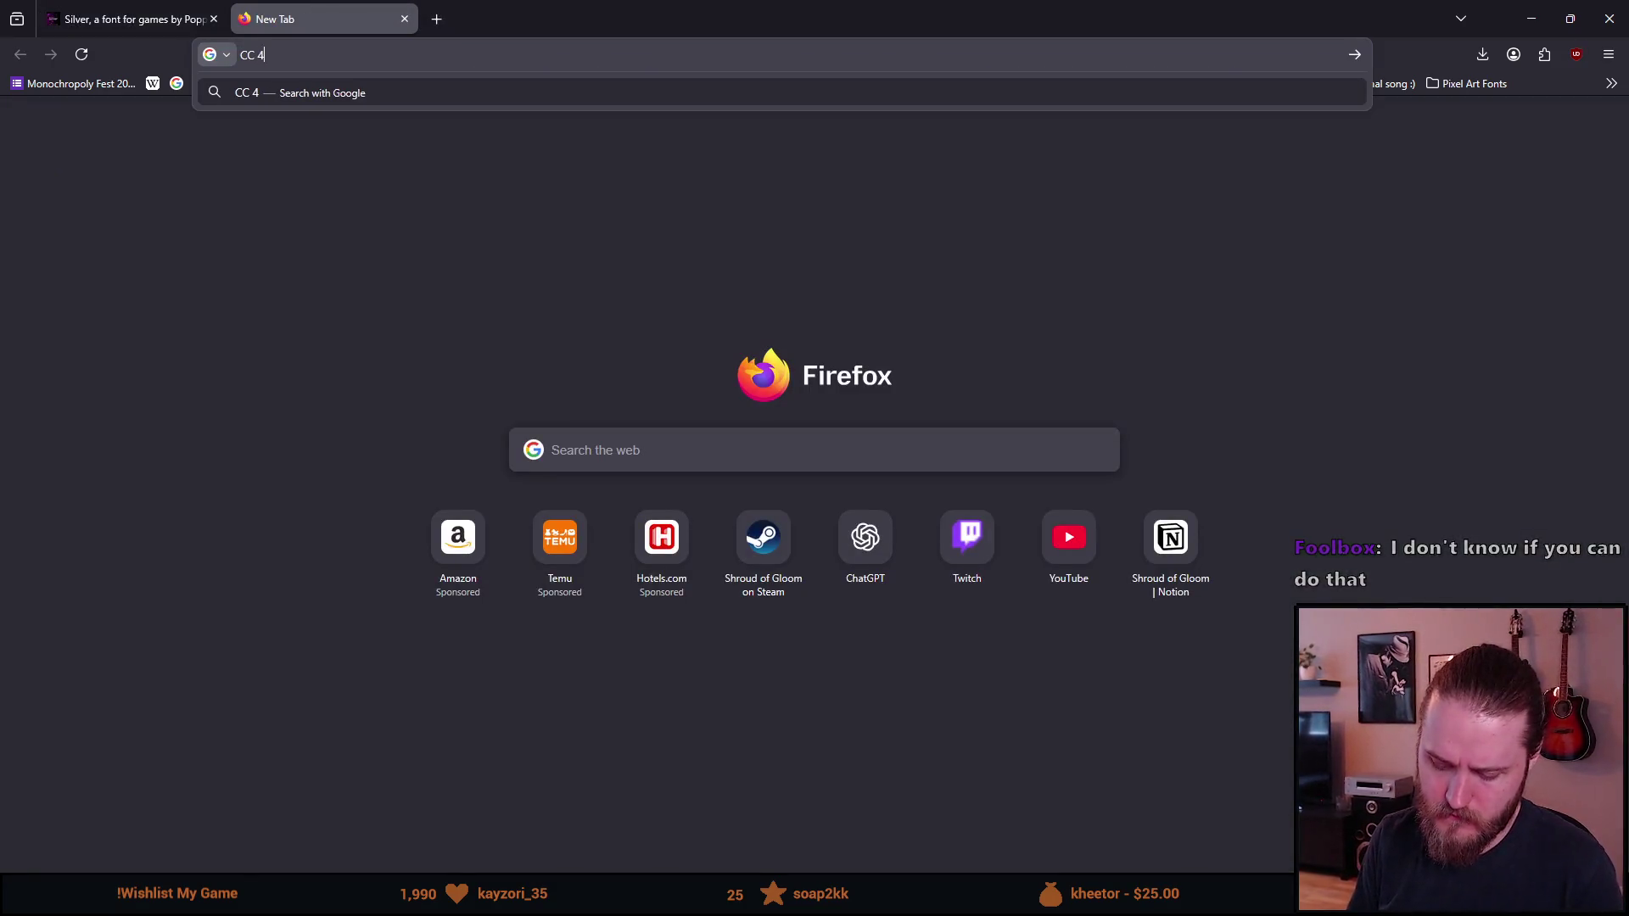
{"action": "key", "text": "Return"}
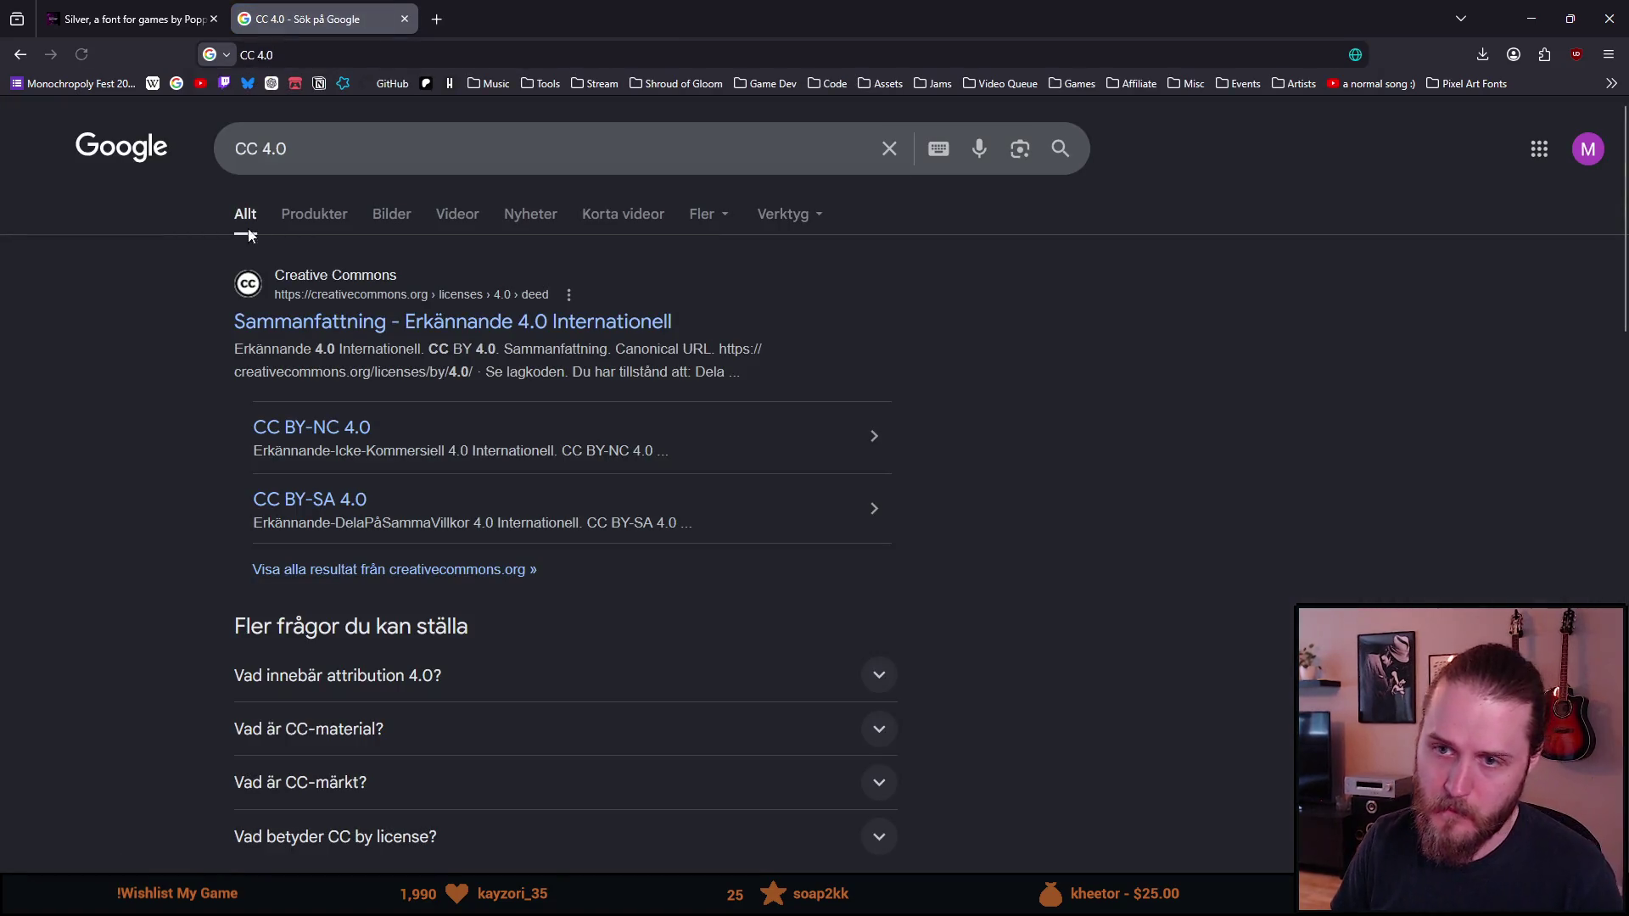
{"action": "scroll", "coordinate": [144, 388], "scroll_direction": "down", "scroll_amount": 1}
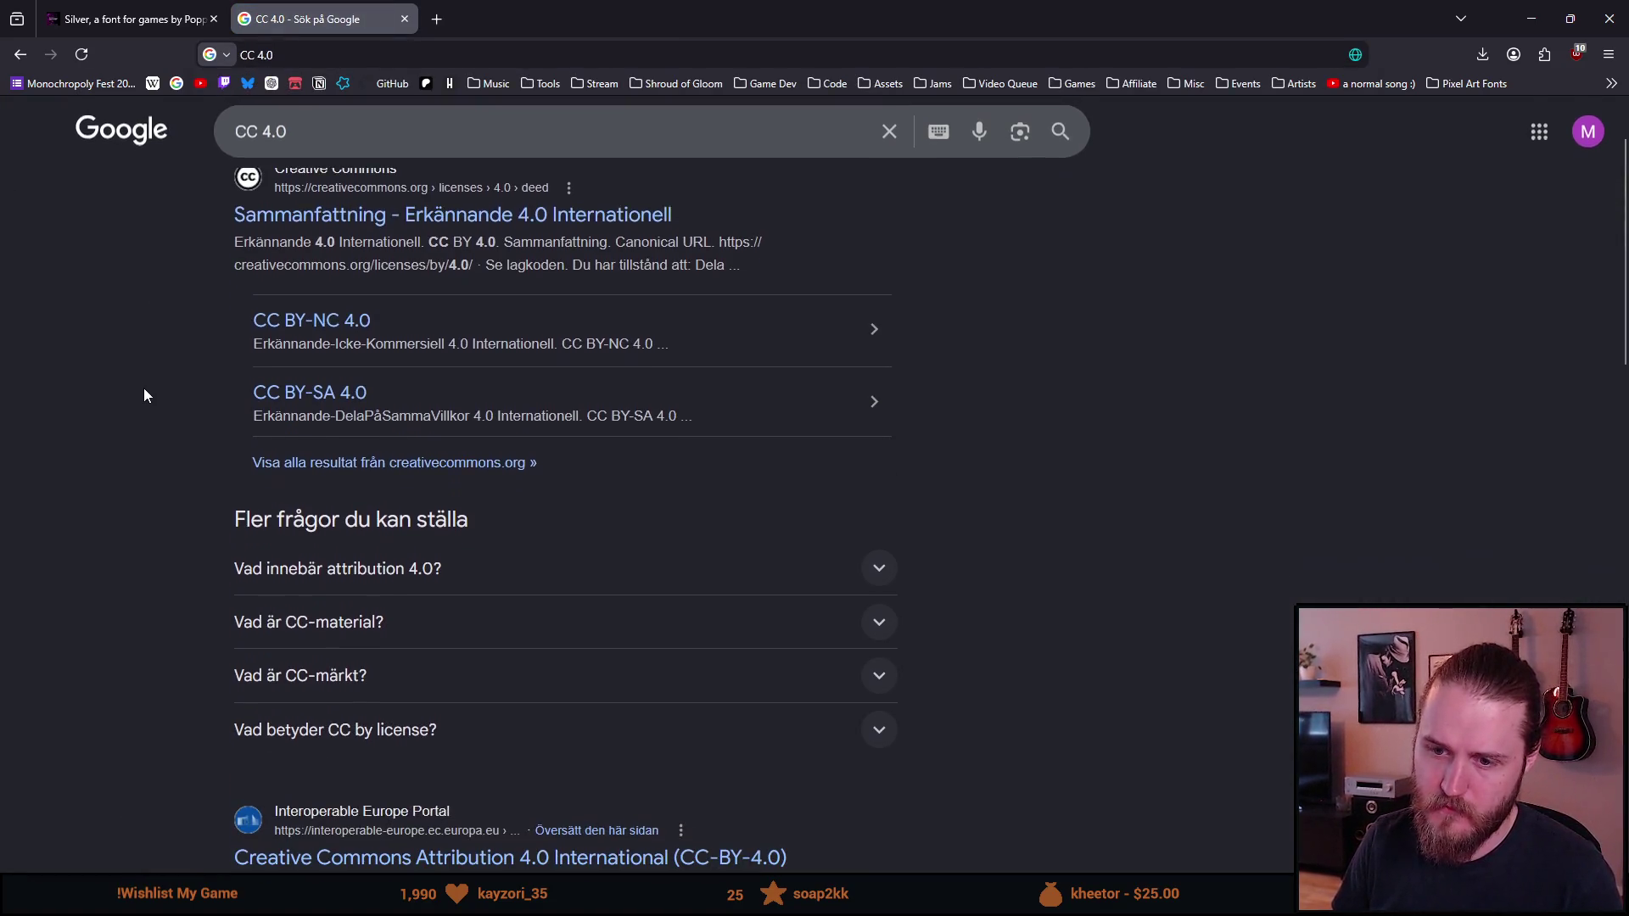
{"action": "left_click", "coordinate": [287, 215]}
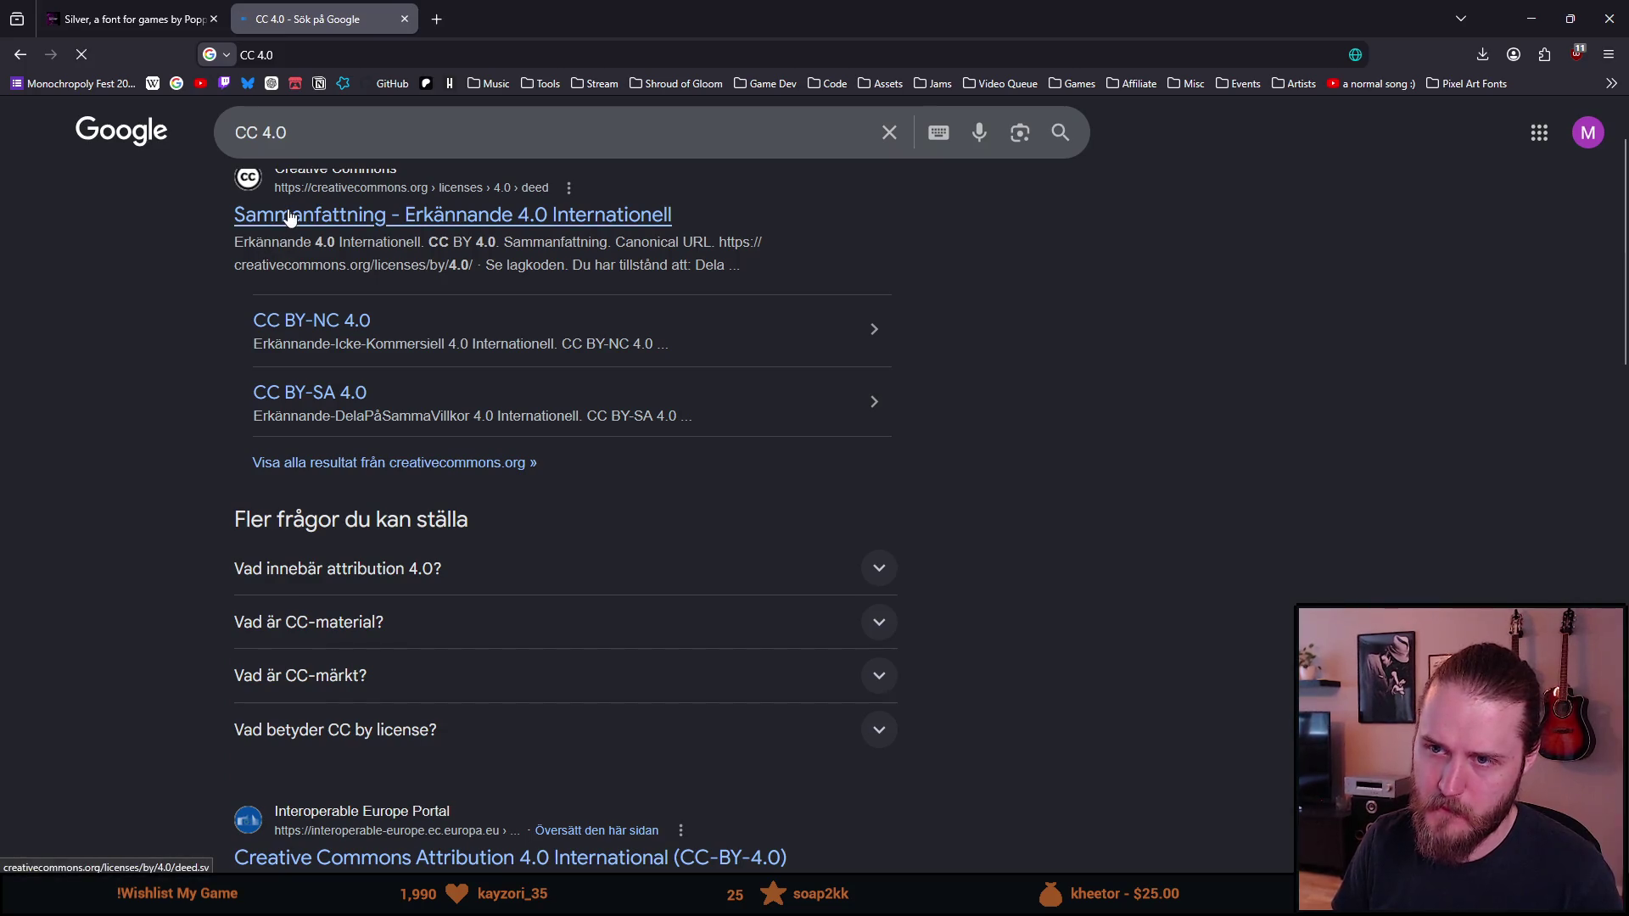
{"action": "left_click", "coordinate": [1306, 249]}
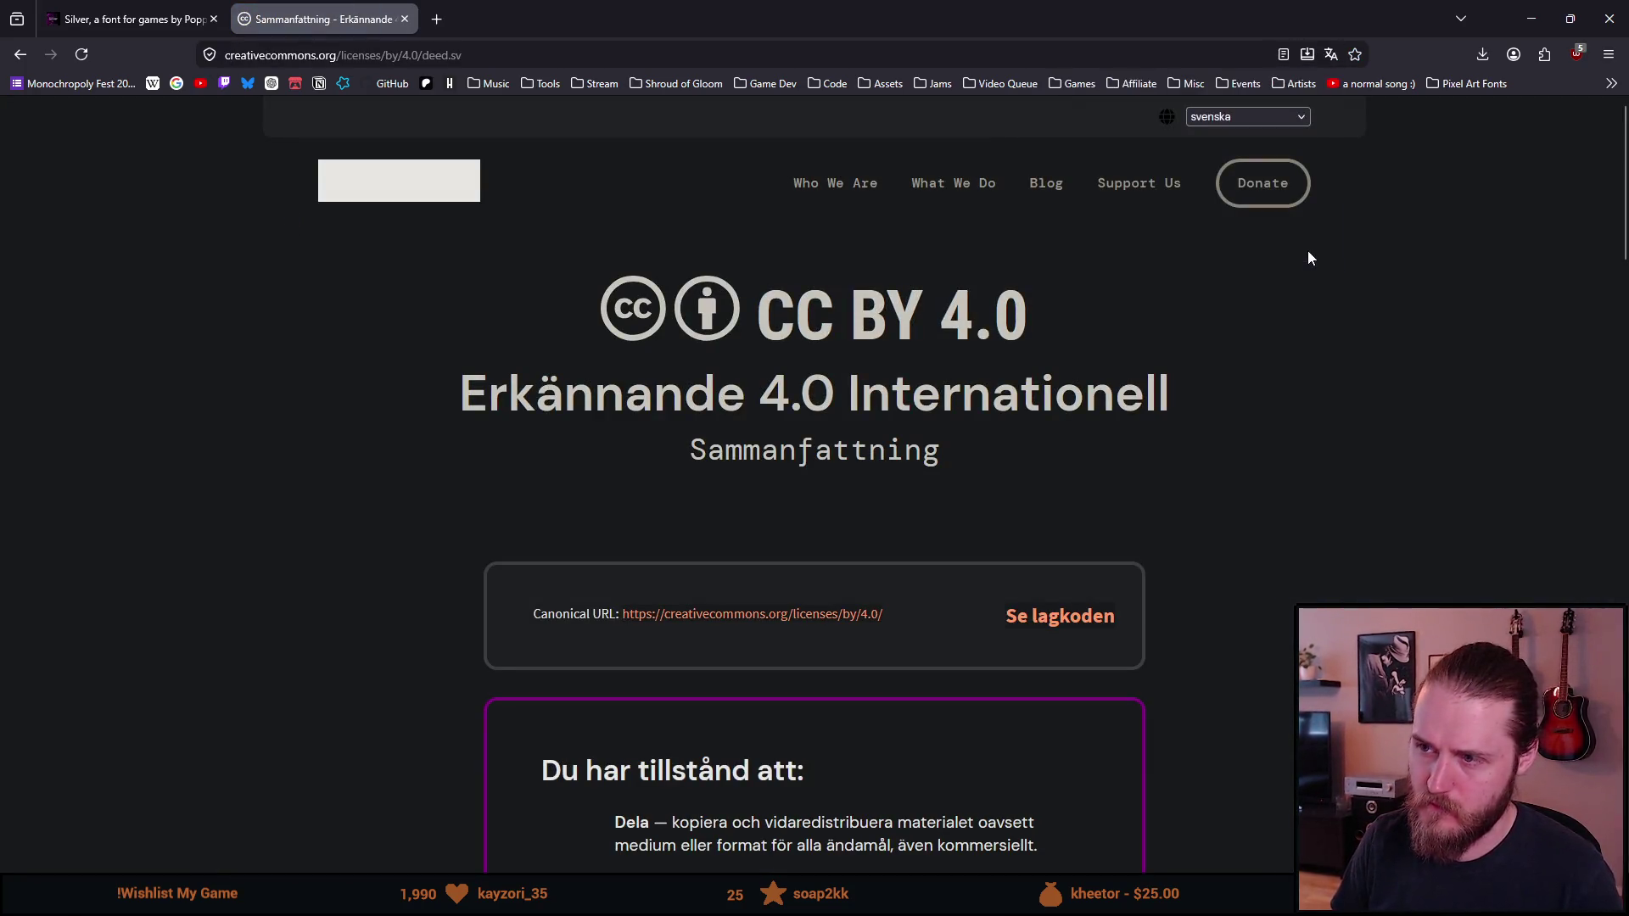
Step: Switch the deed to English and highlight the sentence about revoking these freedoms
{"action": "left_click", "coordinate": [1227, 117]}
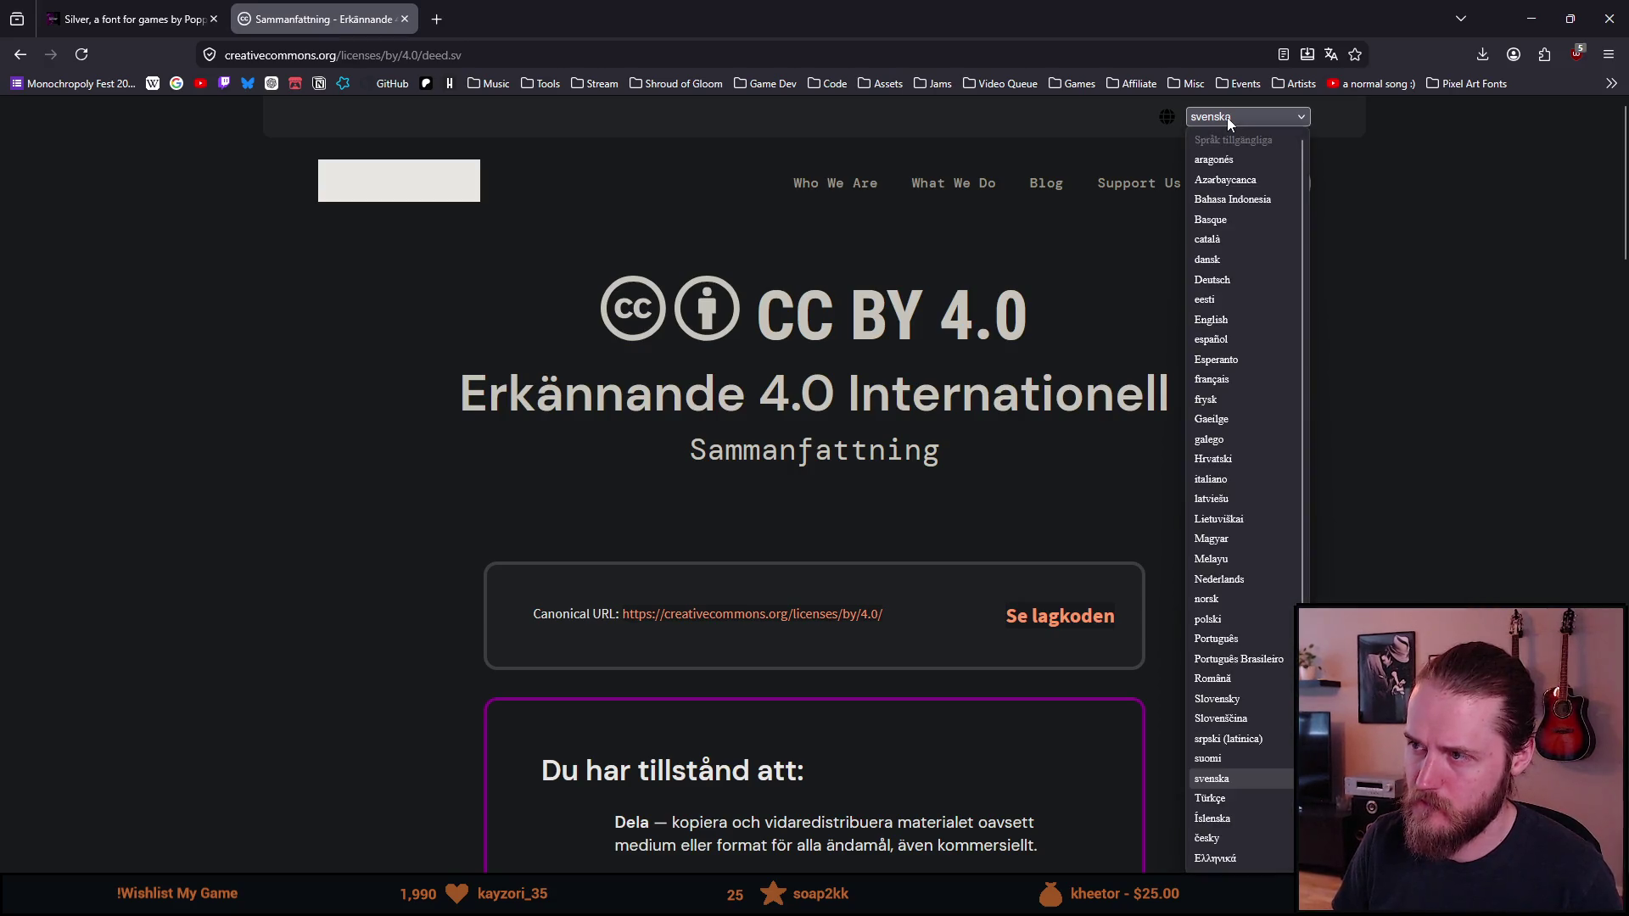
{"action": "left_click", "coordinate": [1225, 321]}
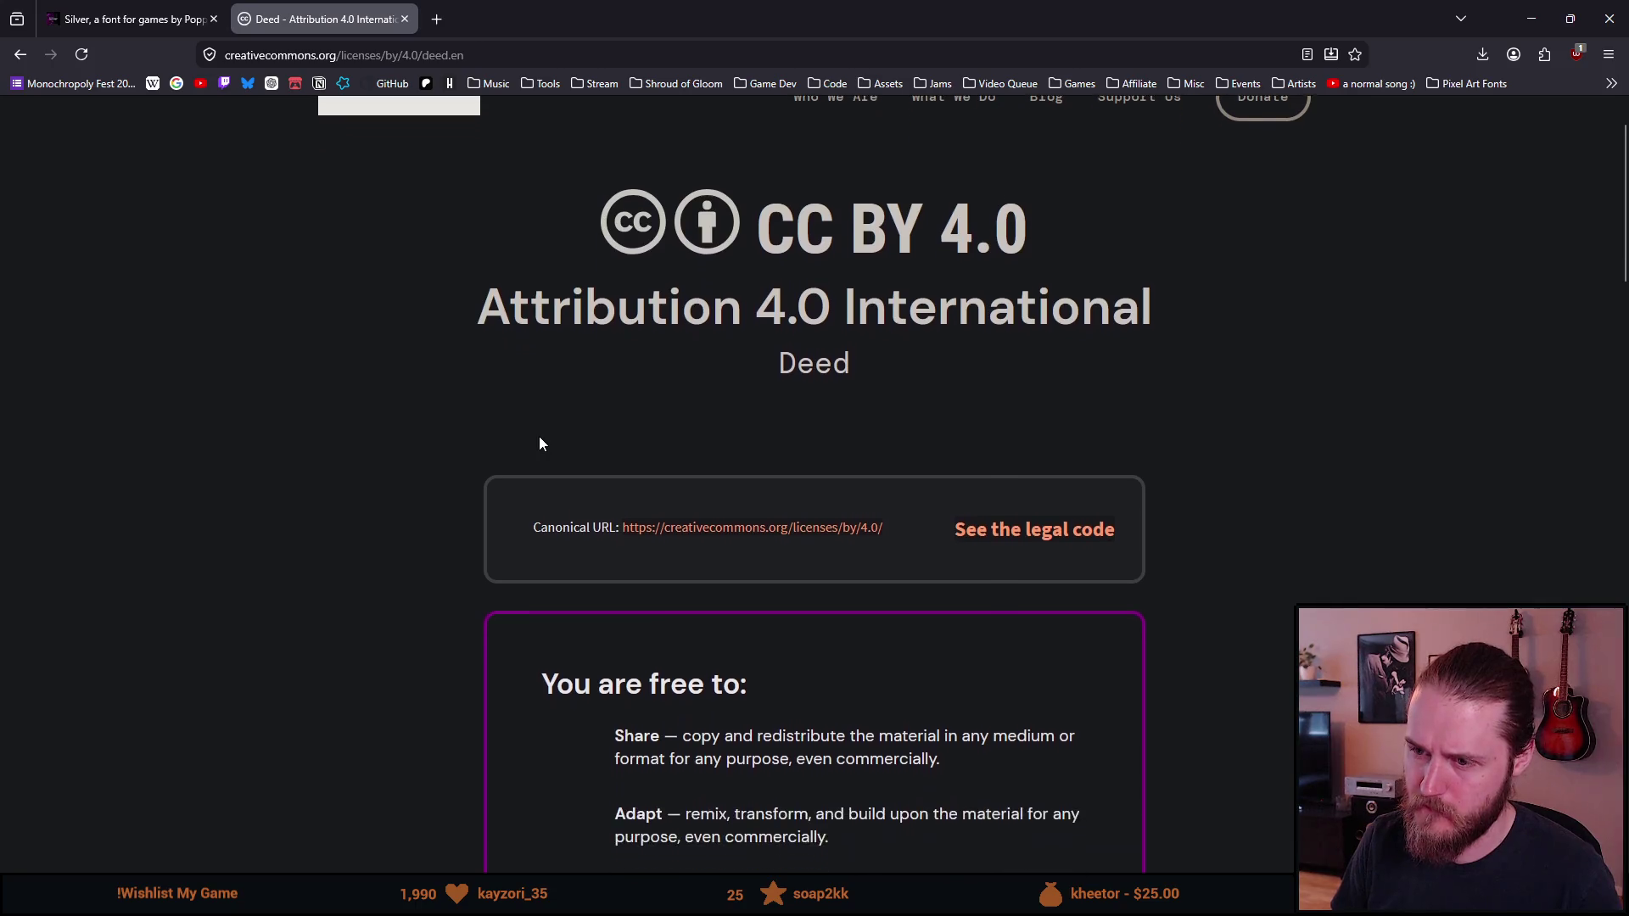
{"action": "scroll", "coordinate": [538, 436], "scroll_direction": "down", "scroll_amount": 3}
{"action": "scroll", "coordinate": [427, 460], "scroll_direction": "down", "scroll_amount": 2}
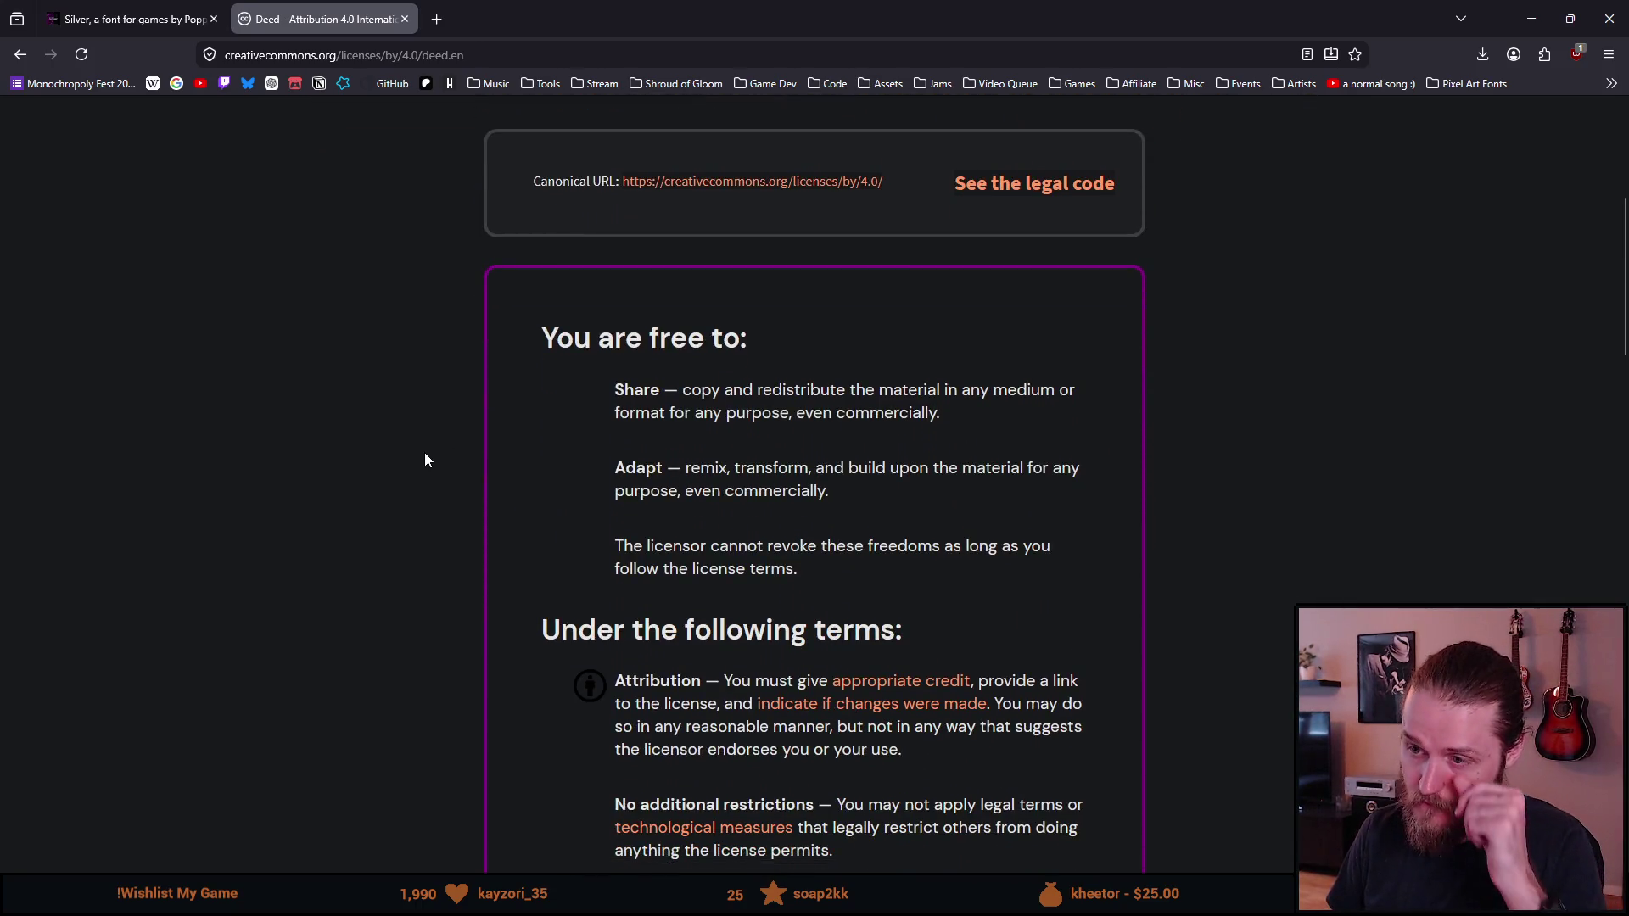
{"action": "scroll", "coordinate": [424, 460], "scroll_direction": "down", "scroll_amount": 1}
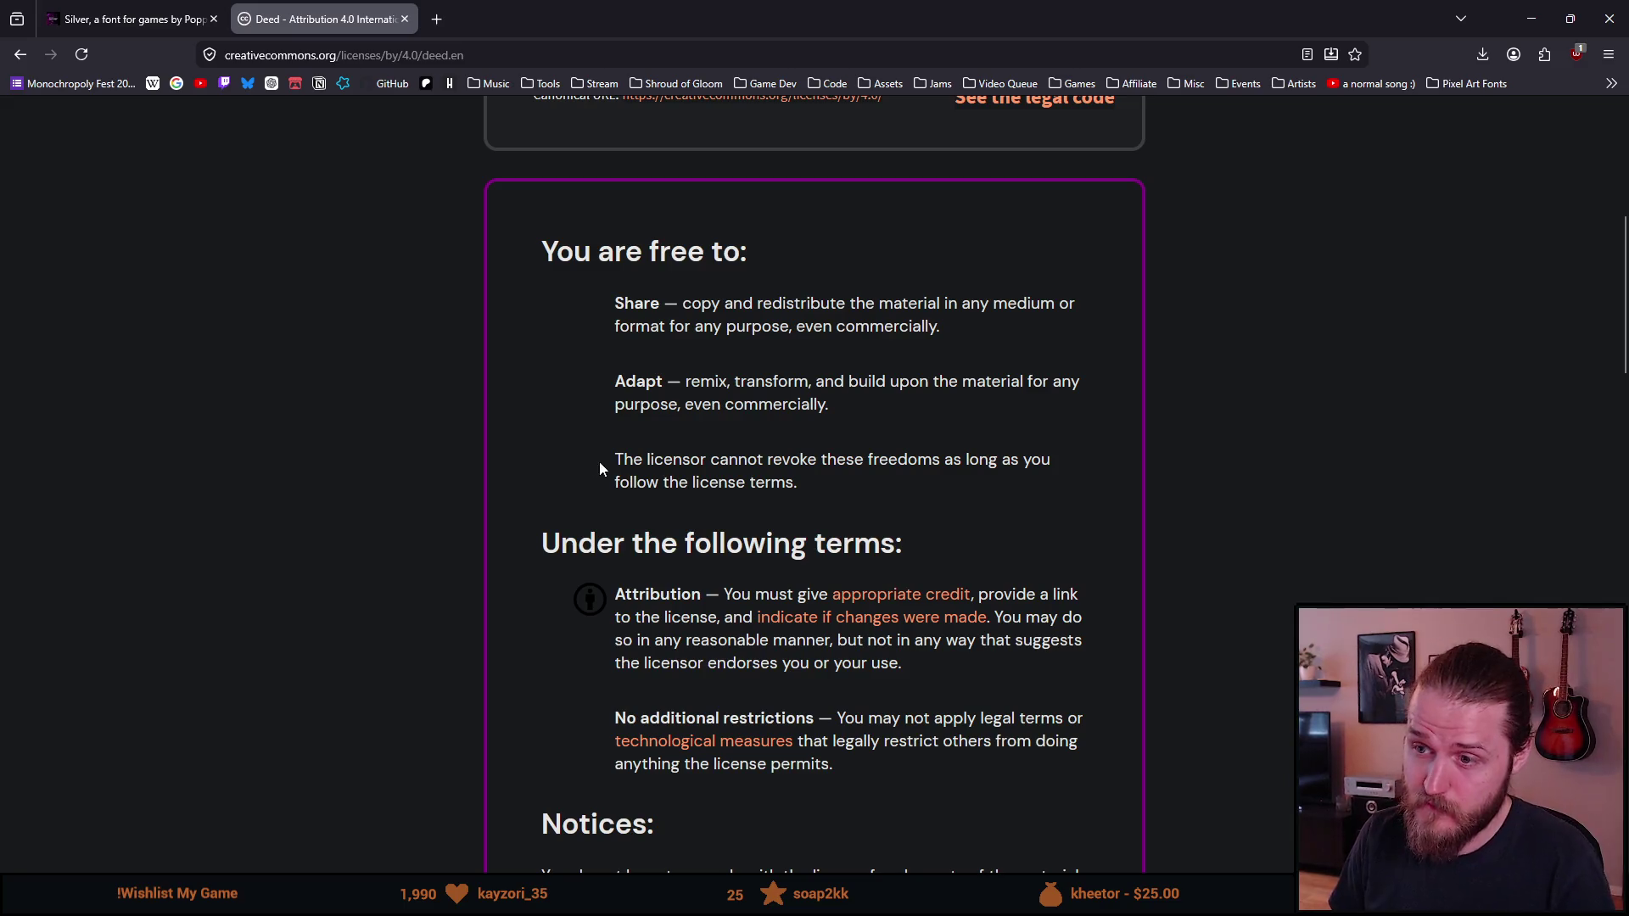
{"action": "mouse_move", "coordinate": [613, 459]}
{"action": "left_mouse_down"}
{"action": "mouse_move", "coordinate": [1054, 456]}
{"action": "mouse_move", "coordinate": [599, 474]}
{"action": "mouse_move", "coordinate": [691, 477]}
{"action": "left_mouse_up"}
{"action": "left_click", "coordinate": [838, 486]}
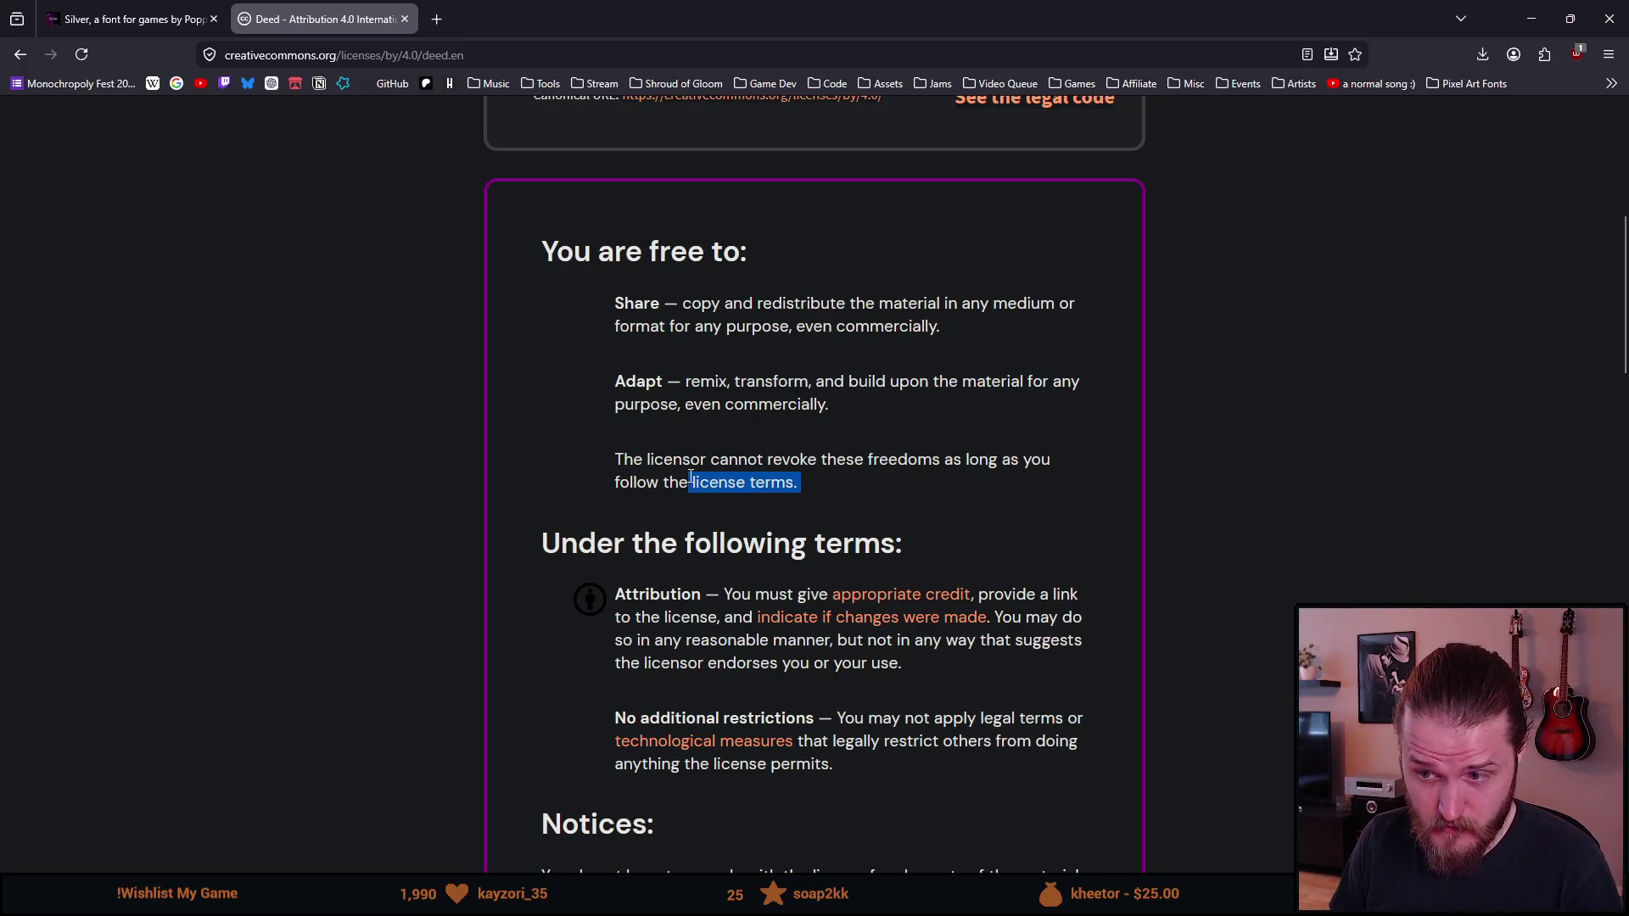
Step: Highlight 'legally restrict others' and 'the license permits' in the terms, then return to the Silver tab
{"action": "scroll", "coordinate": [691, 477], "scroll_direction": "down", "scroll_amount": 2}
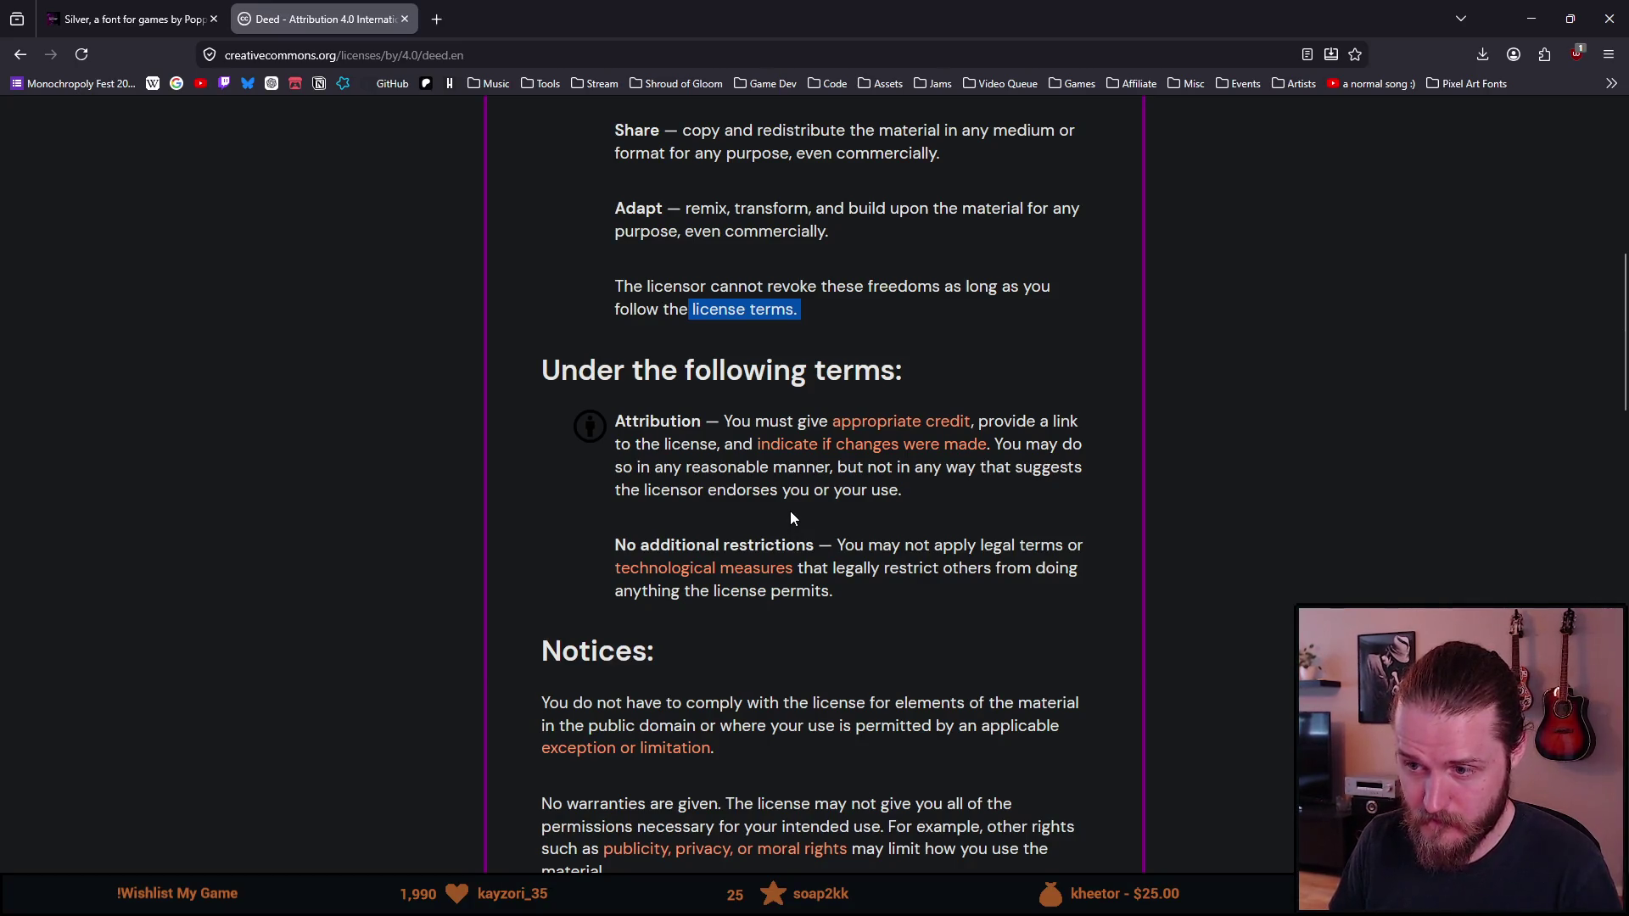
{"action": "scroll", "coordinate": [791, 511], "scroll_direction": "down", "scroll_amount": 1}
{"action": "left_click_drag", "start_coordinate": [614, 458], "coordinate": [1041, 457]}
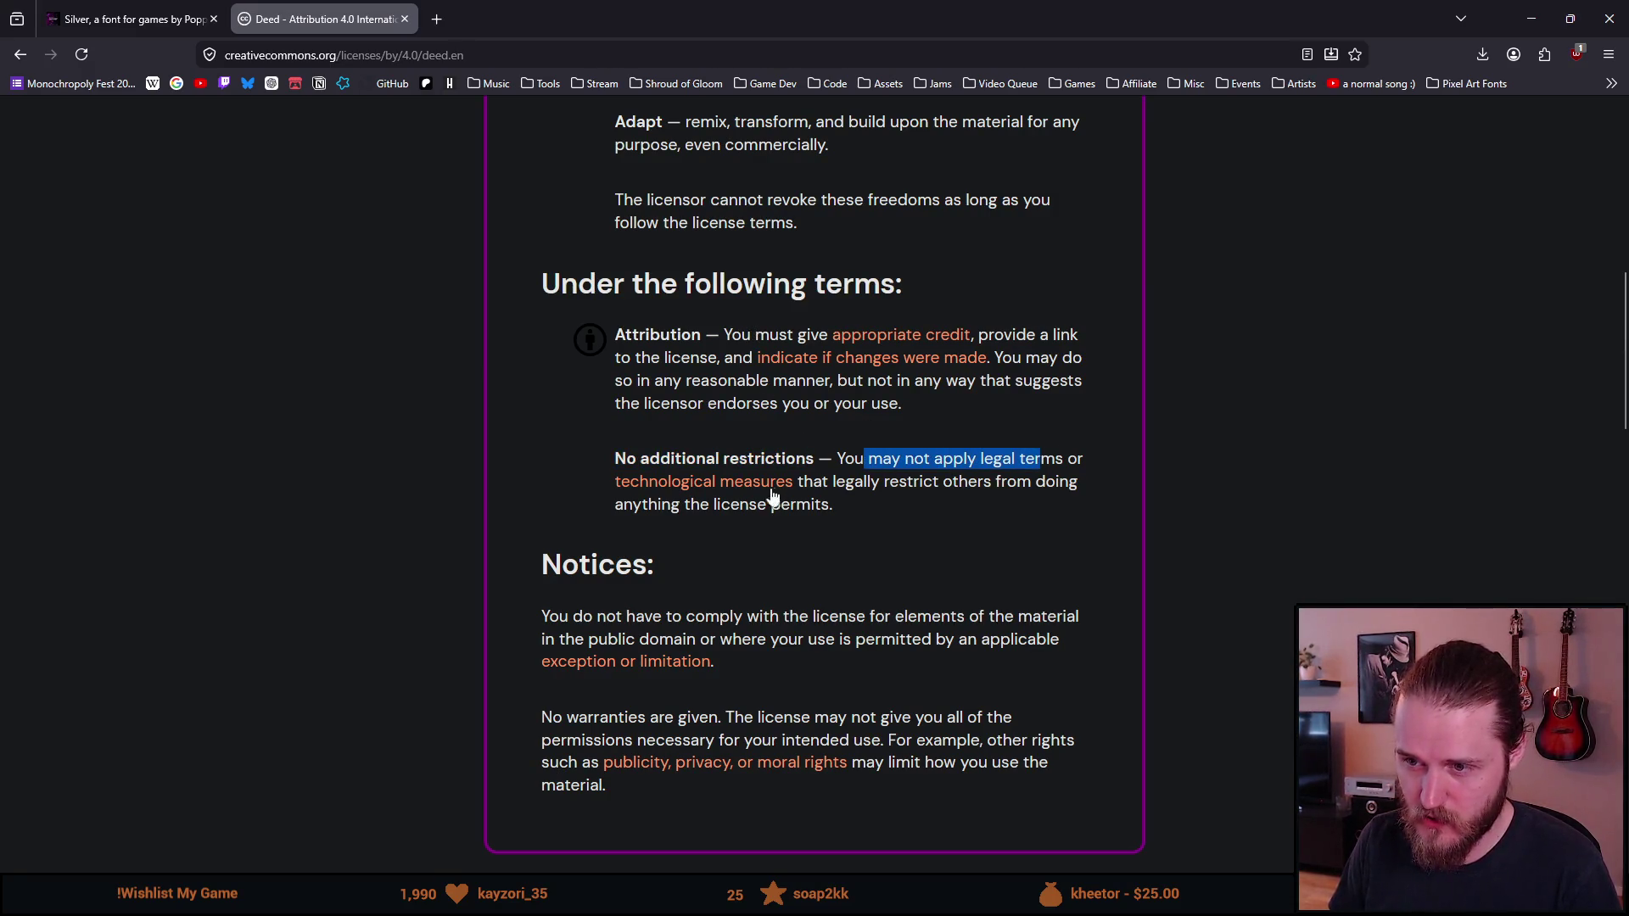
{"action": "double_click", "coordinate": [857, 482]}
{"action": "left_click_drag", "start_coordinate": [904, 490], "coordinate": [1047, 483]}
{"action": "left_click_drag", "start_coordinate": [680, 506], "coordinate": [797, 505]}
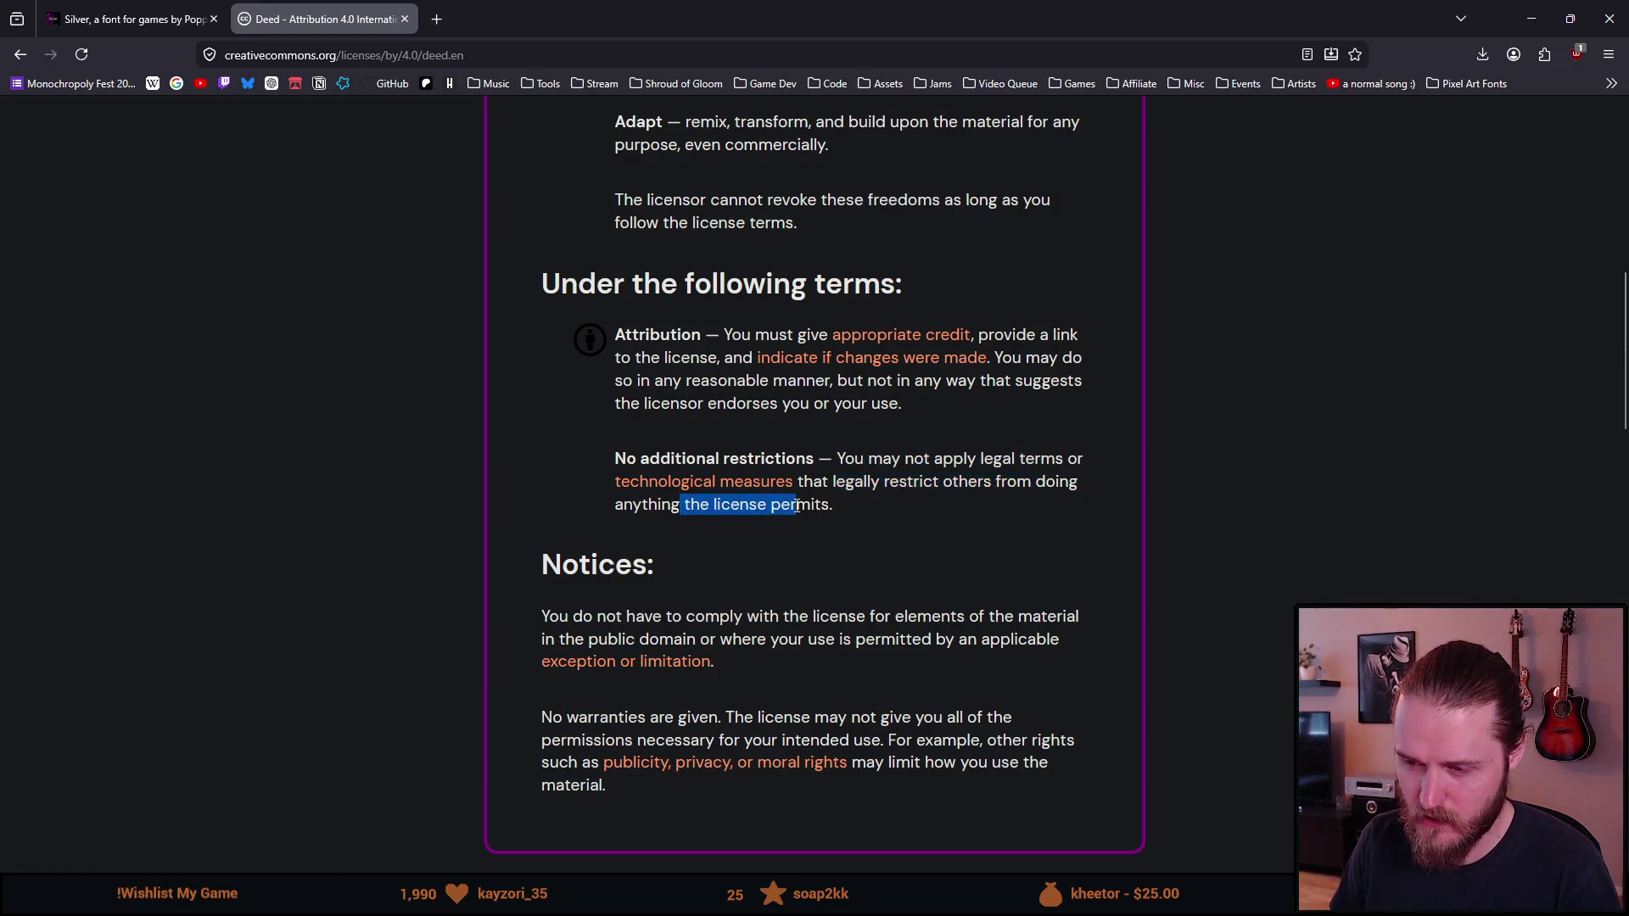
{"action": "left_click", "coordinate": [864, 501]}
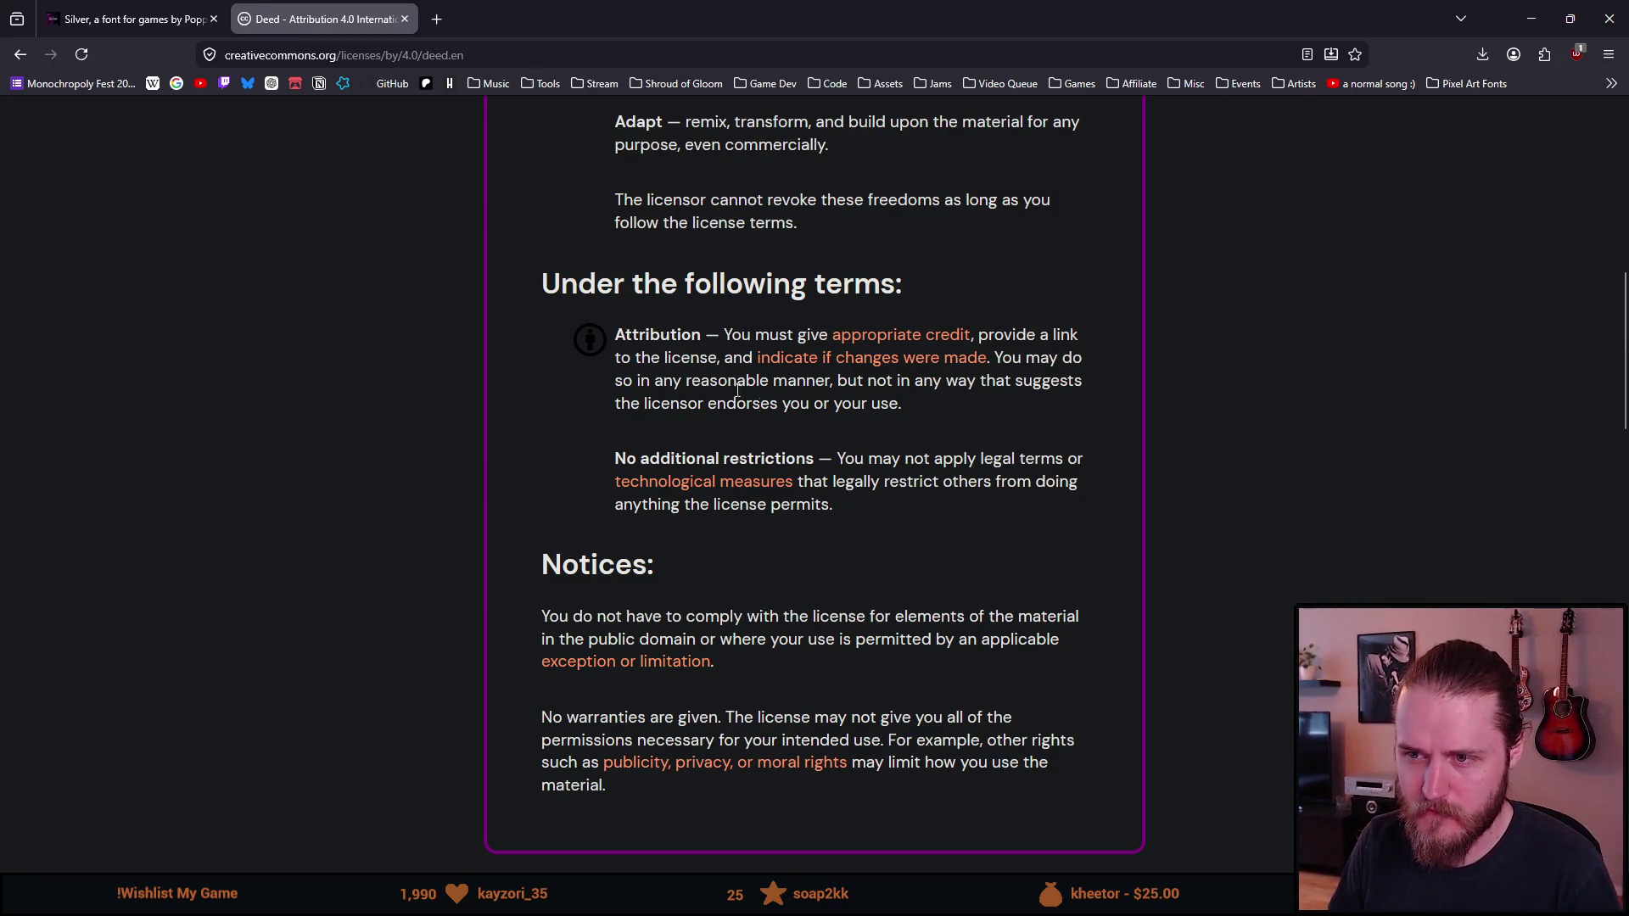
{"action": "left_click", "coordinate": [128, 19]}
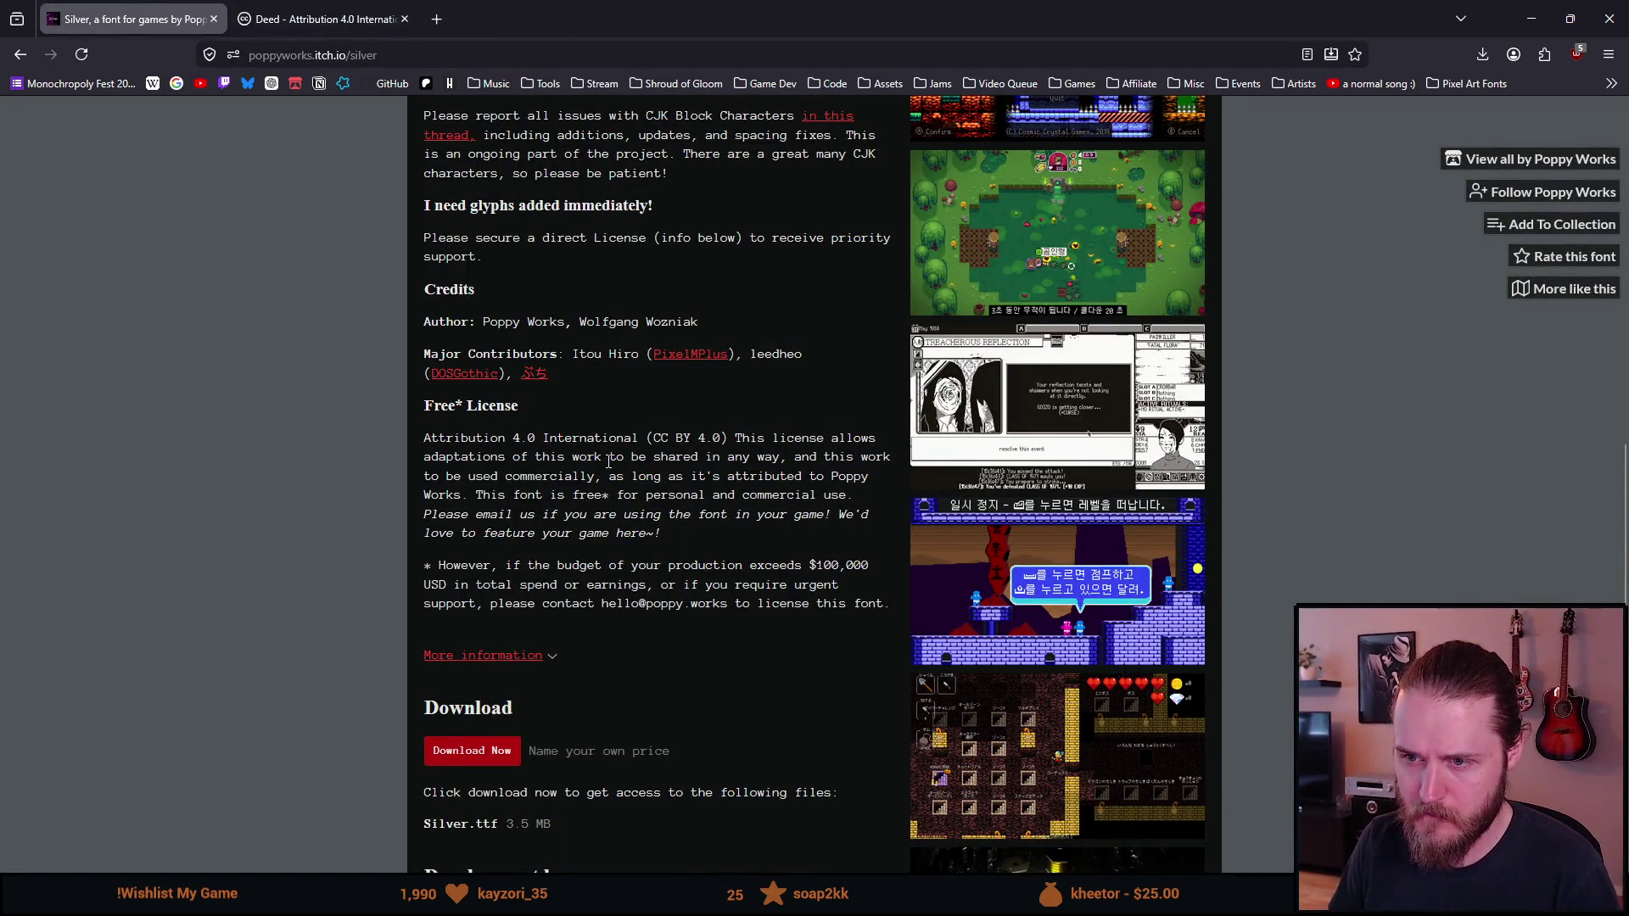
Step: Scroll the CC BY 4.0 deed down to its footnotes and back, then return to the Silver tab
{"action": "left_click", "coordinate": [322, 18]}
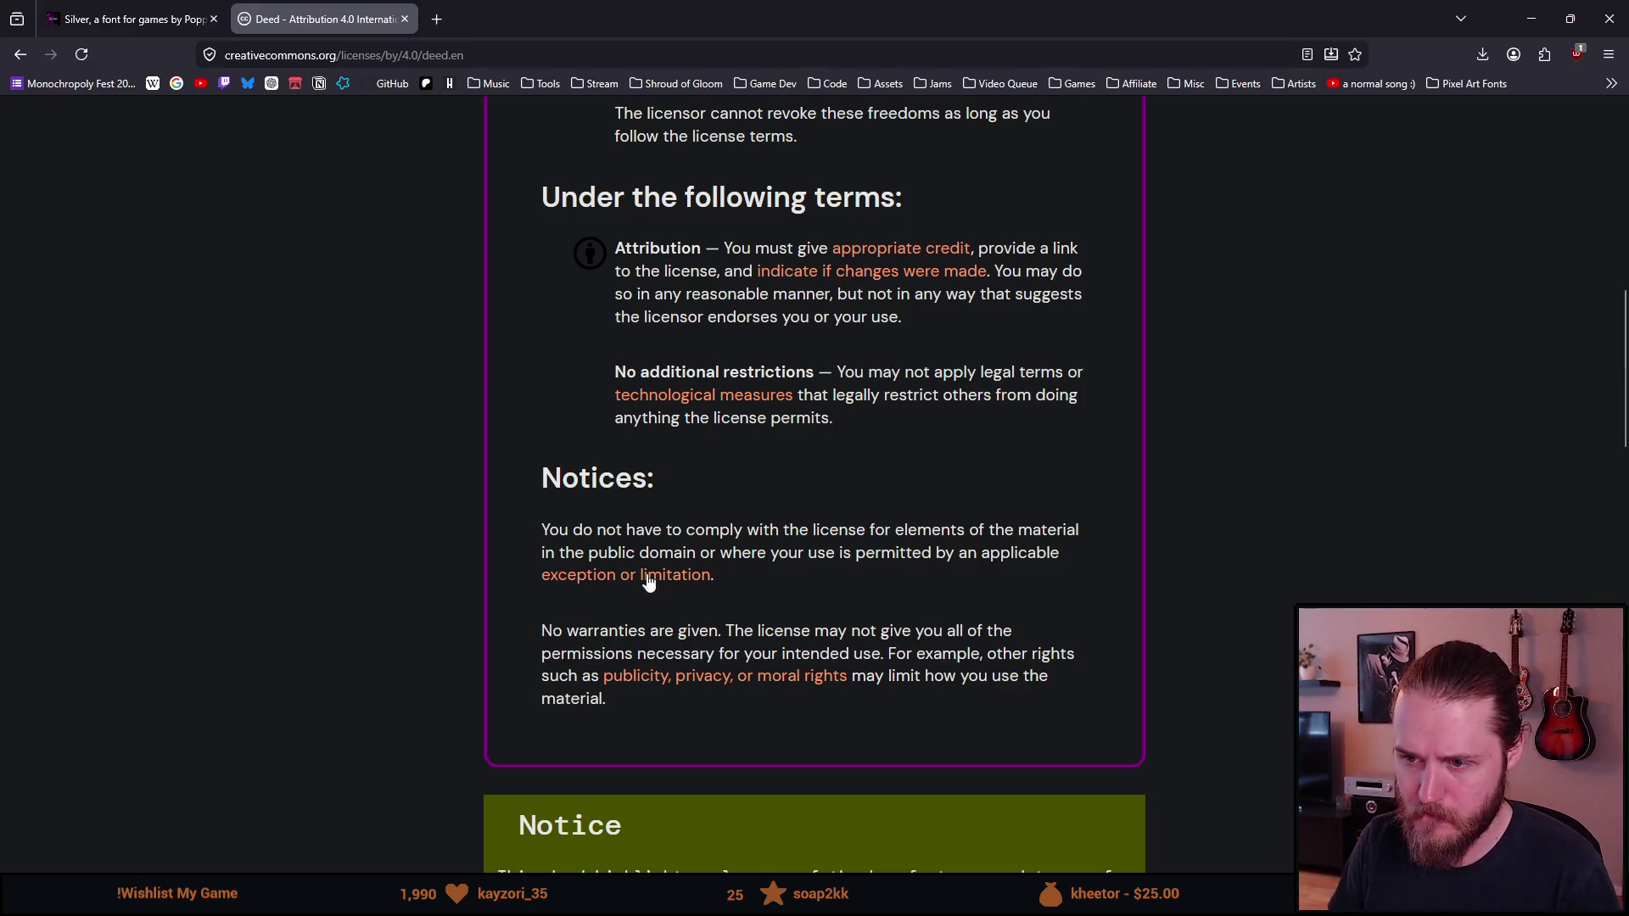
{"action": "scroll", "coordinate": [561, 637], "scroll_direction": "down", "scroll_amount": 1}
{"action": "scroll", "coordinate": [602, 583], "scroll_direction": "down", "scroll_amount": 4}
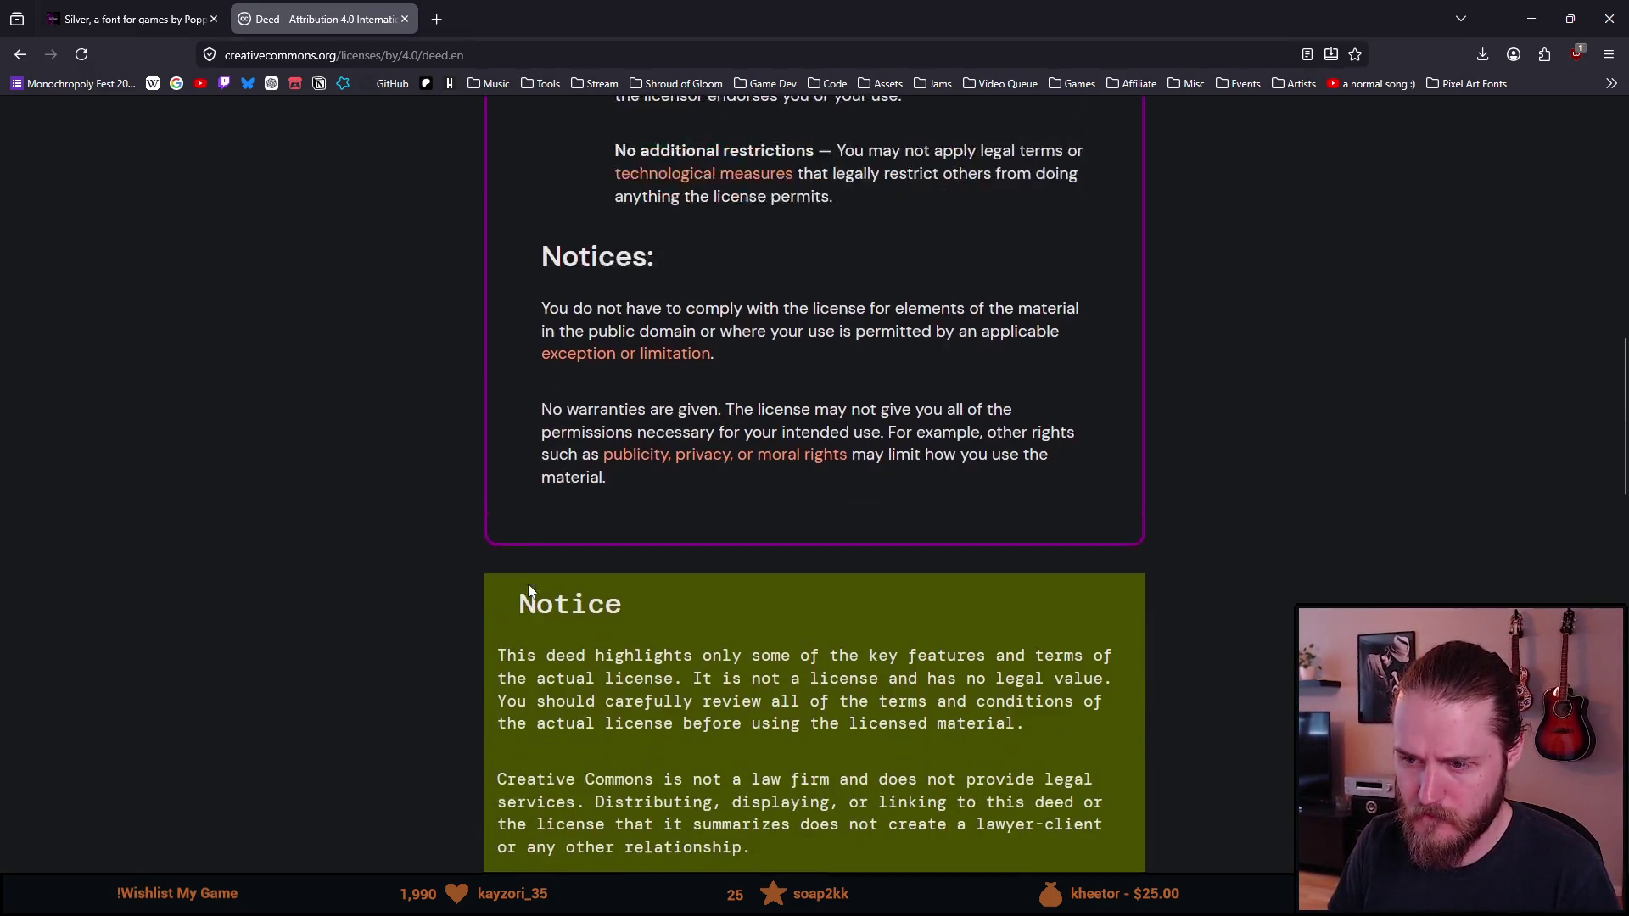
{"action": "scroll", "coordinate": [379, 582], "scroll_direction": "down", "scroll_amount": 7}
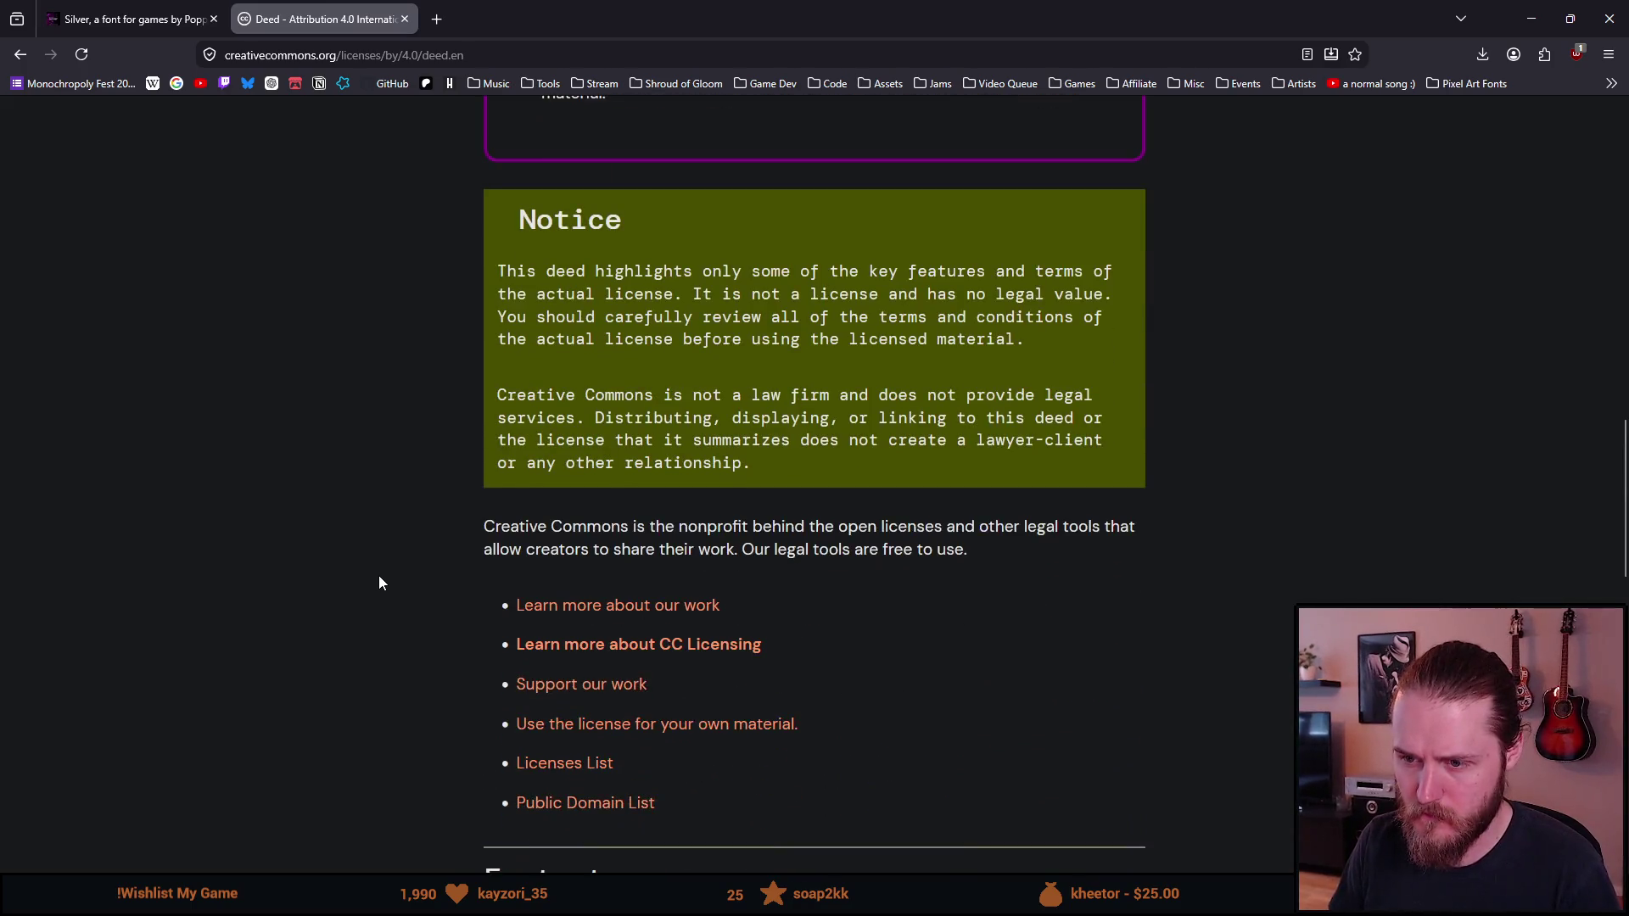
{"action": "scroll", "coordinate": [379, 581], "scroll_direction": "down", "scroll_amount": 11}
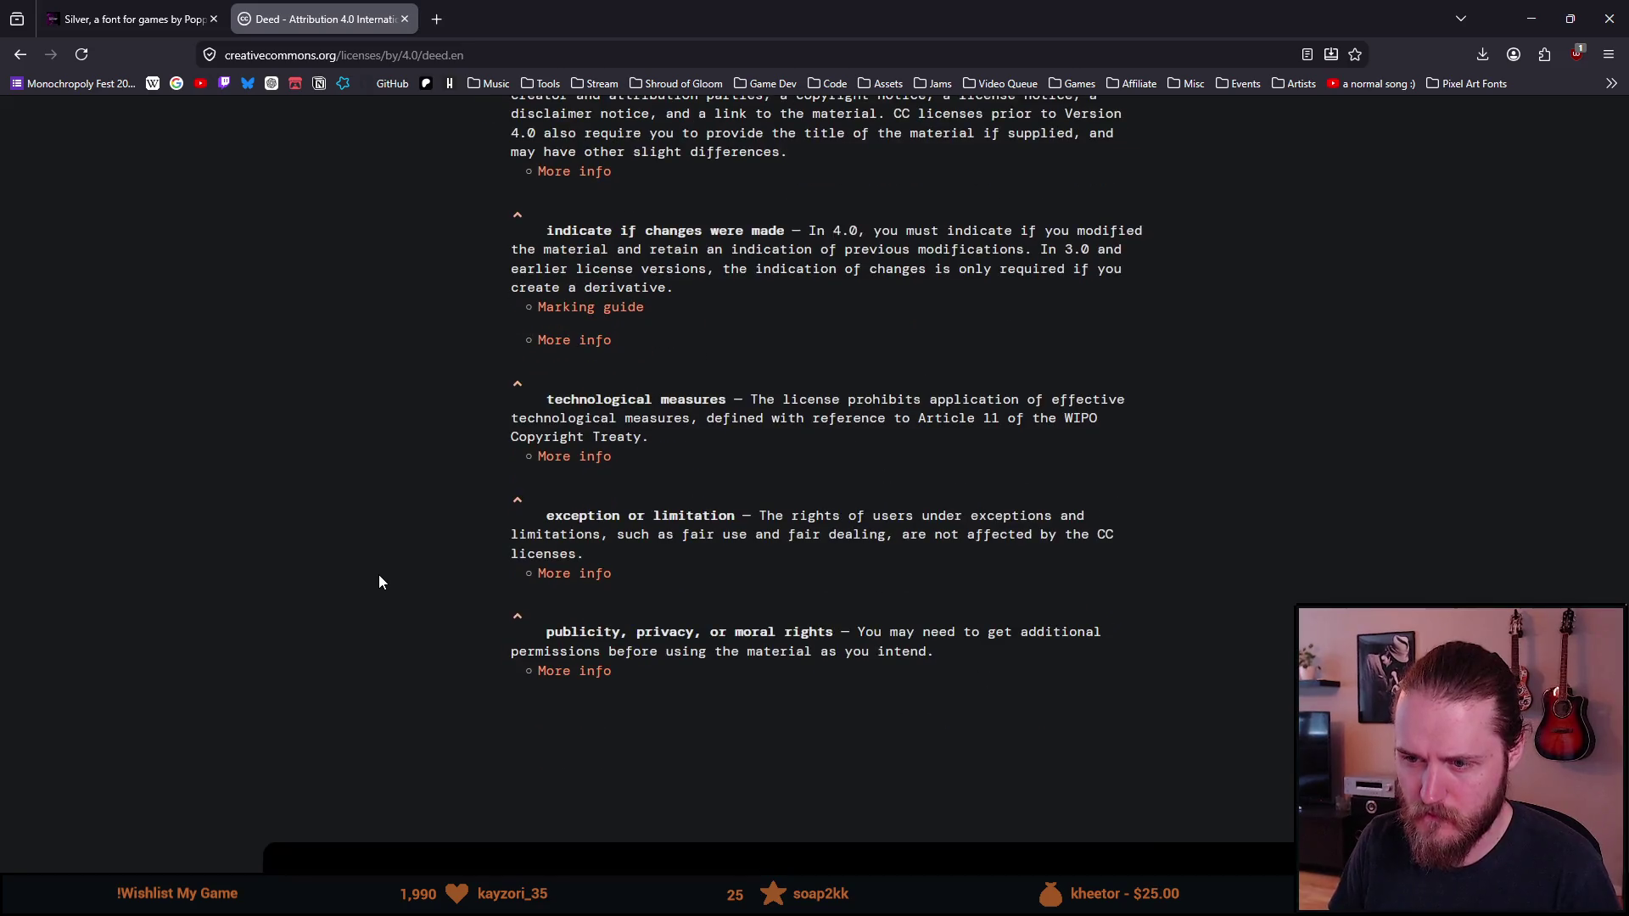
{"action": "scroll", "coordinate": [378, 574], "scroll_direction": "up", "scroll_amount": 6}
{"action": "scroll", "coordinate": [376, 571], "scroll_direction": "up", "scroll_amount": 10}
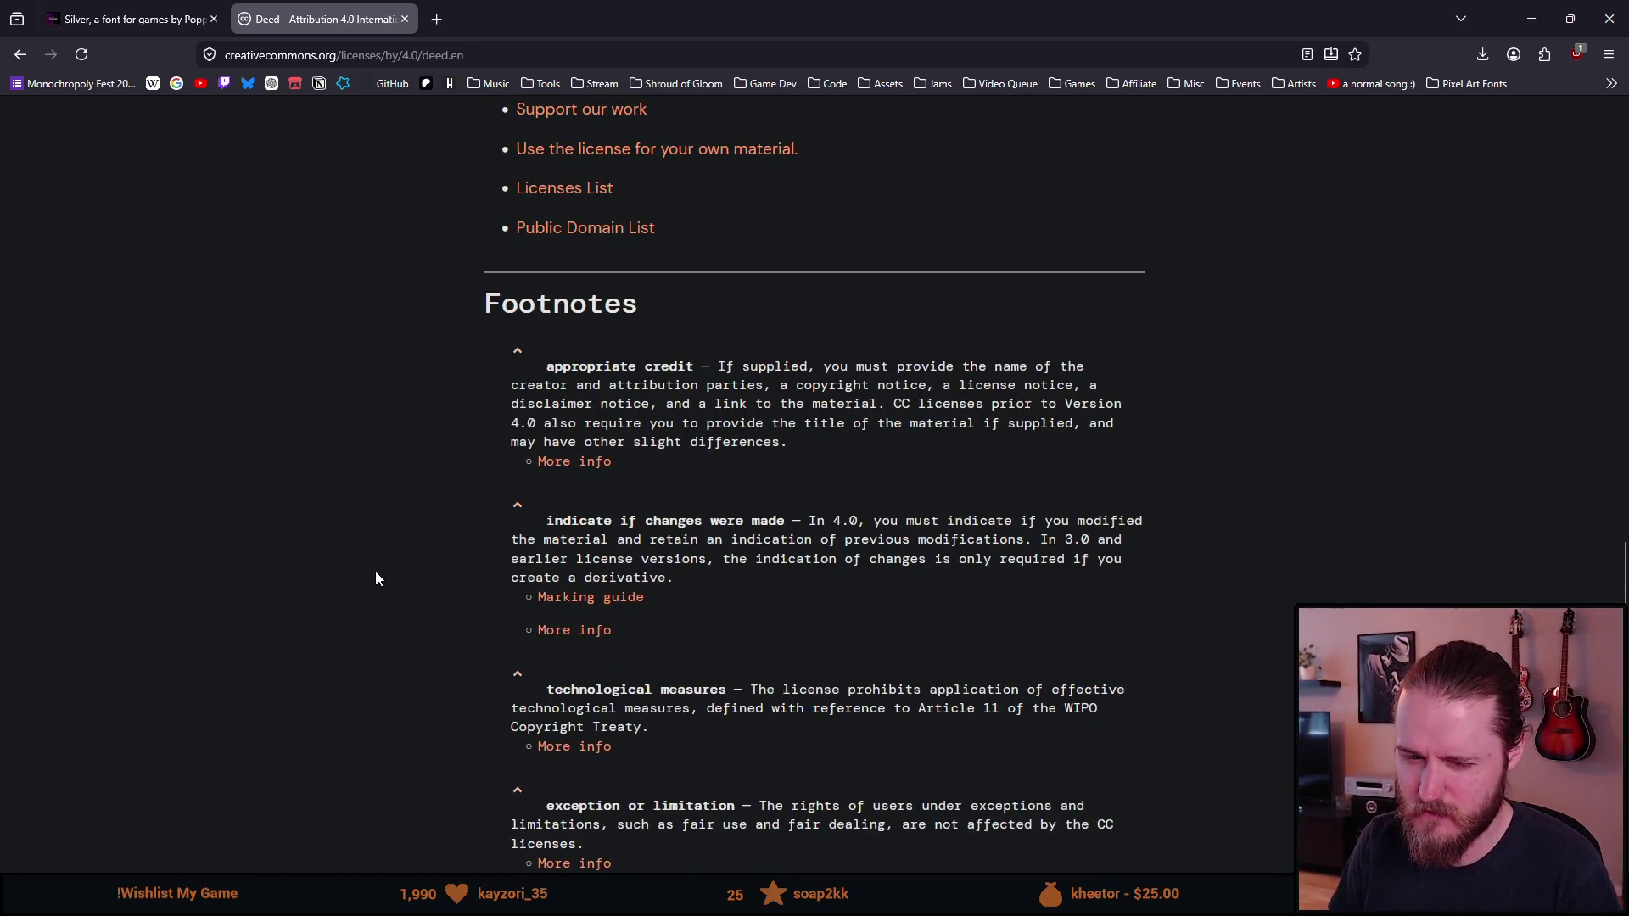
{"action": "scroll", "coordinate": [376, 579], "scroll_direction": "up", "scroll_amount": 5}
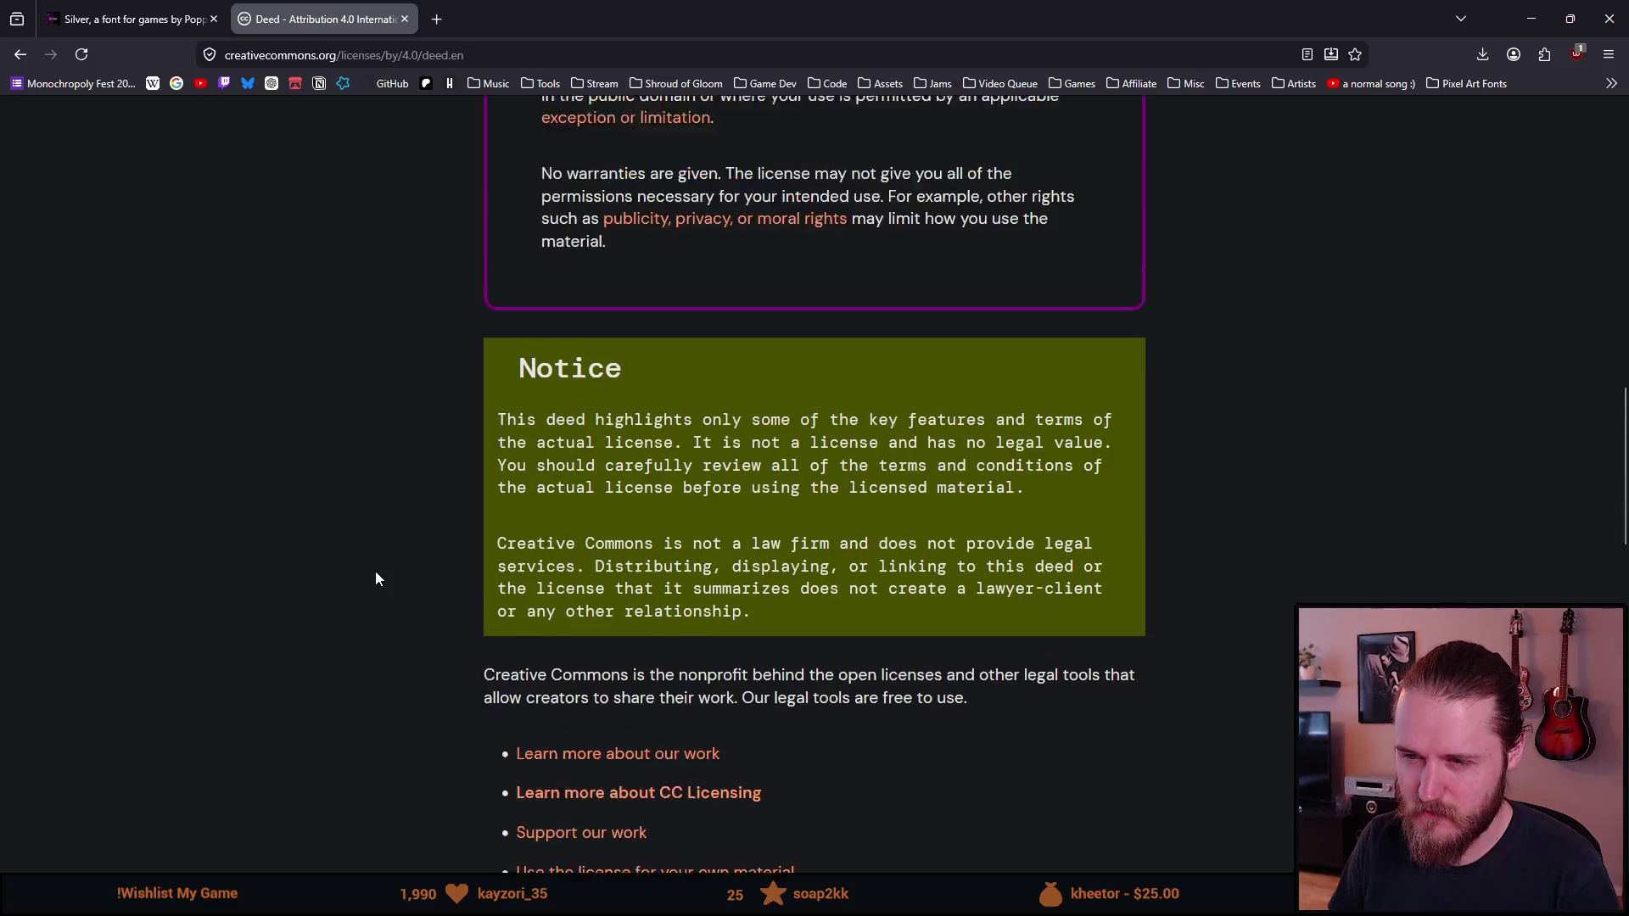
{"action": "scroll", "coordinate": [375, 572], "scroll_direction": "up", "scroll_amount": 3}
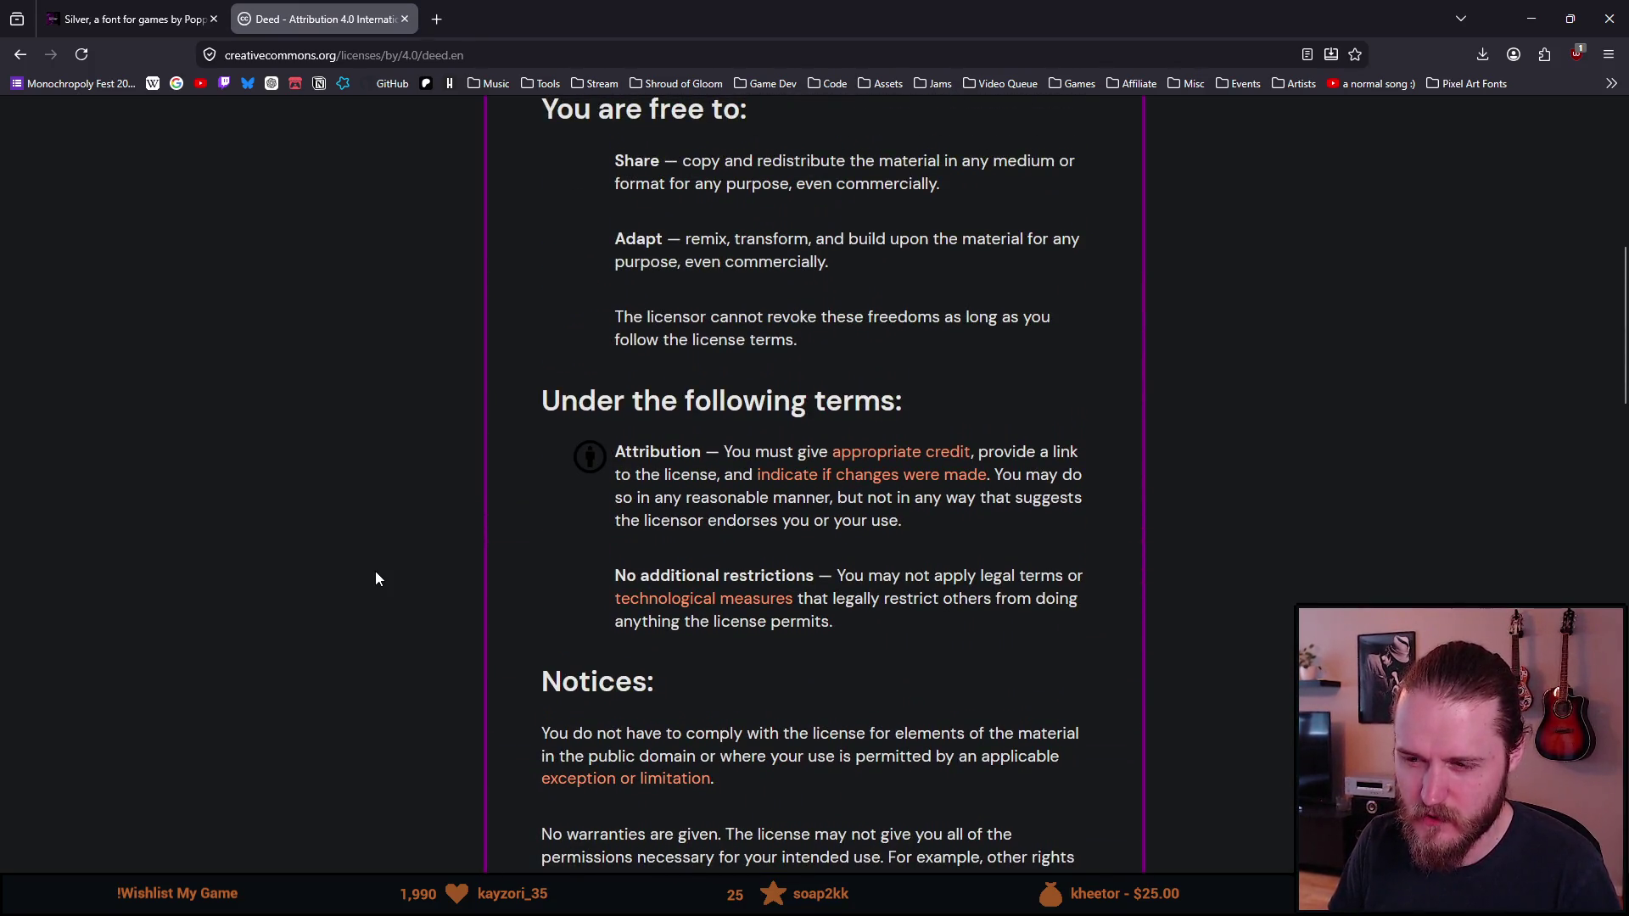
{"action": "scroll", "coordinate": [378, 578], "scroll_direction": "up", "scroll_amount": 1}
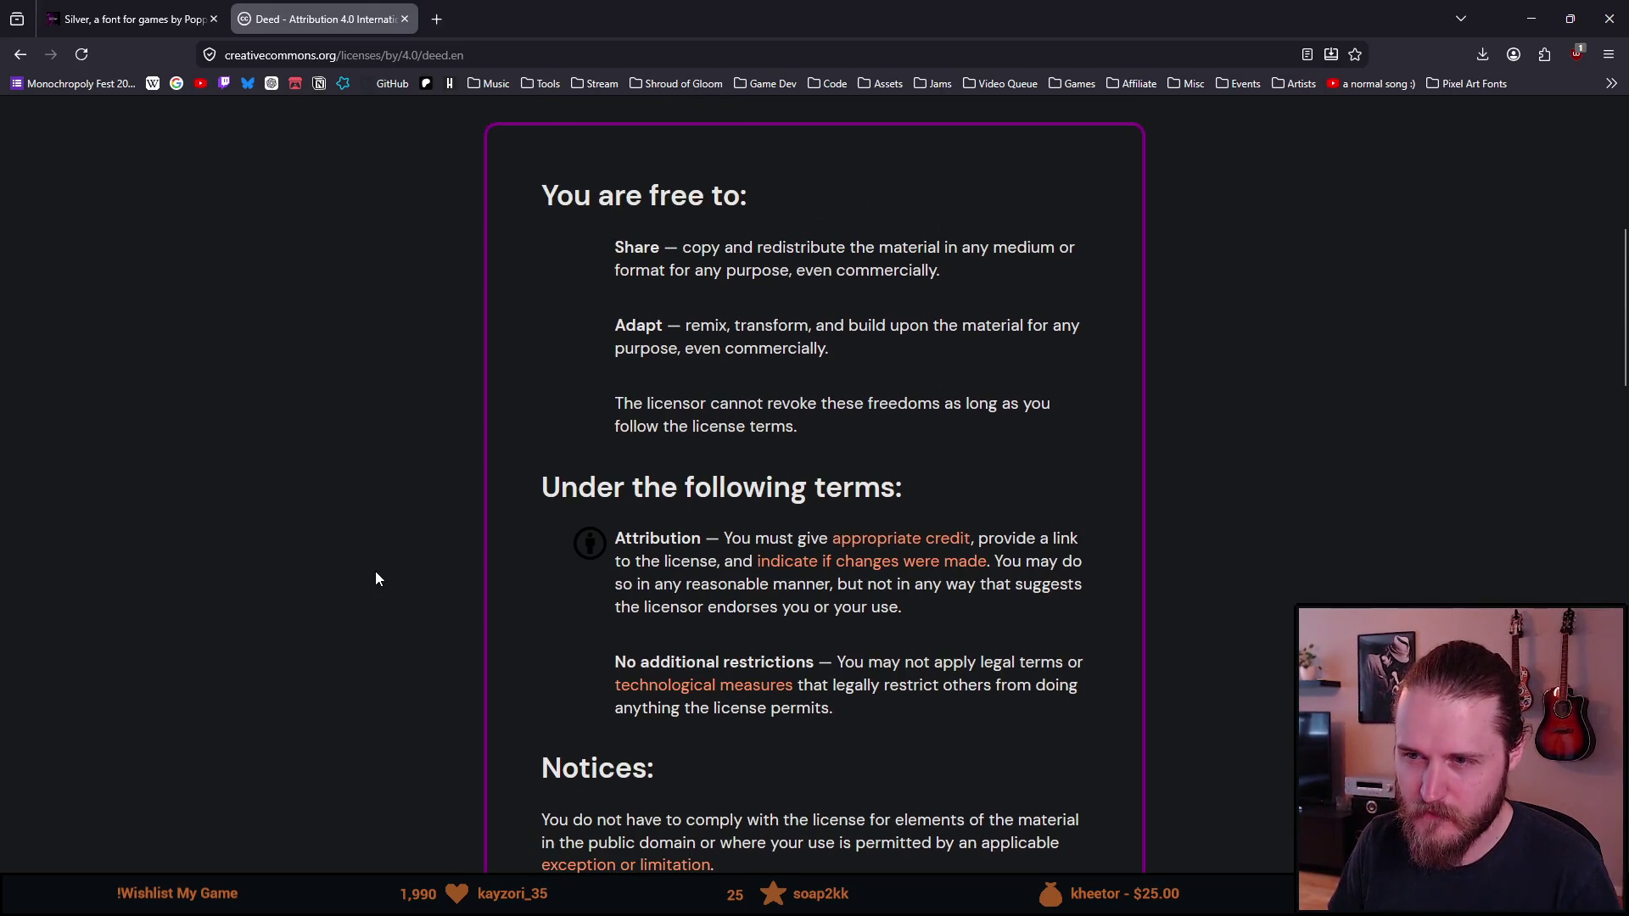
{"action": "scroll", "coordinate": [379, 578], "scroll_direction": "down", "scroll_amount": 1}
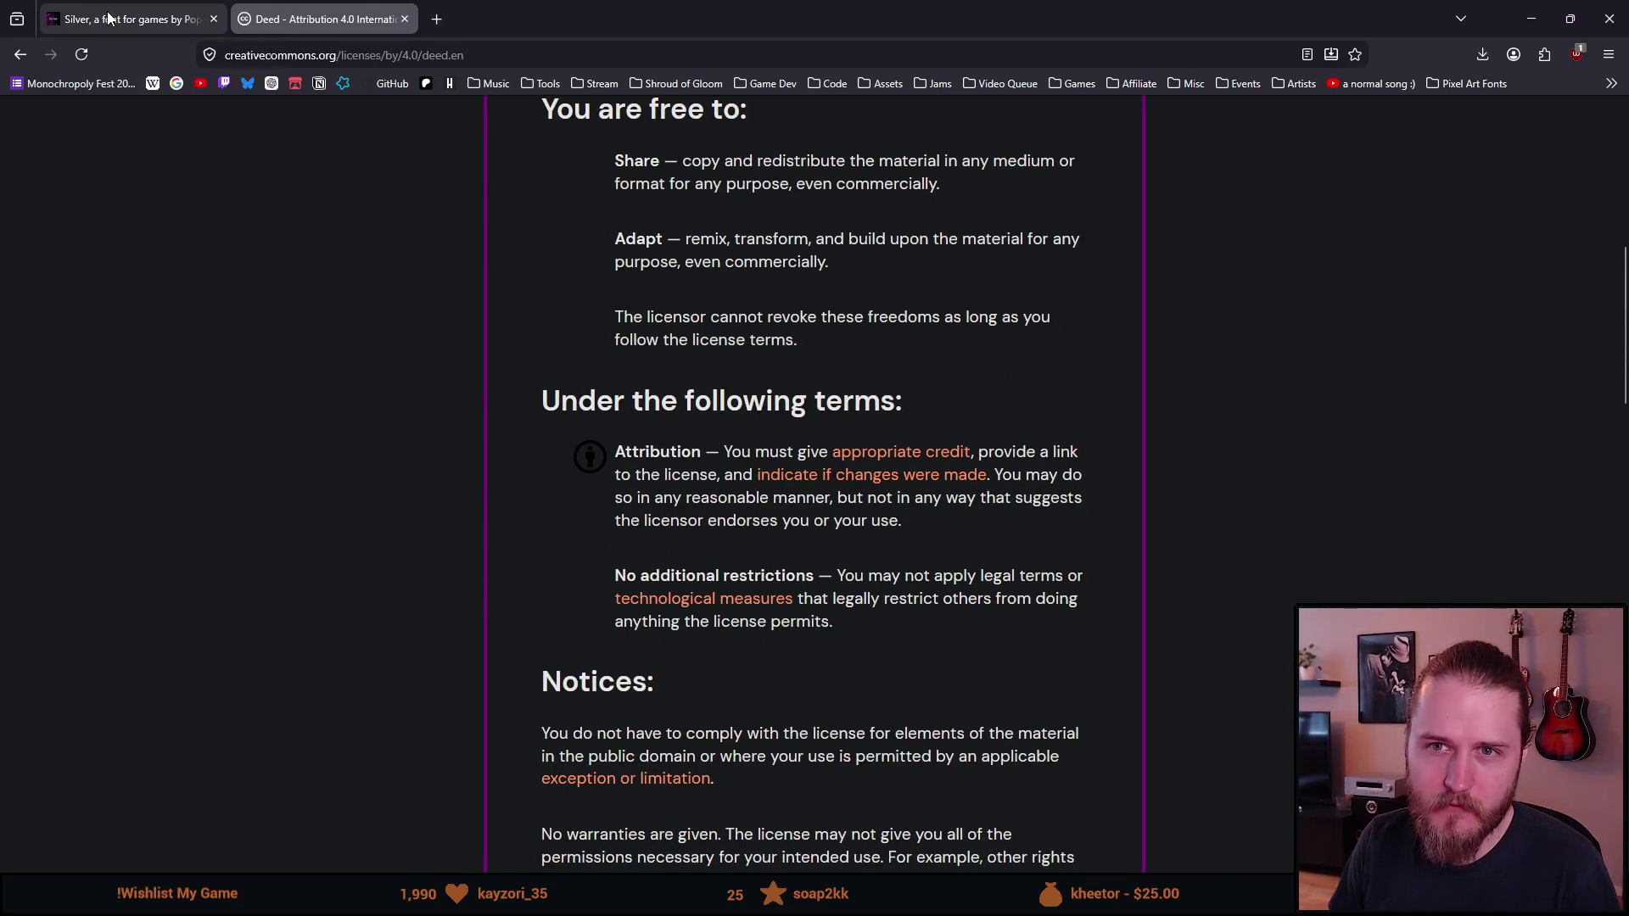
{"action": "left_click", "coordinate": [109, 19]}
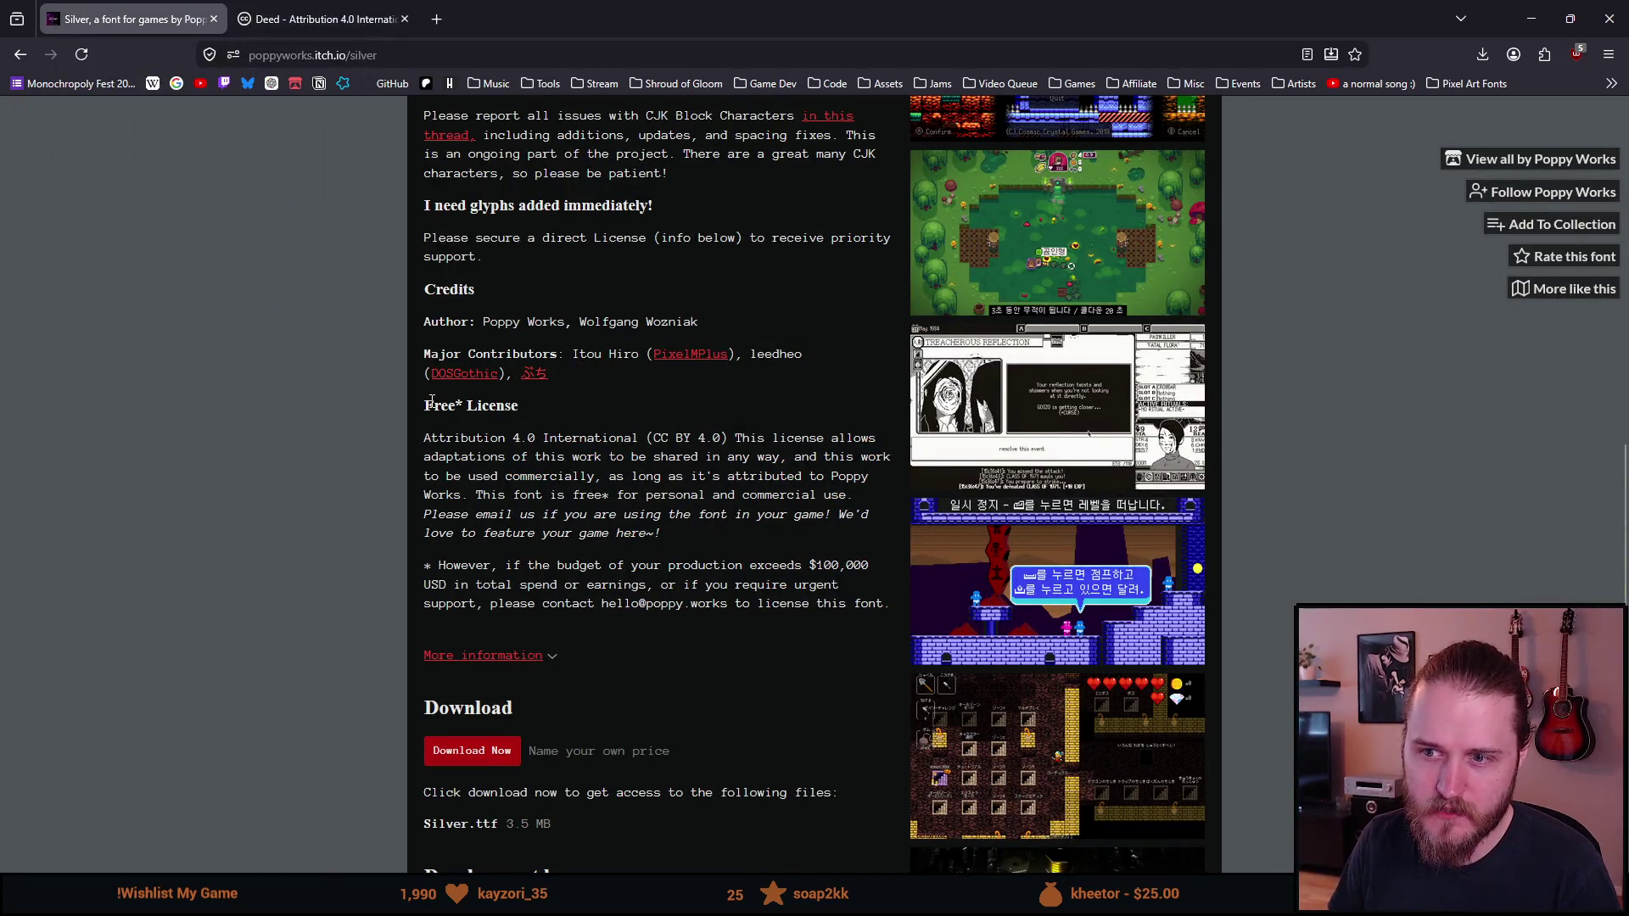
{"action": "mouse_move", "coordinate": [433, 405]}
{"action": "left_mouse_down"}
{"action": "mouse_move", "coordinate": [556, 476]}
{"action": "mouse_move", "coordinate": [618, 604]}
{"action": "mouse_move", "coordinate": [882, 613]}
{"action": "left_mouse_up"}
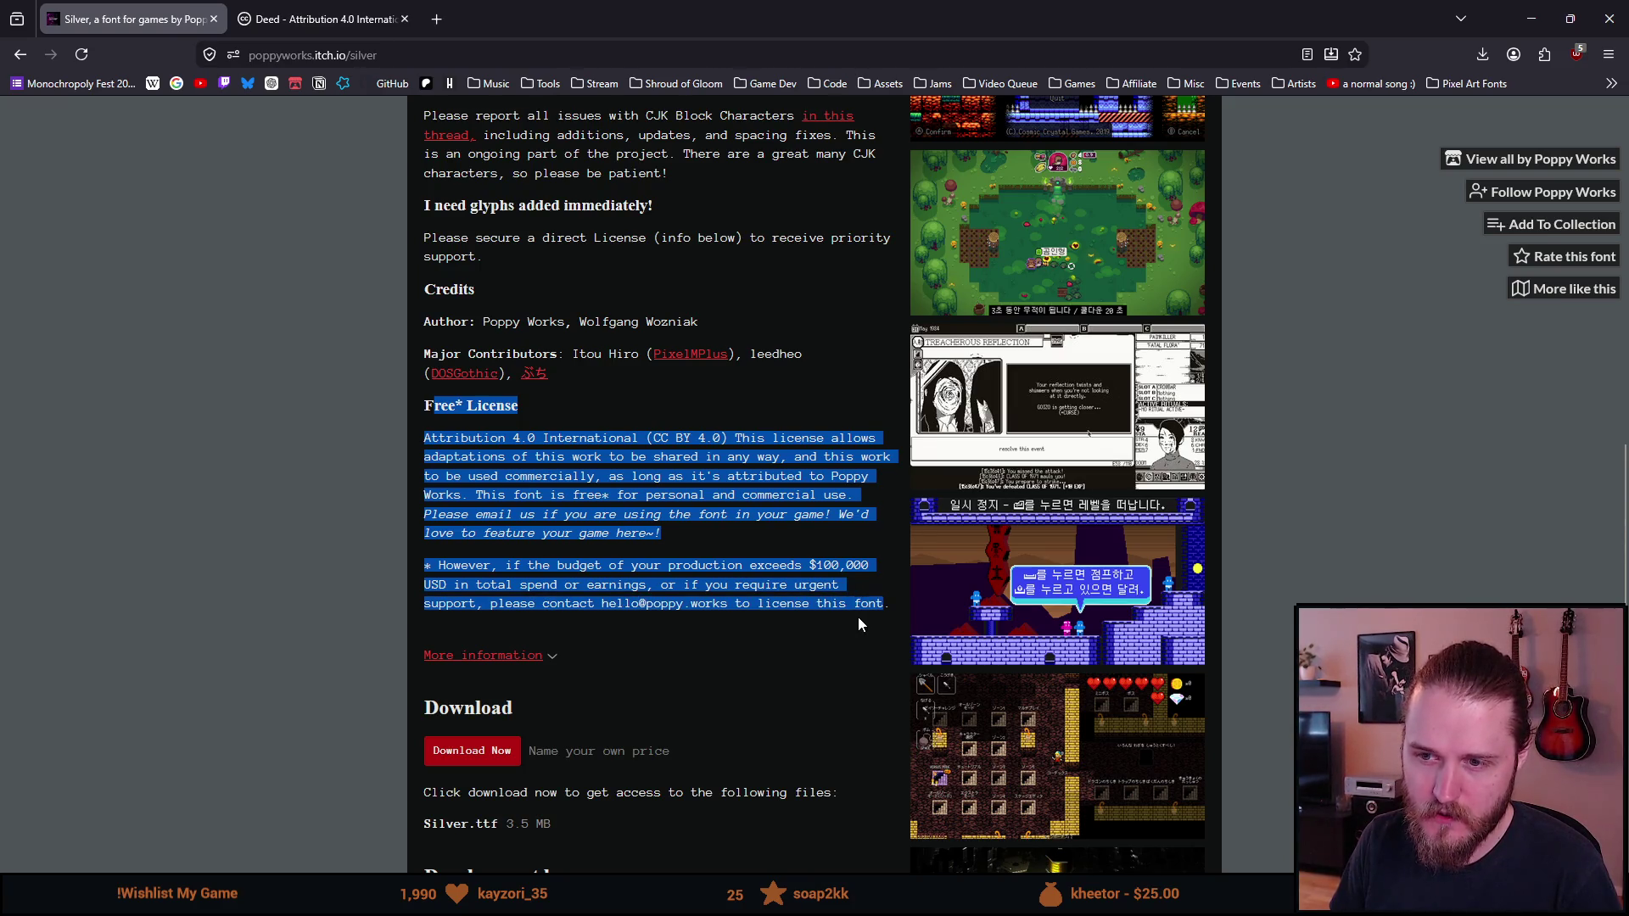
{"action": "left_click", "coordinate": [858, 615]}
{"action": "left_click_drag", "start_coordinate": [424, 438], "coordinate": [730, 438]}
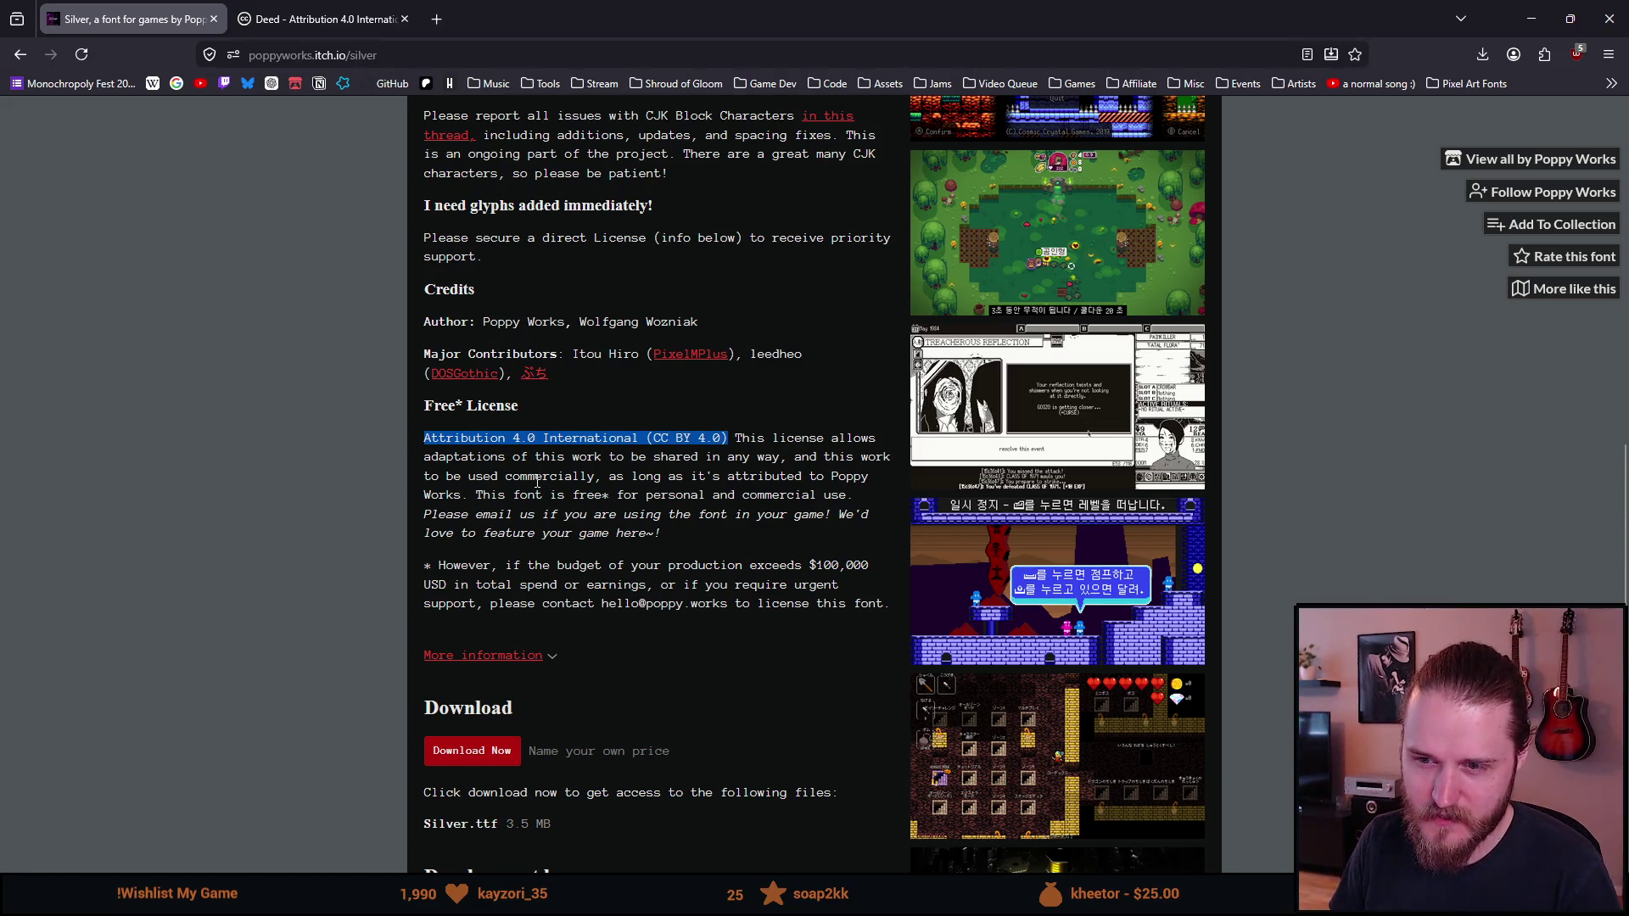
{"action": "left_click", "coordinate": [473, 565]}
{"action": "left_click_drag", "start_coordinate": [429, 565], "coordinate": [891, 599]}
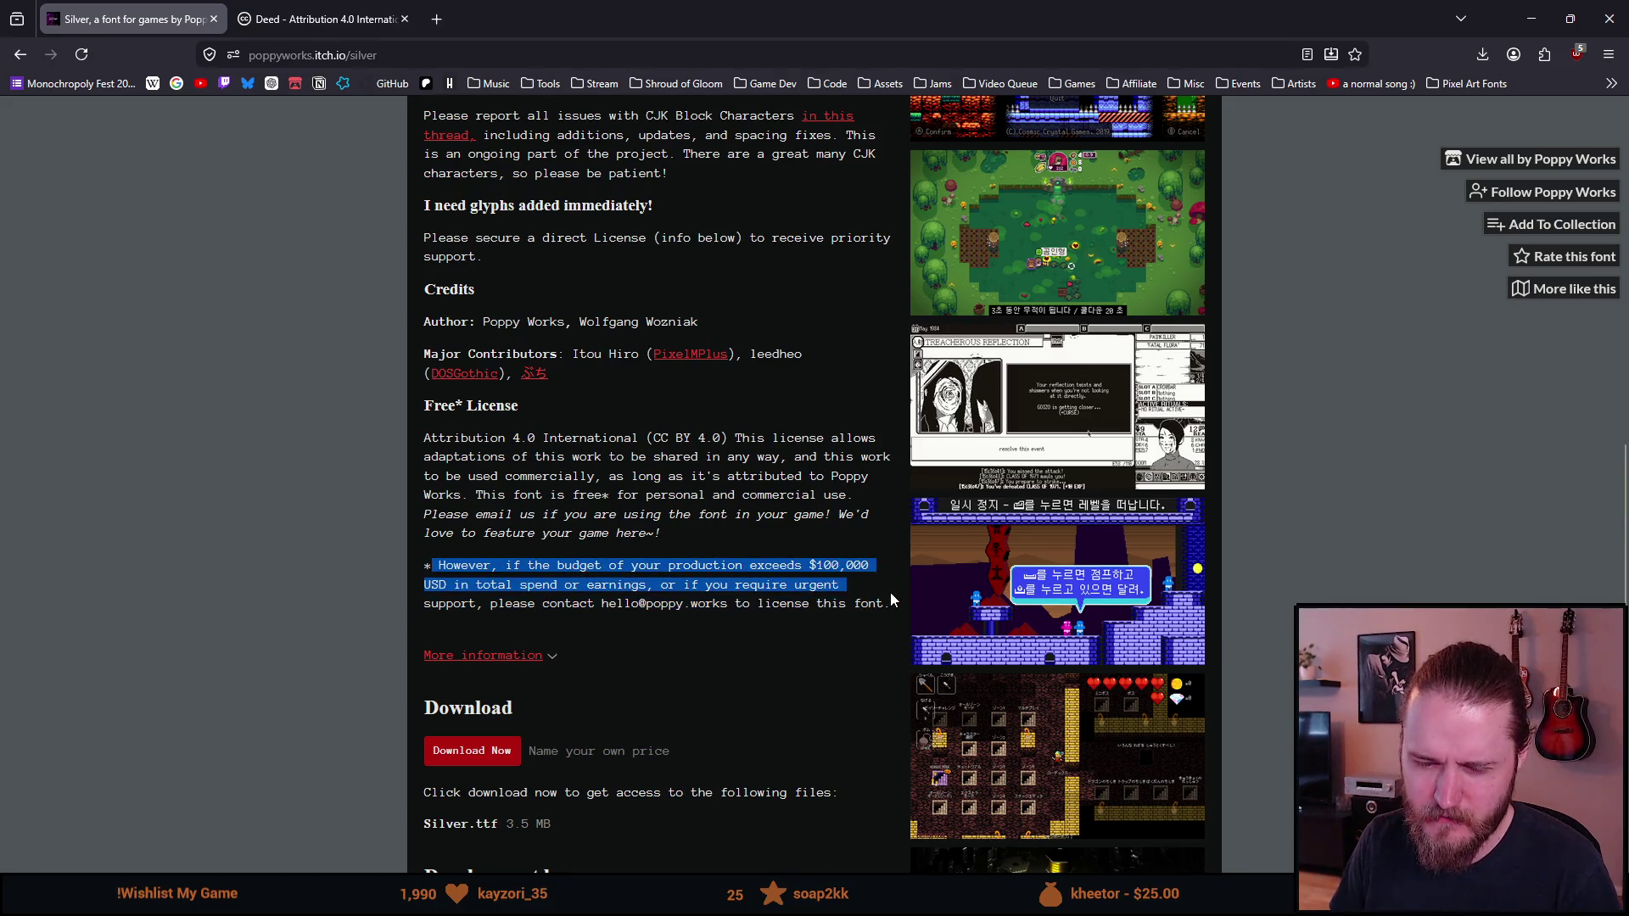
{"action": "left_click", "coordinate": [823, 601]}
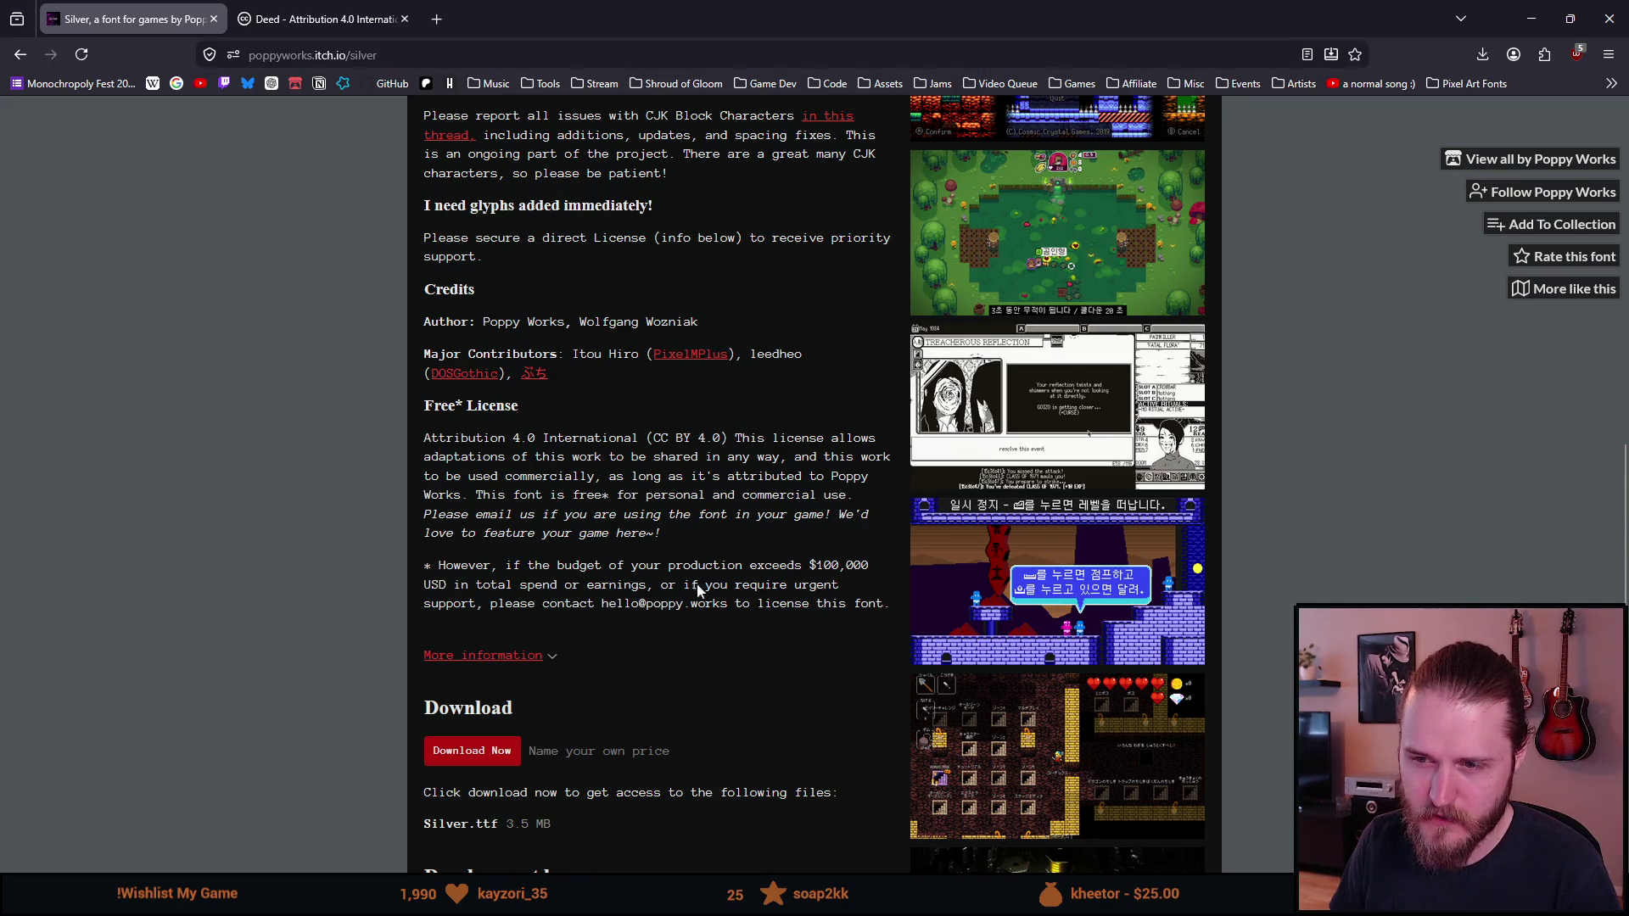
{"action": "scroll", "coordinate": [406, 458], "scroll_direction": "down", "scroll_amount": 6}
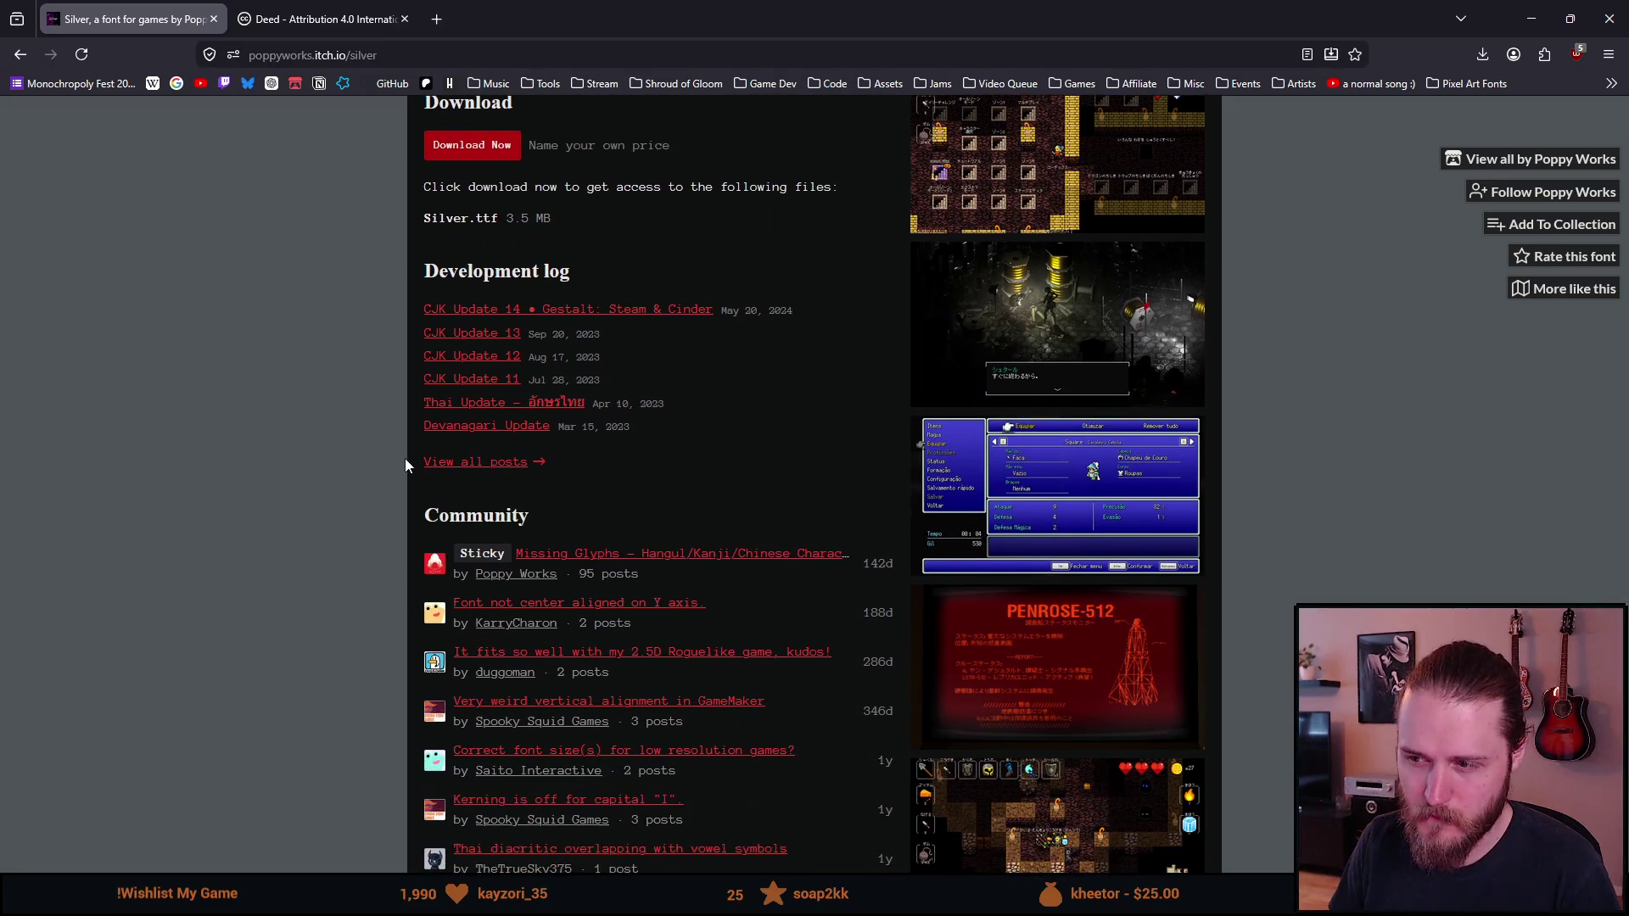
{"action": "scroll", "coordinate": [404, 458], "scroll_direction": "up", "scroll_amount": 7}
Step: Glance at the CC BY 4.0 deed, then scroll around the Silver font page on itch.io
{"action": "left_click", "coordinate": [323, 18]}
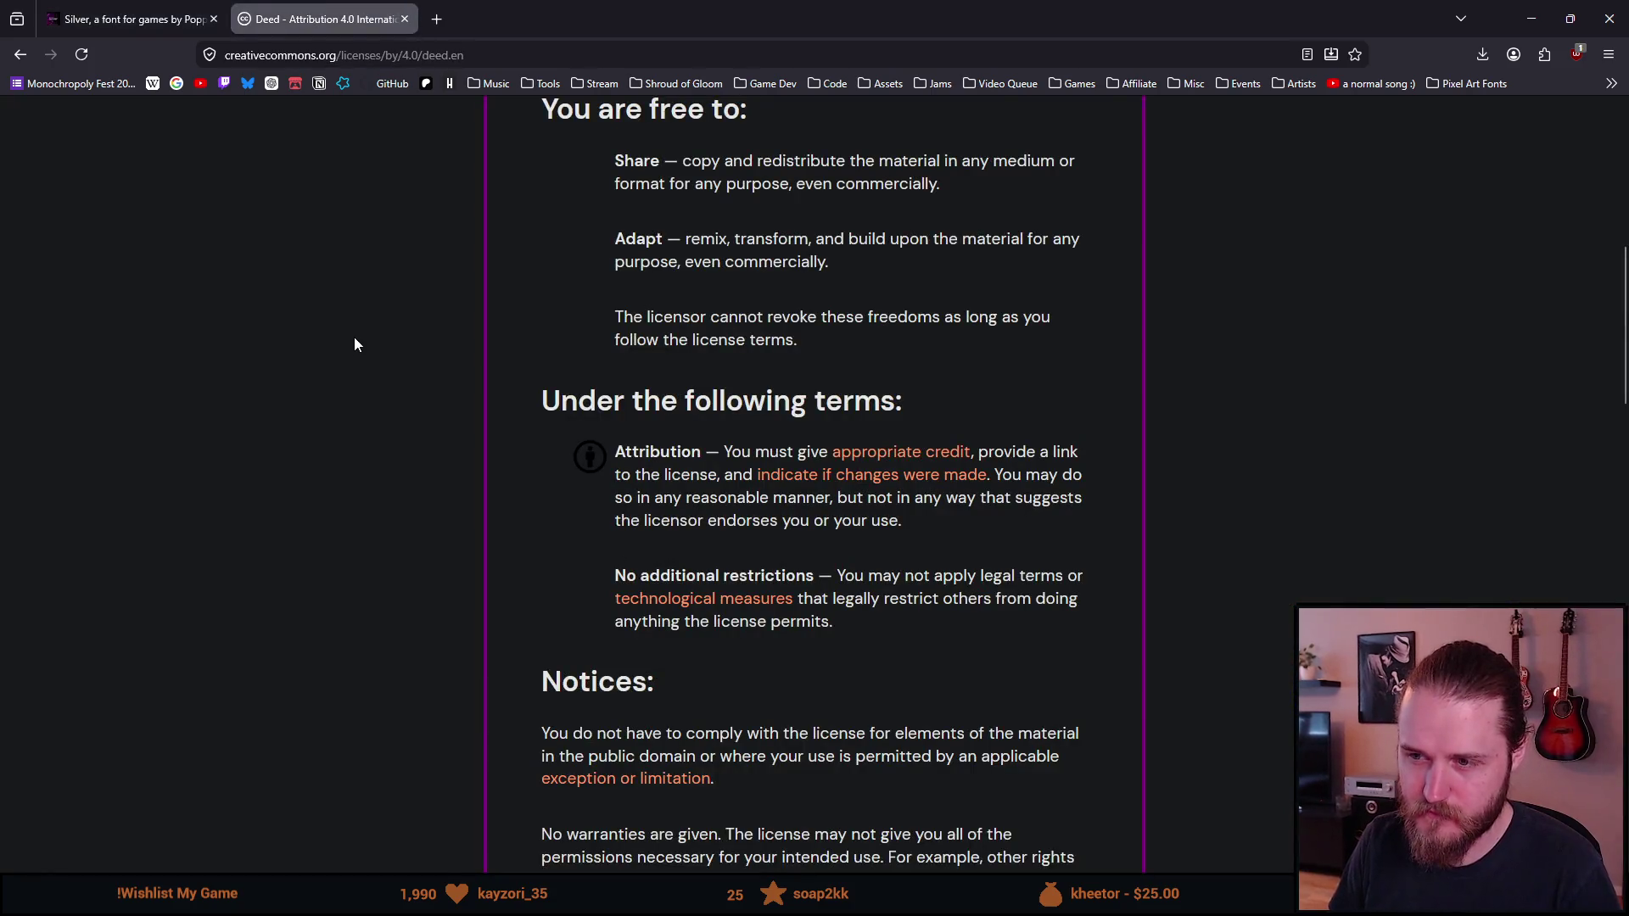
{"action": "scroll", "coordinate": [354, 339], "scroll_direction": "up", "scroll_amount": 1}
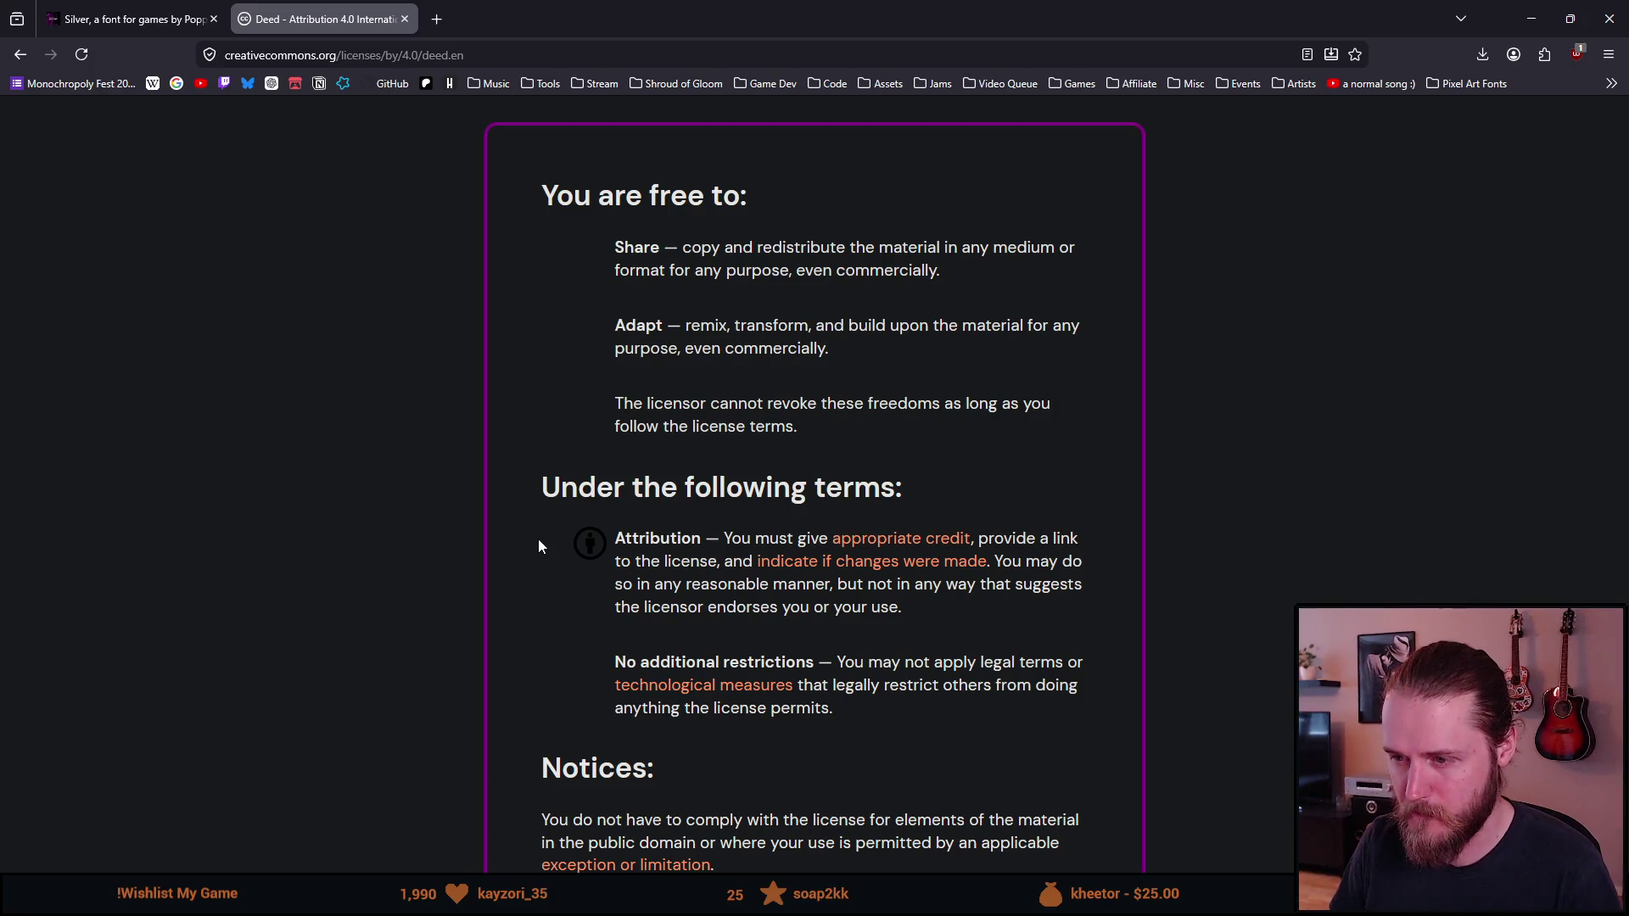
{"action": "left_click", "coordinate": [128, 19]}
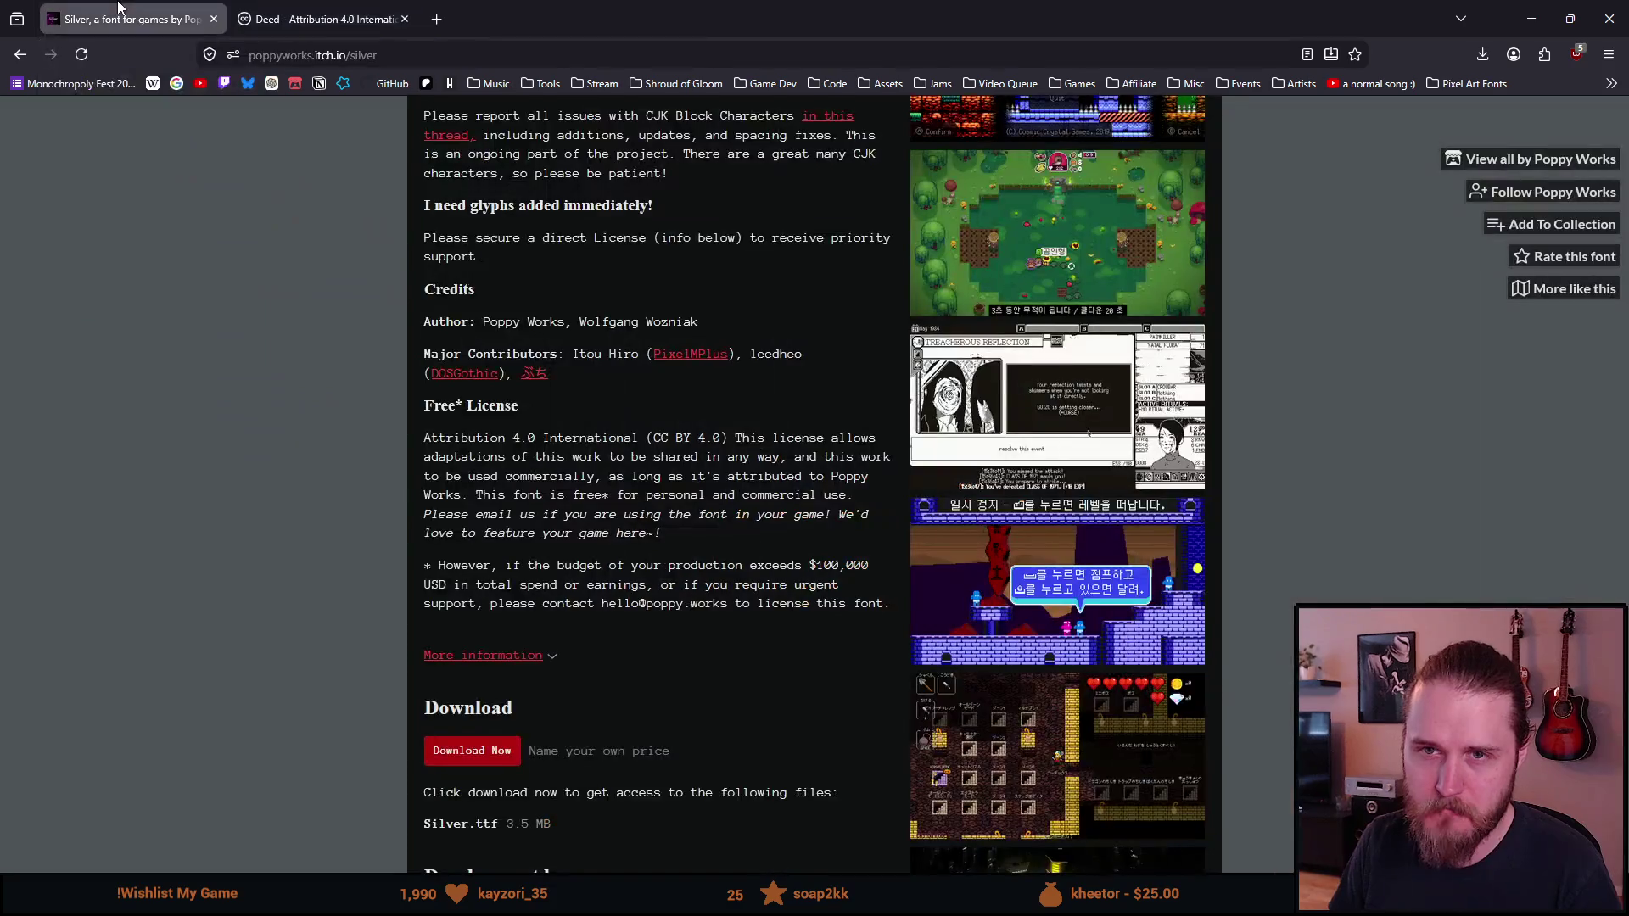
{"action": "scroll", "coordinate": [366, 529], "scroll_direction": "down", "scroll_amount": 4}
{"action": "scroll", "coordinate": [367, 529], "scroll_direction": "up", "scroll_amount": 5}
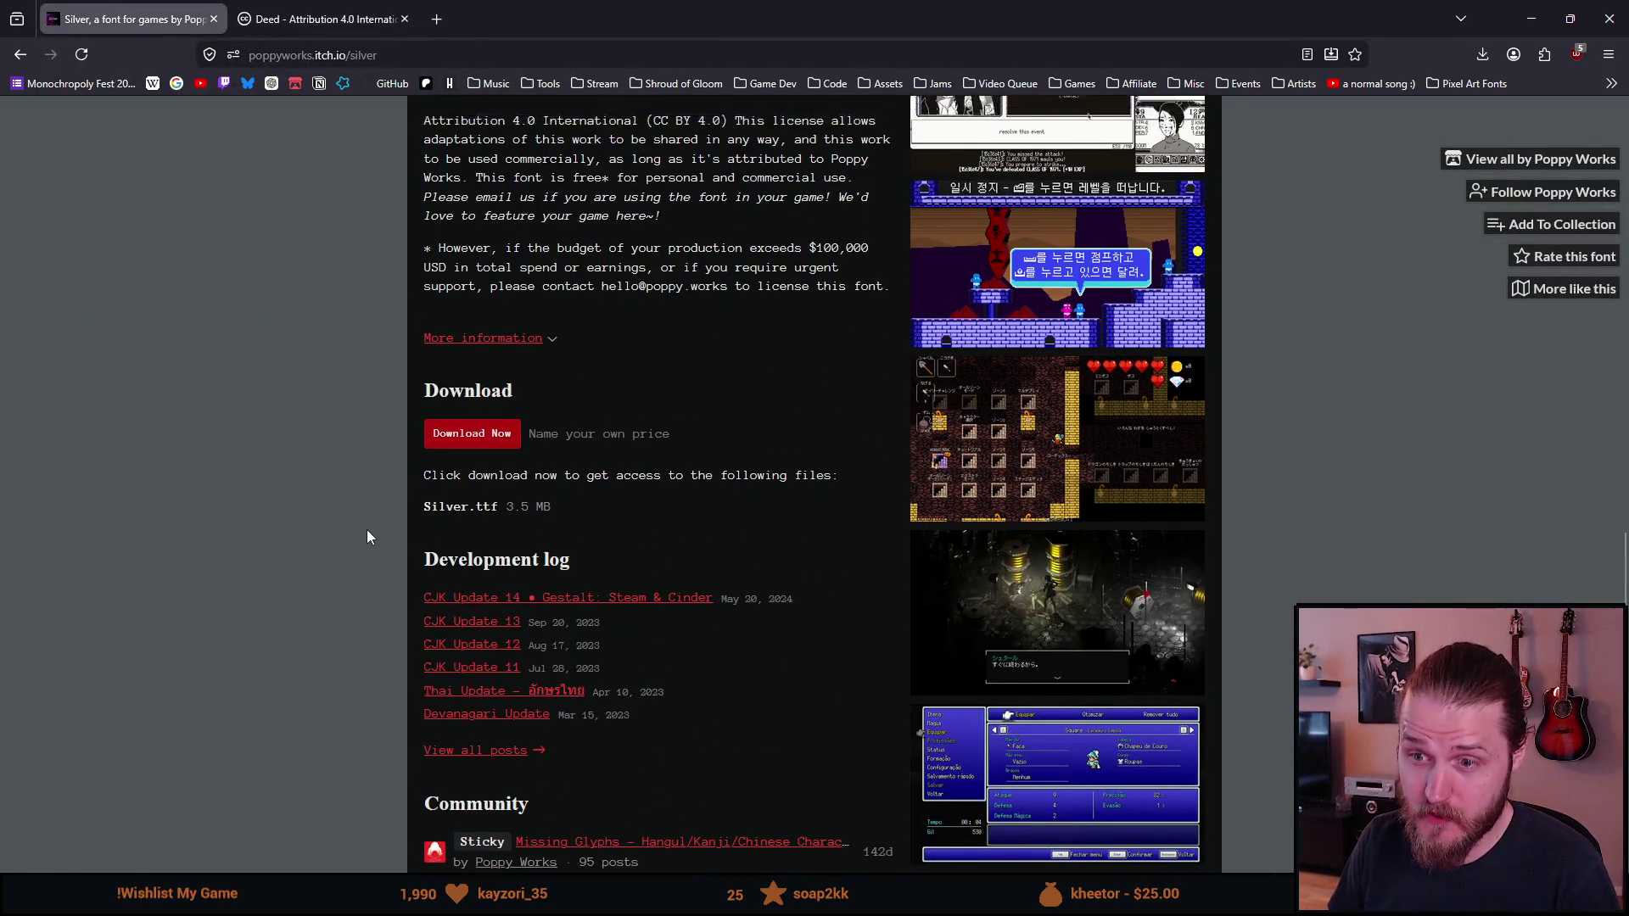
{"action": "scroll", "coordinate": [367, 530], "scroll_direction": "up", "scroll_amount": 15}
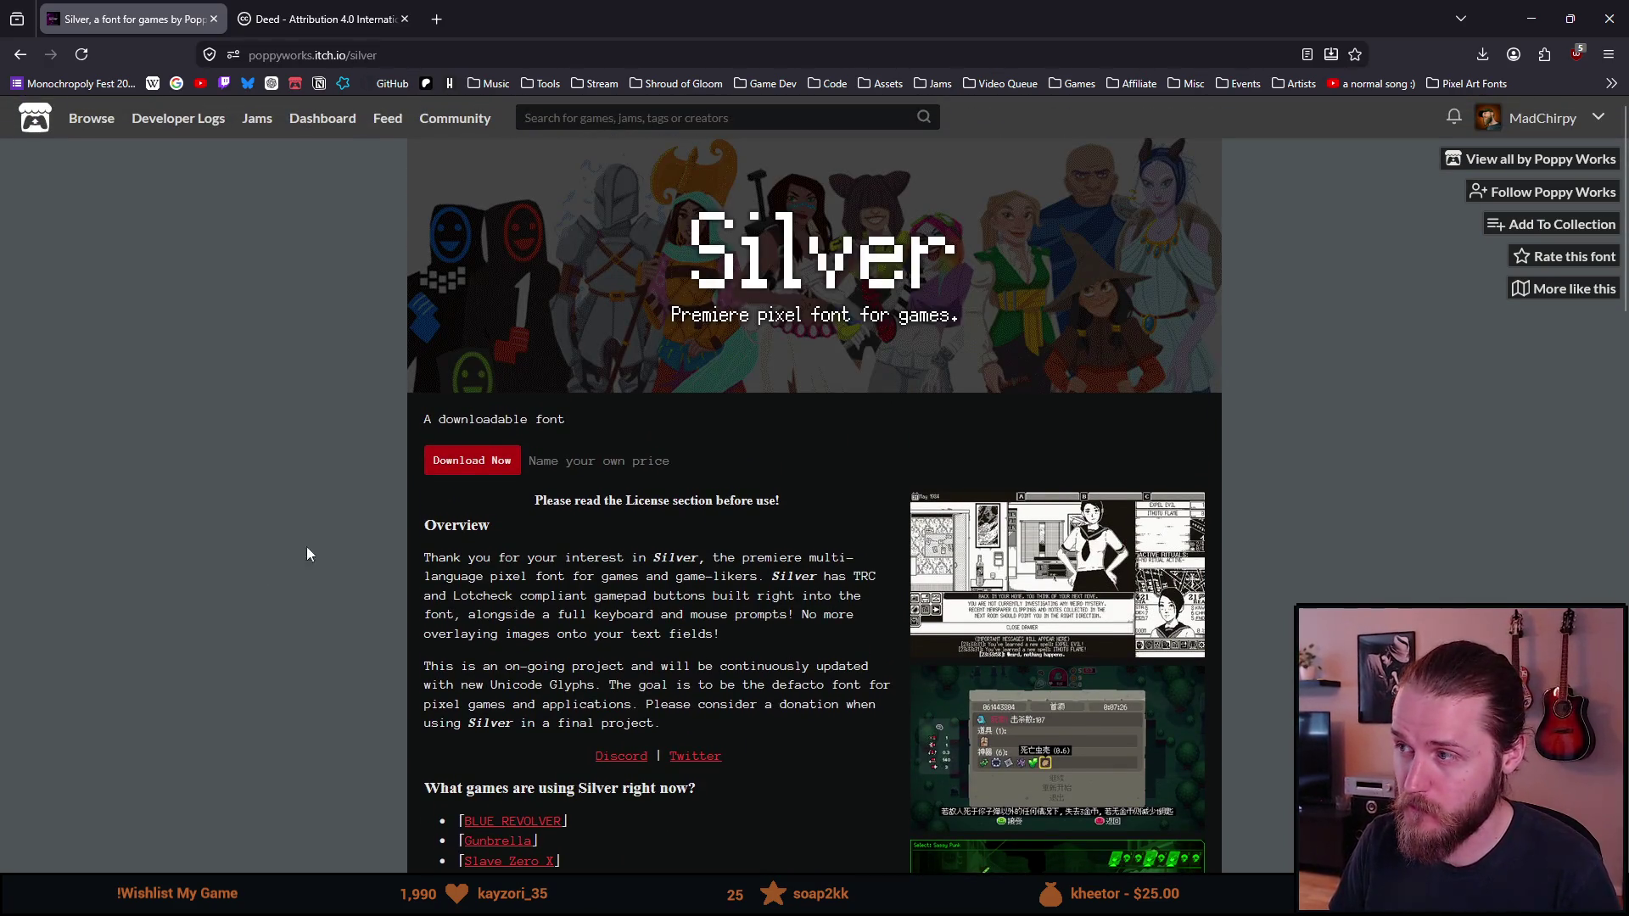
{"action": "scroll", "coordinate": [216, 599], "scroll_direction": "down", "scroll_amount": 6}
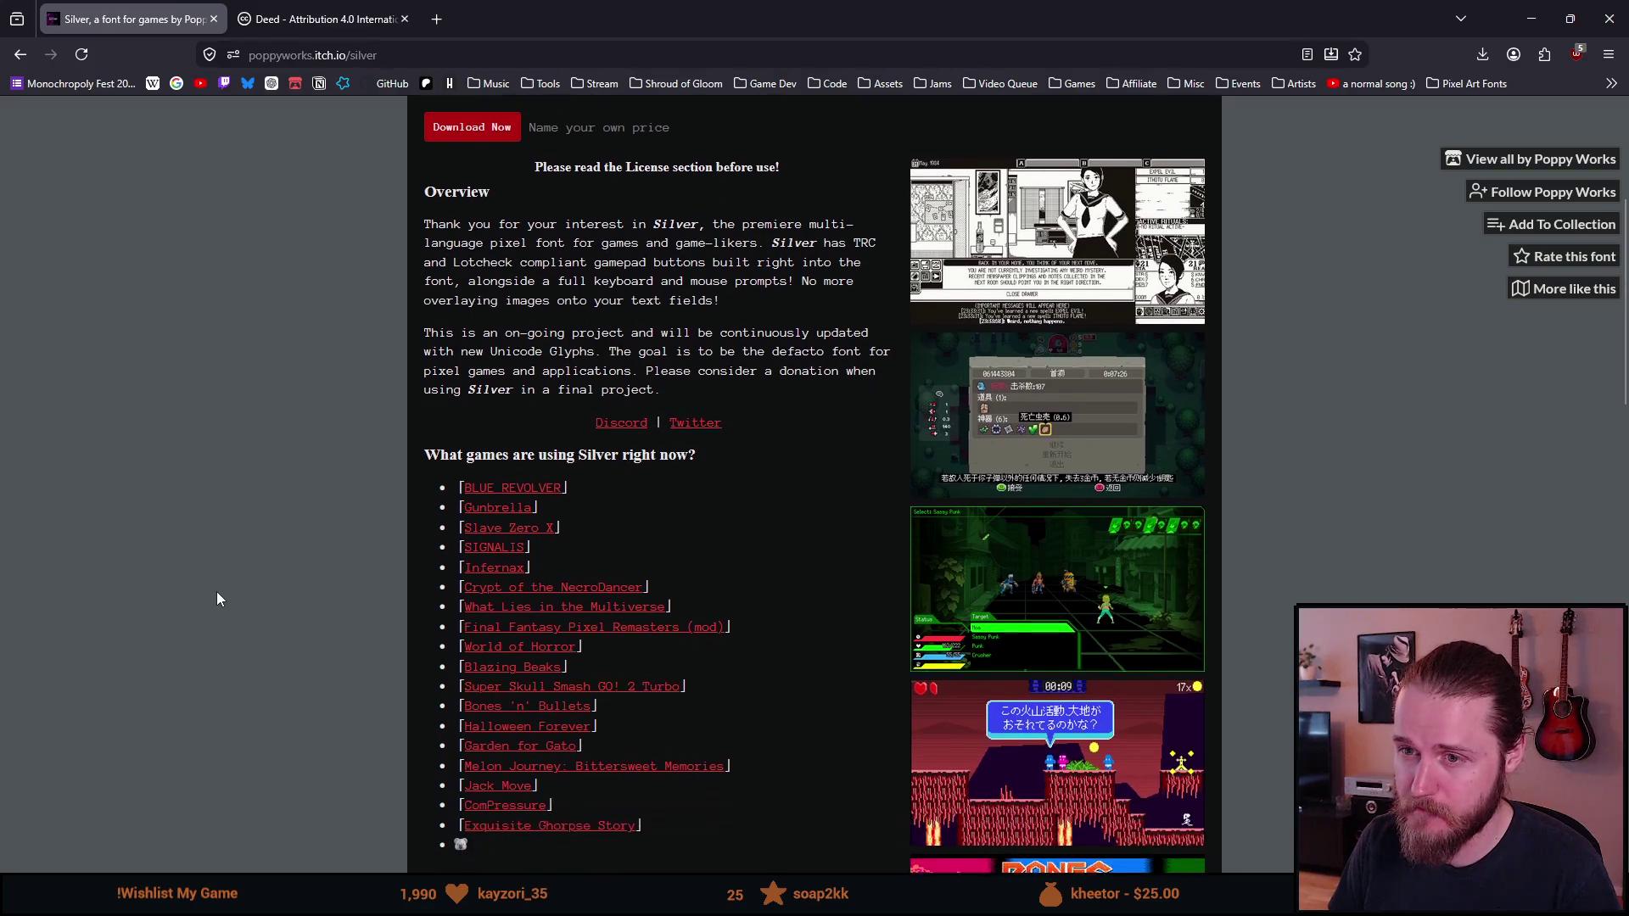
{"action": "scroll", "coordinate": [217, 599], "scroll_direction": "down", "scroll_amount": 2}
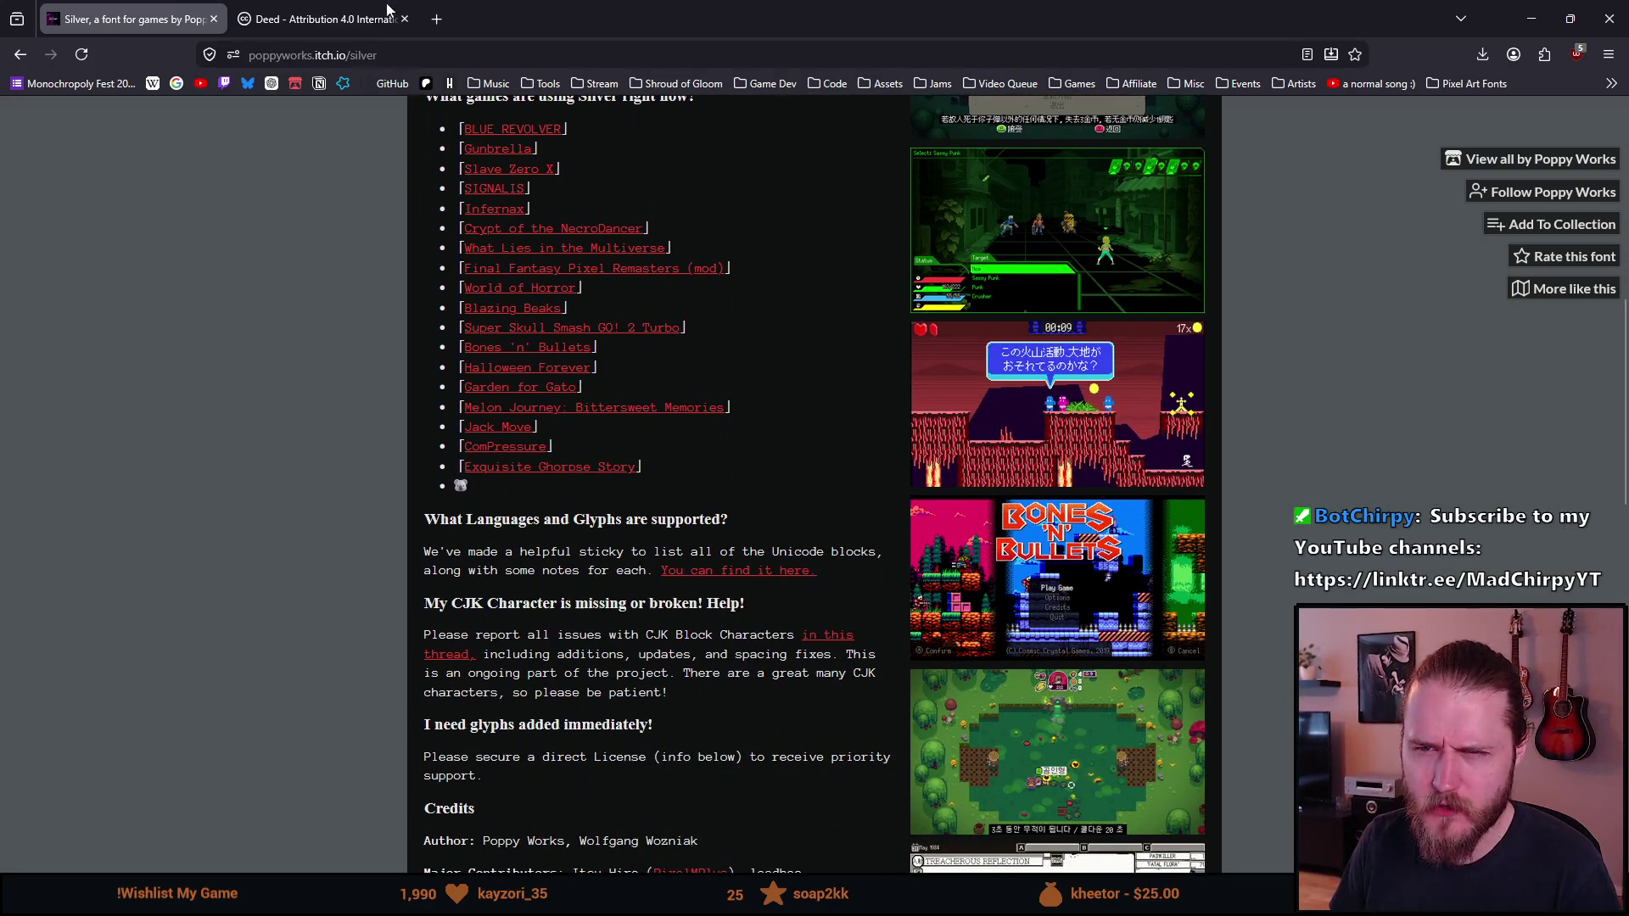
Step: Search 'scopecreep' in a new tab and open the SCOPECREEP store page on Steam
{"action": "left_click", "coordinate": [445, 16]}
{"action": "type", "text": "scopecreep"}
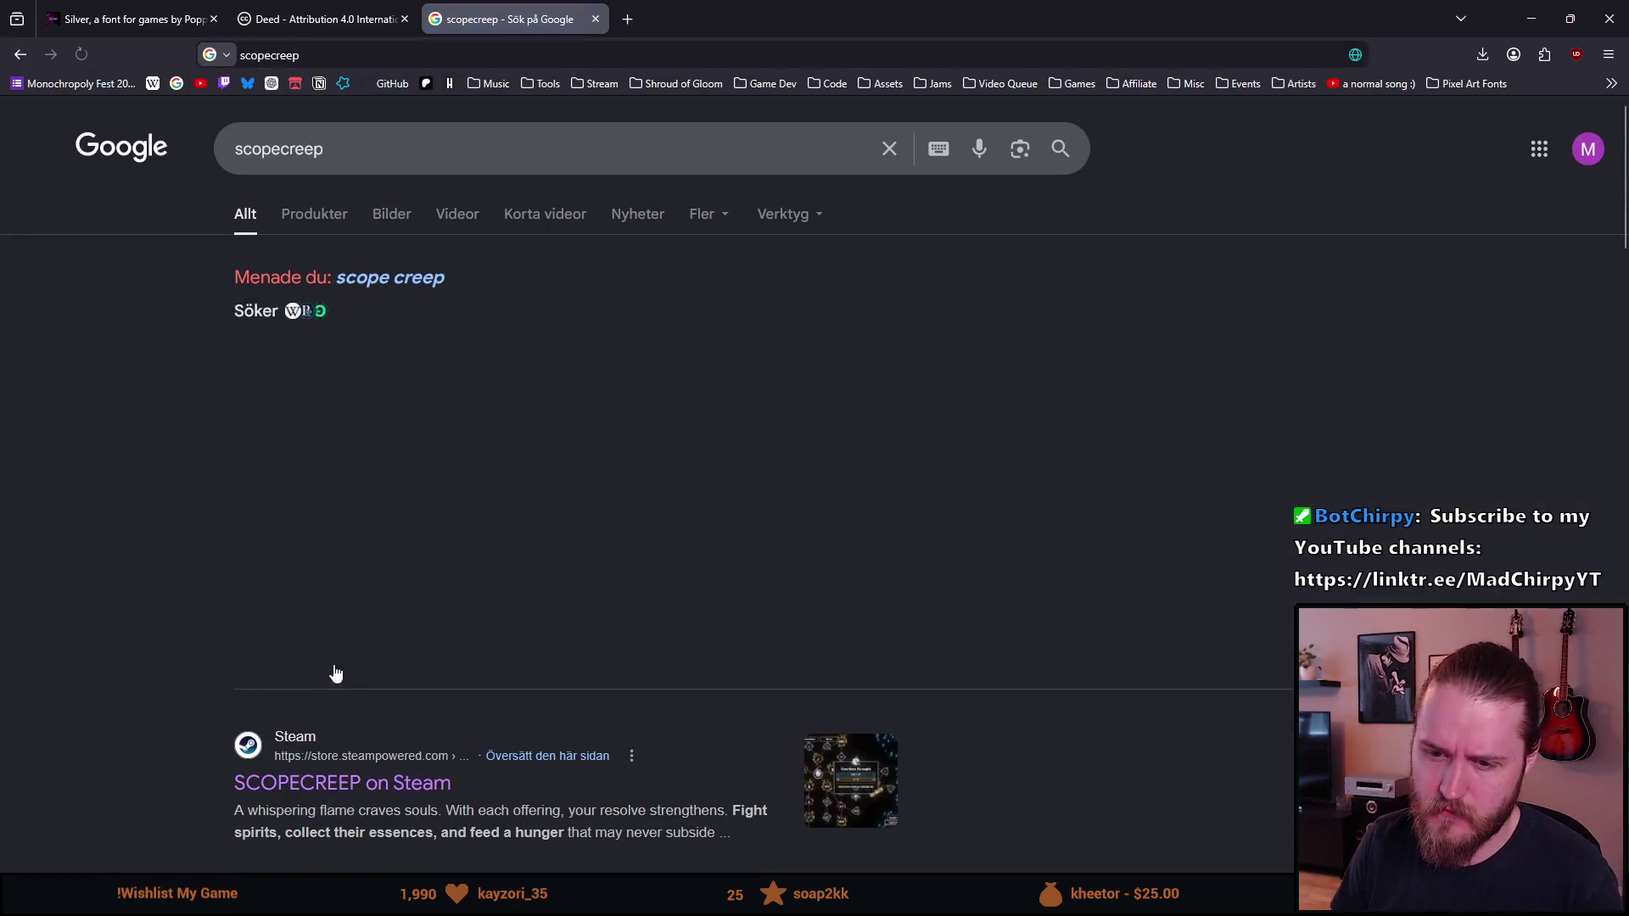
{"action": "left_click", "coordinate": [356, 442]}
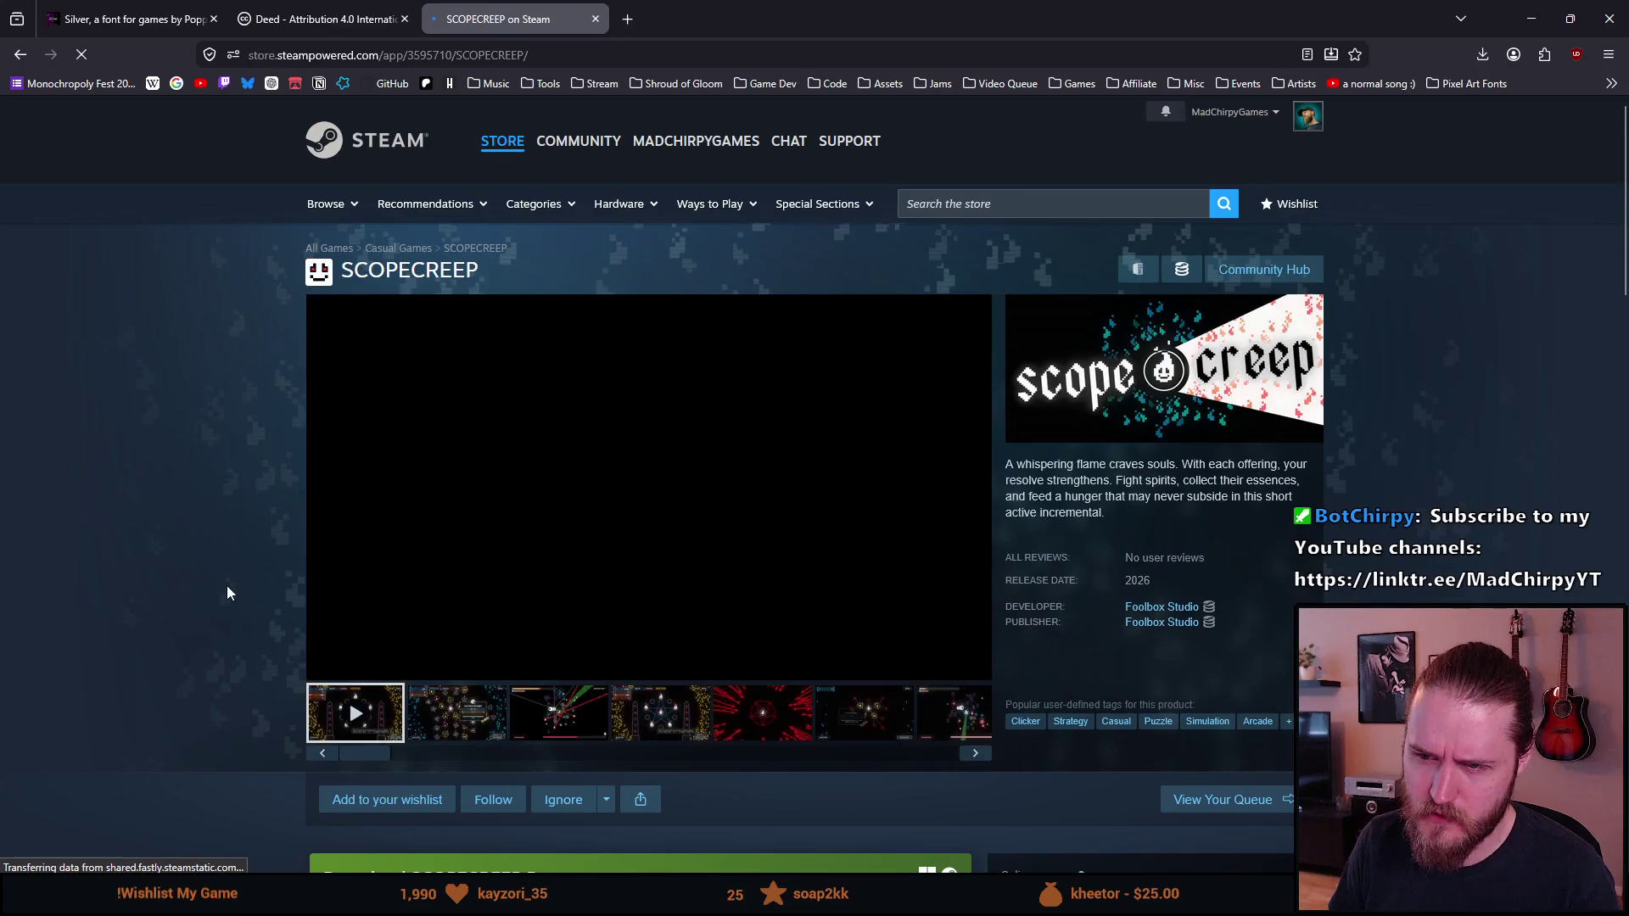
Step: Browse SCOPECREEP's Steam screenshots from the second to the sixth, then return to the Silver itch.io tab
{"action": "left_click", "coordinate": [439, 724]}
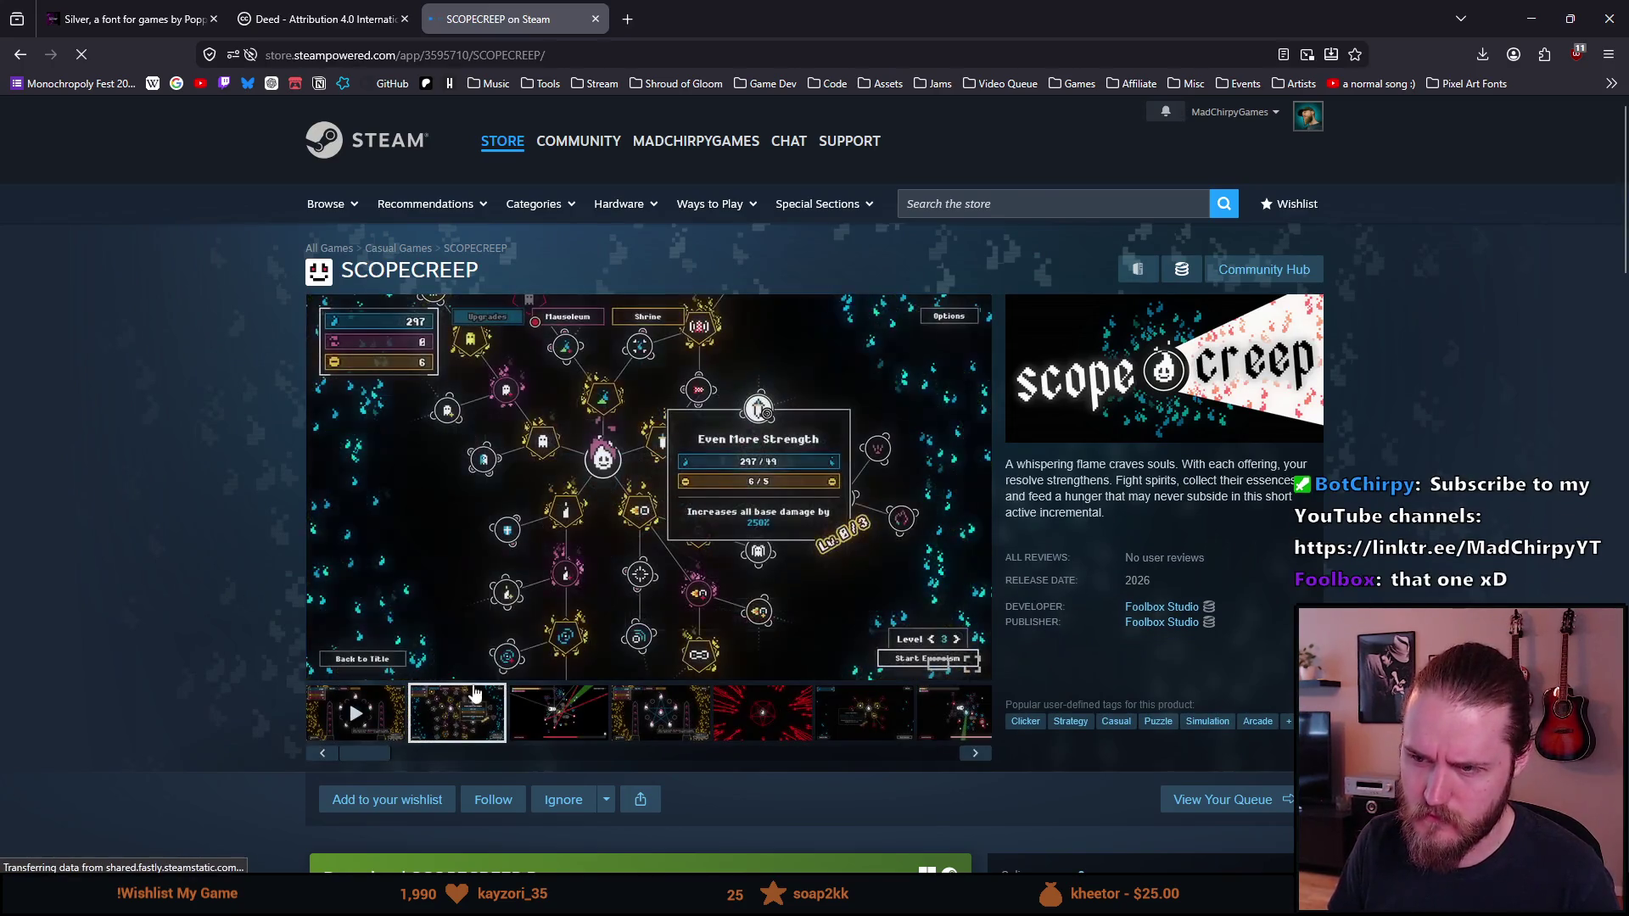
{"action": "left_click", "coordinate": [968, 399]}
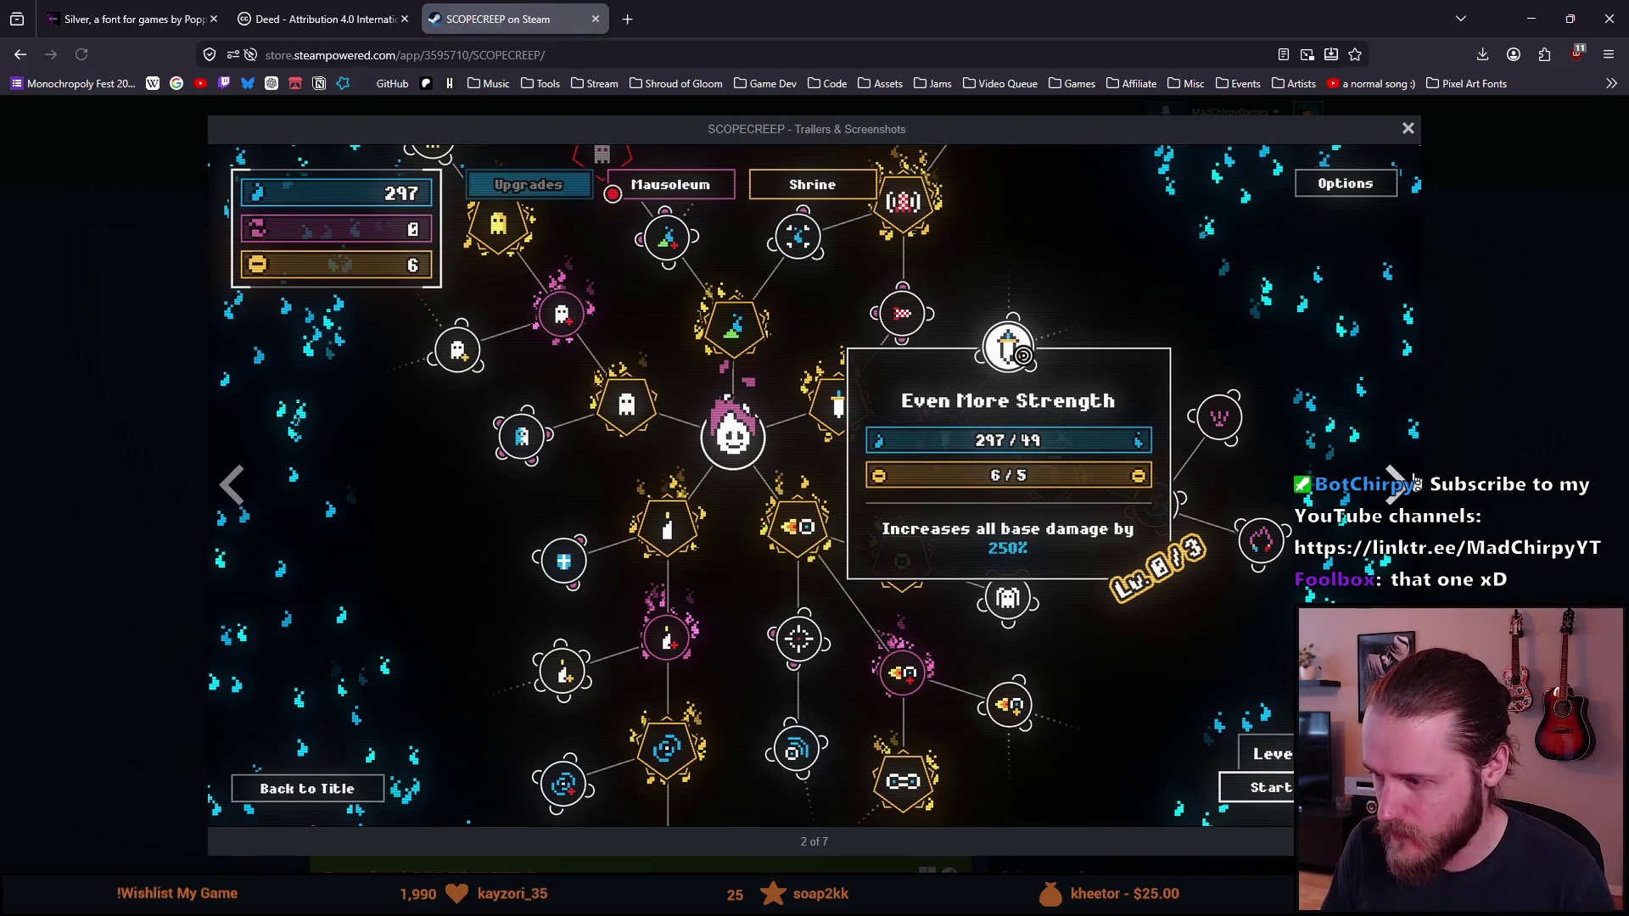
{"action": "left_click", "coordinate": [1414, 481]}
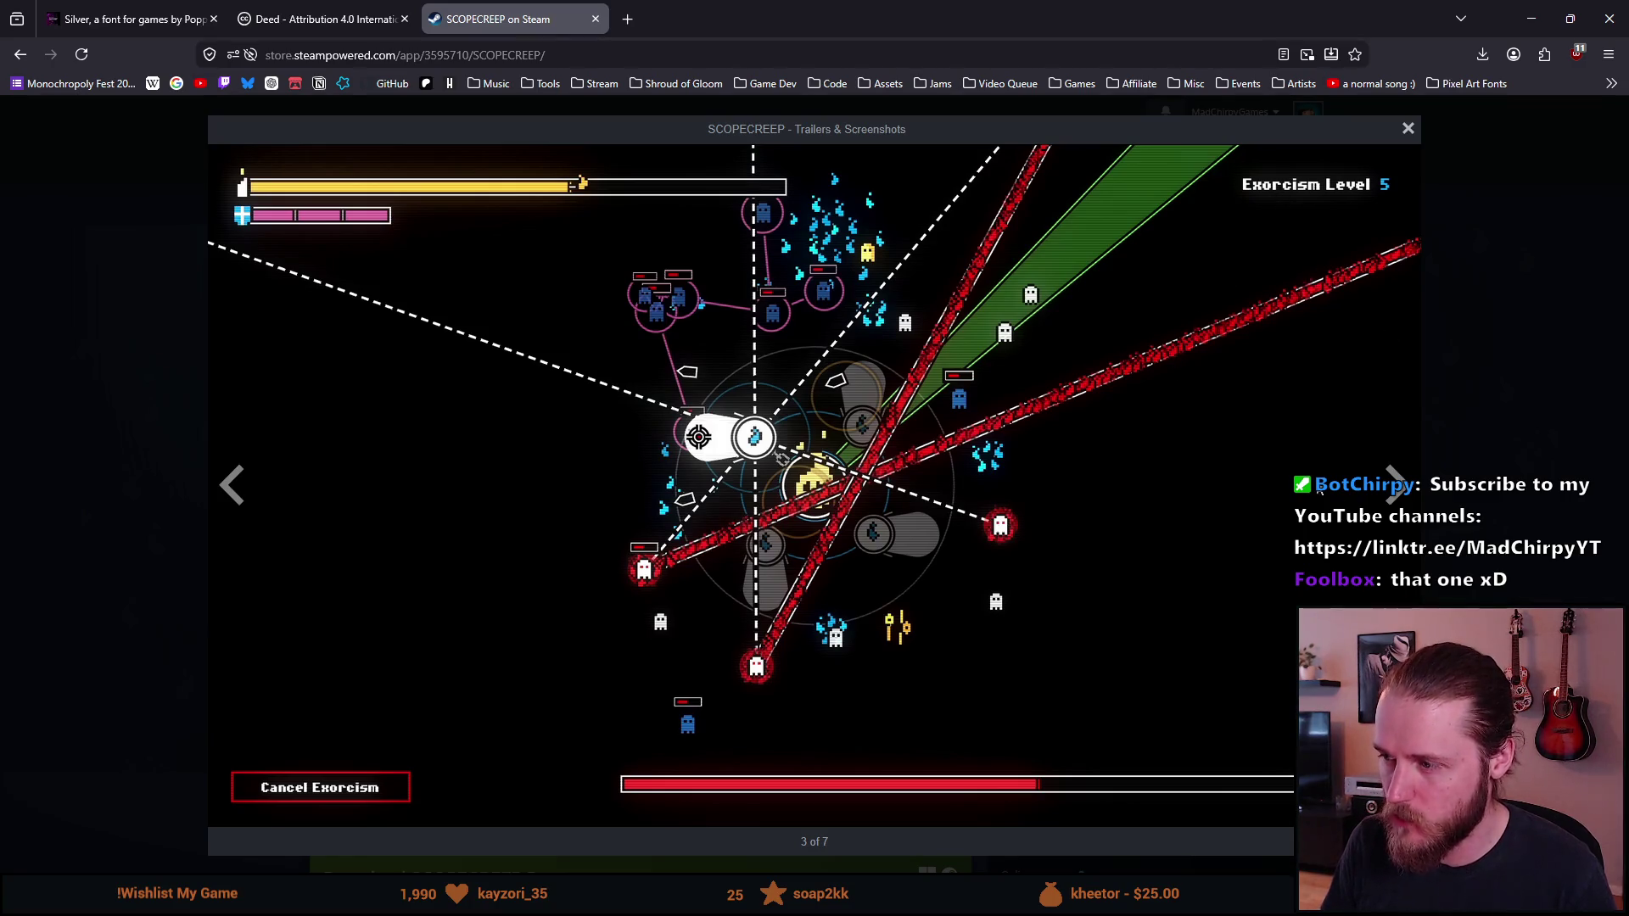
{"action": "left_click", "coordinate": [1395, 481]}
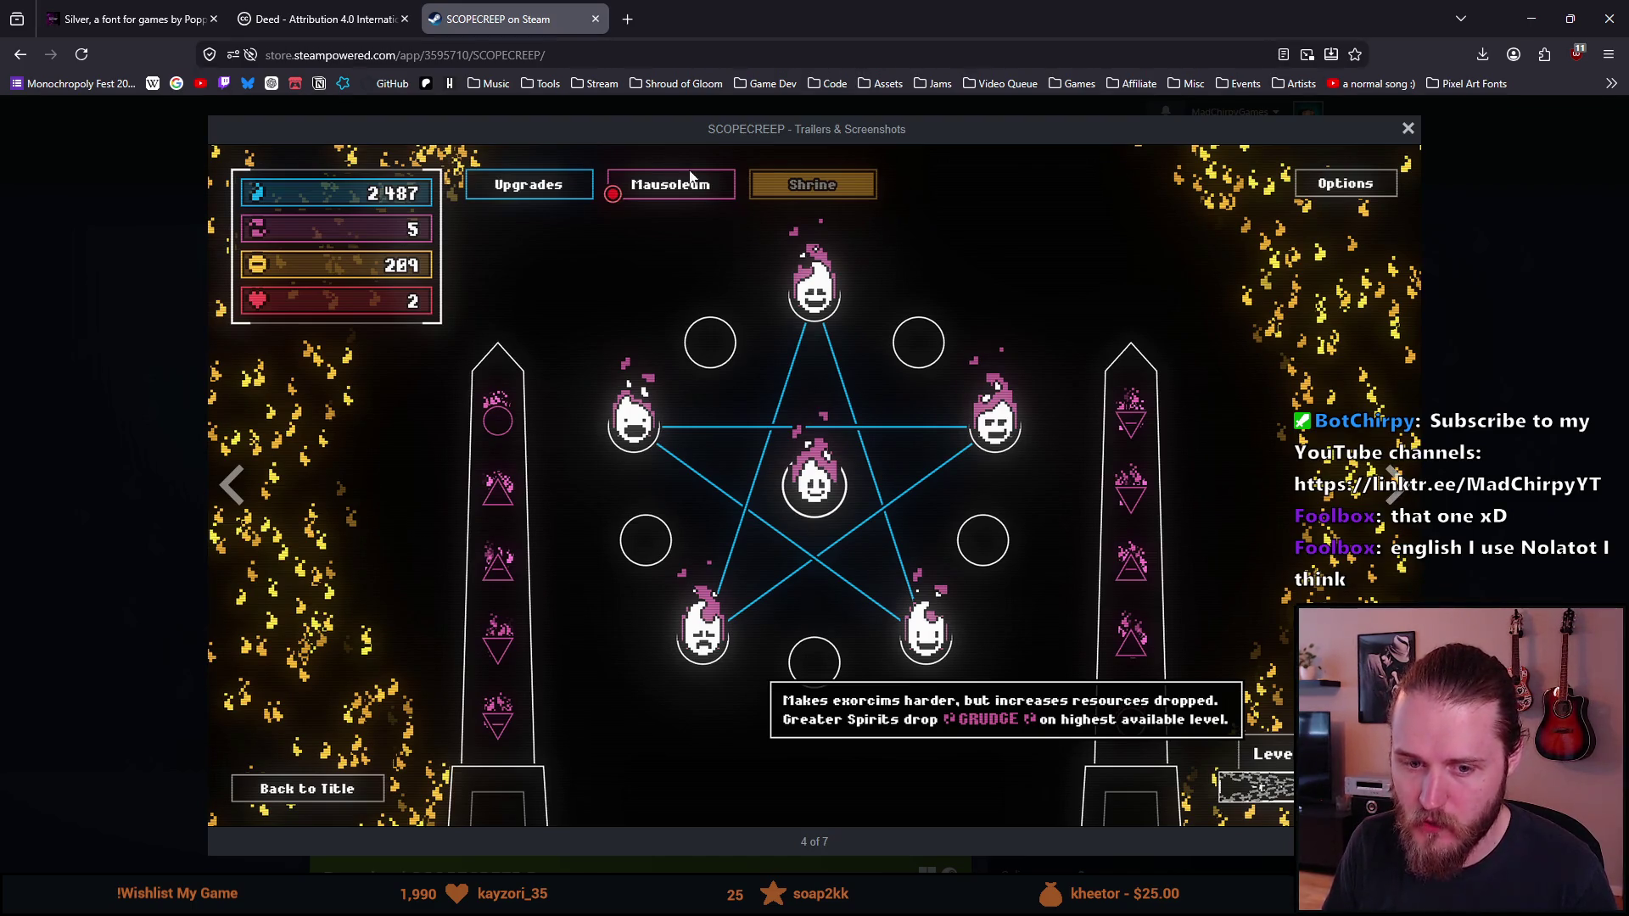
{"action": "left_click", "coordinate": [1395, 486]}
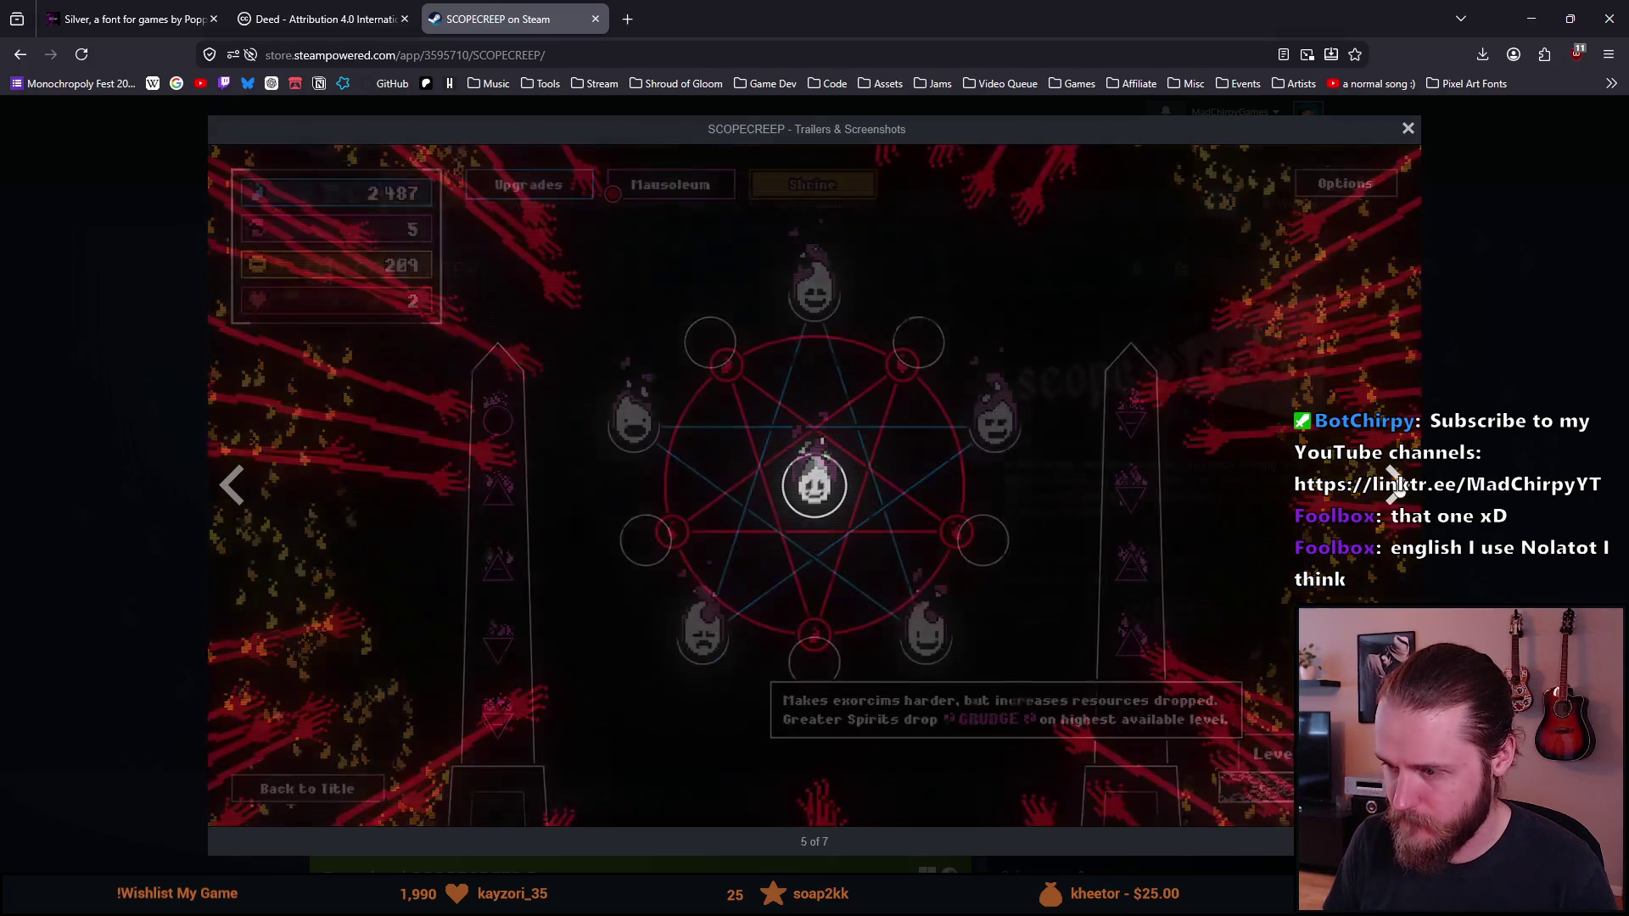
{"action": "left_click", "coordinate": [1396, 486]}
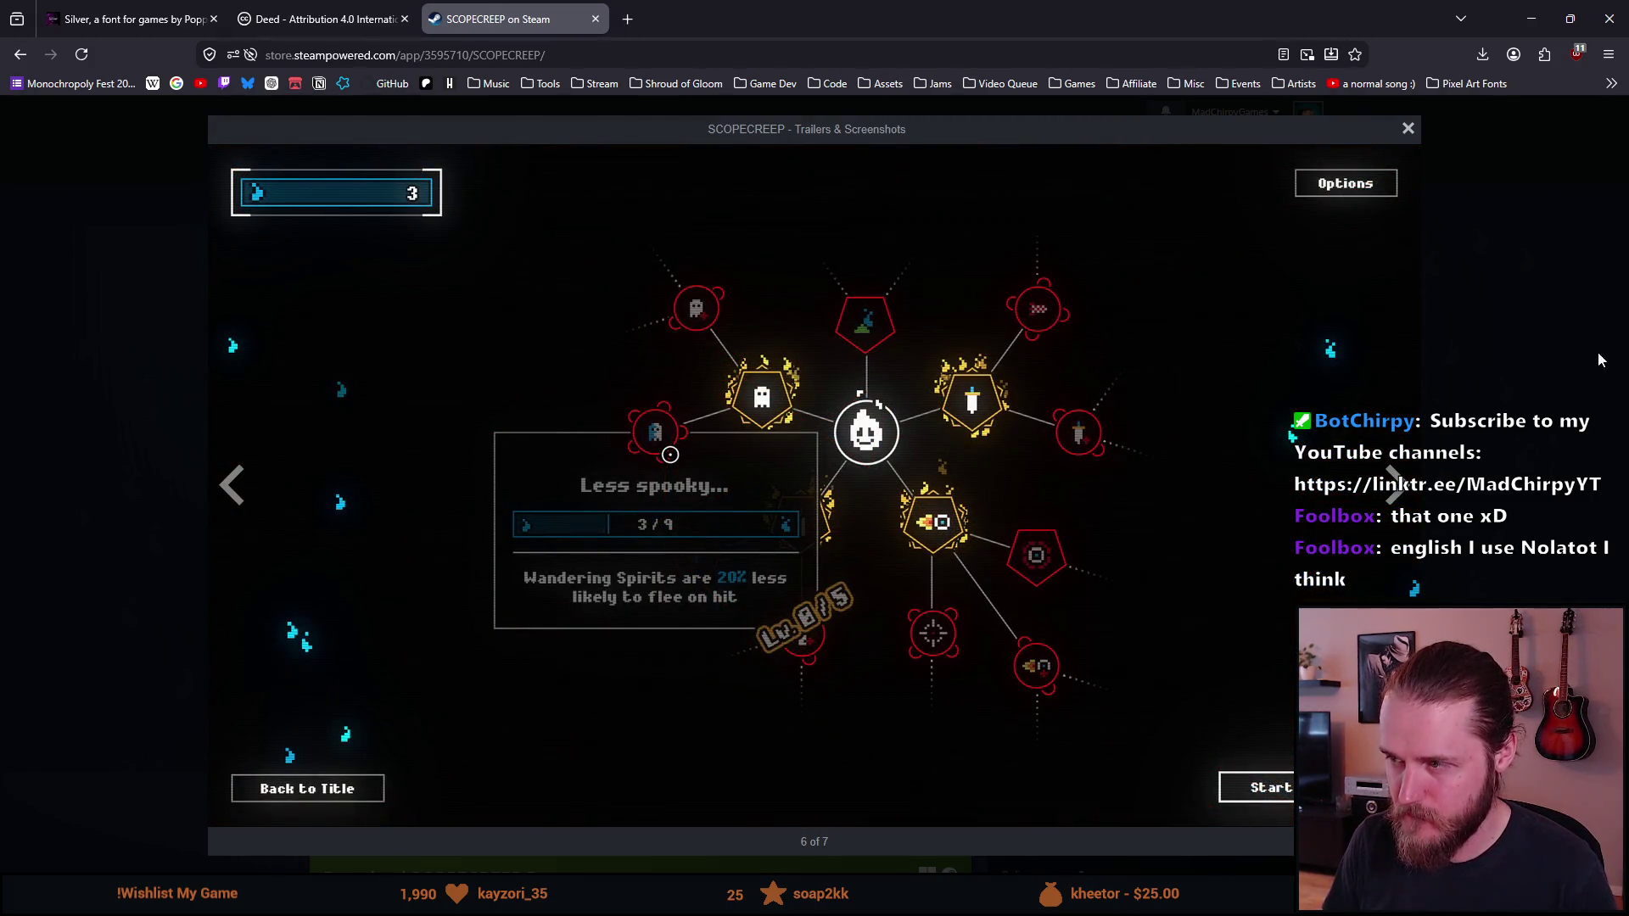
{"action": "key", "text": "Escape"}
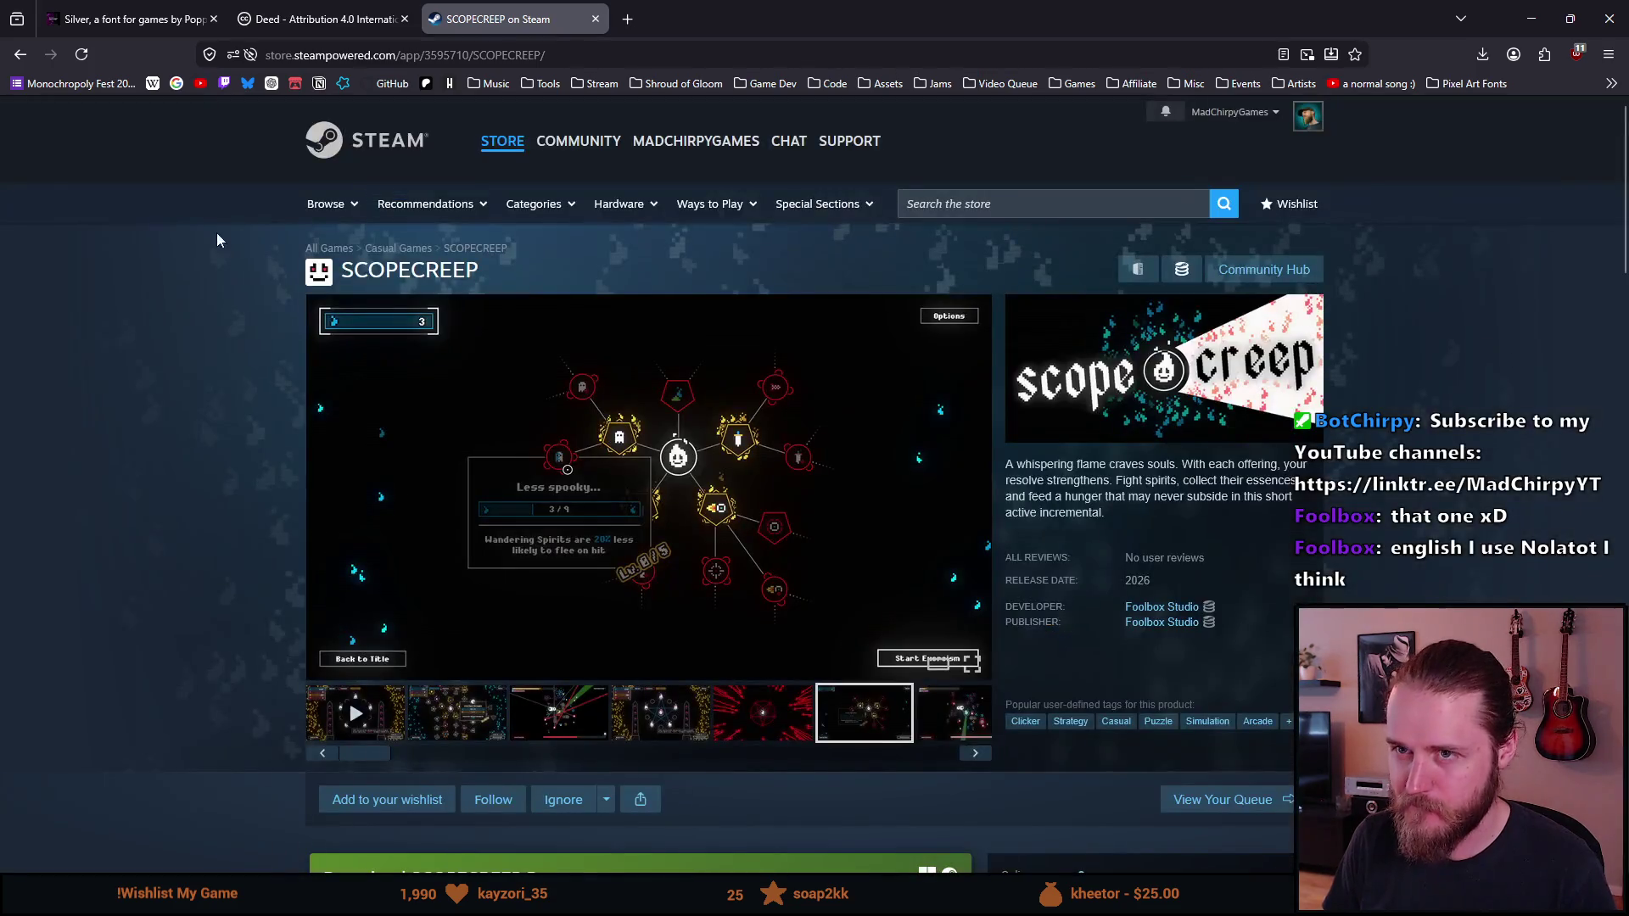
{"action": "left_click", "coordinate": [307, 9]}
{"action": "left_click", "coordinate": [127, 19]}
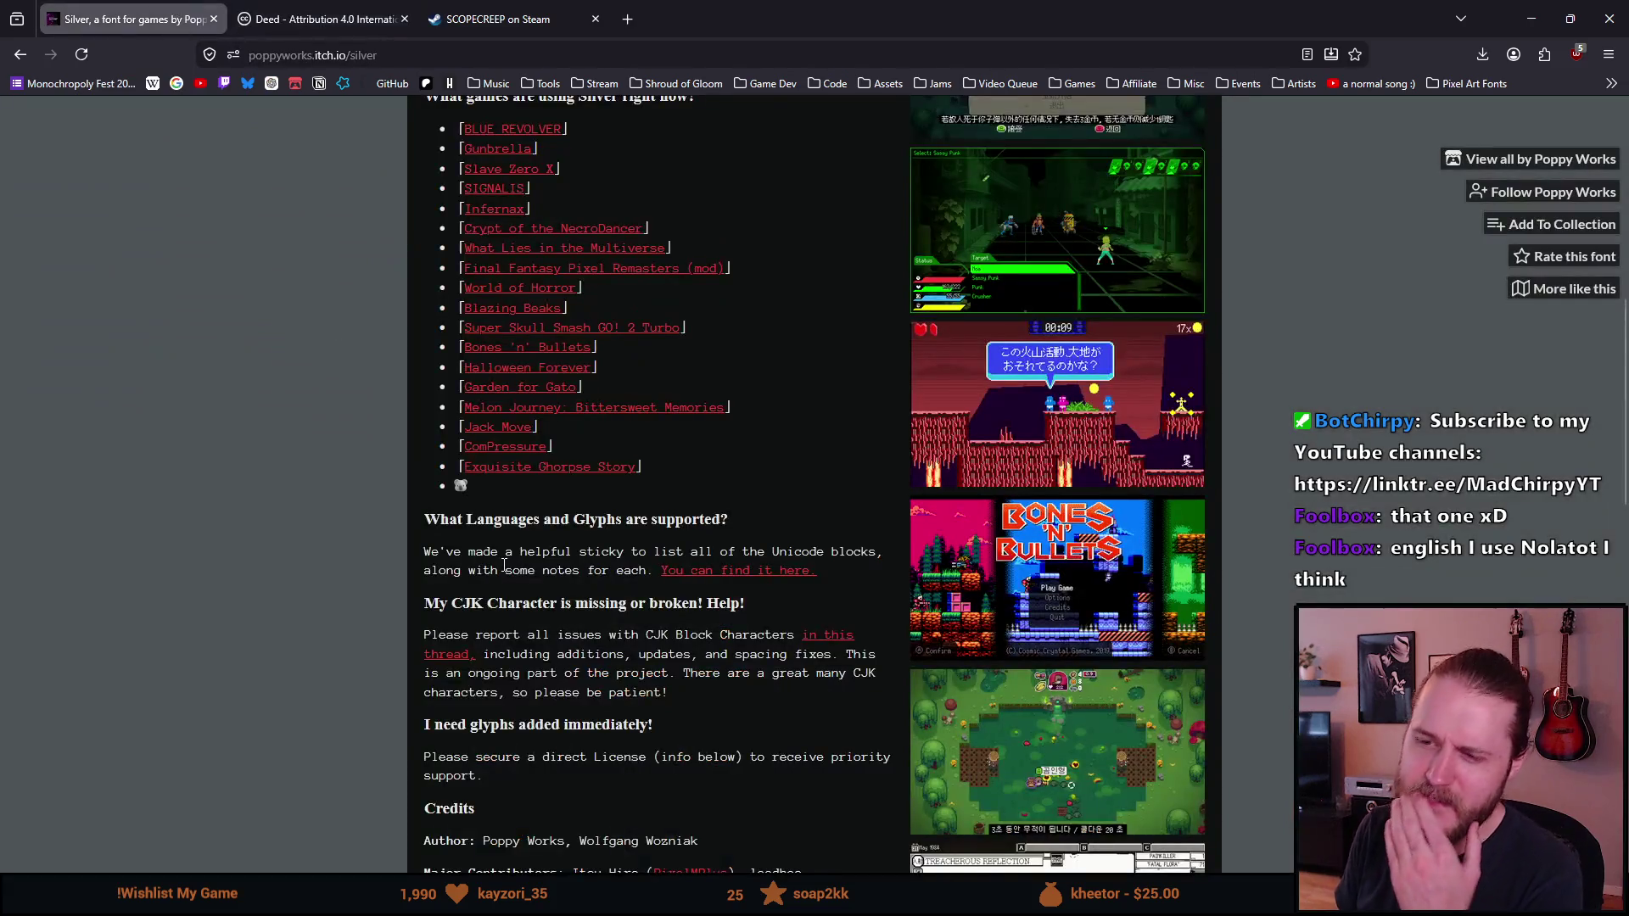
Step: Scroll to the Free* License section and highlight its license paragraph
{"action": "scroll", "coordinate": [505, 565], "scroll_direction": "down", "scroll_amount": 5}
{"action": "scroll", "coordinate": [505, 566], "scroll_direction": "down", "scroll_amount": 1}
{"action": "mouse_move", "coordinate": [855, 603]}
{"action": "left_mouse_down"}
{"action": "mouse_move", "coordinate": [251, 497]}
{"action": "mouse_move", "coordinate": [350, 406]}
{"action": "left_mouse_up"}
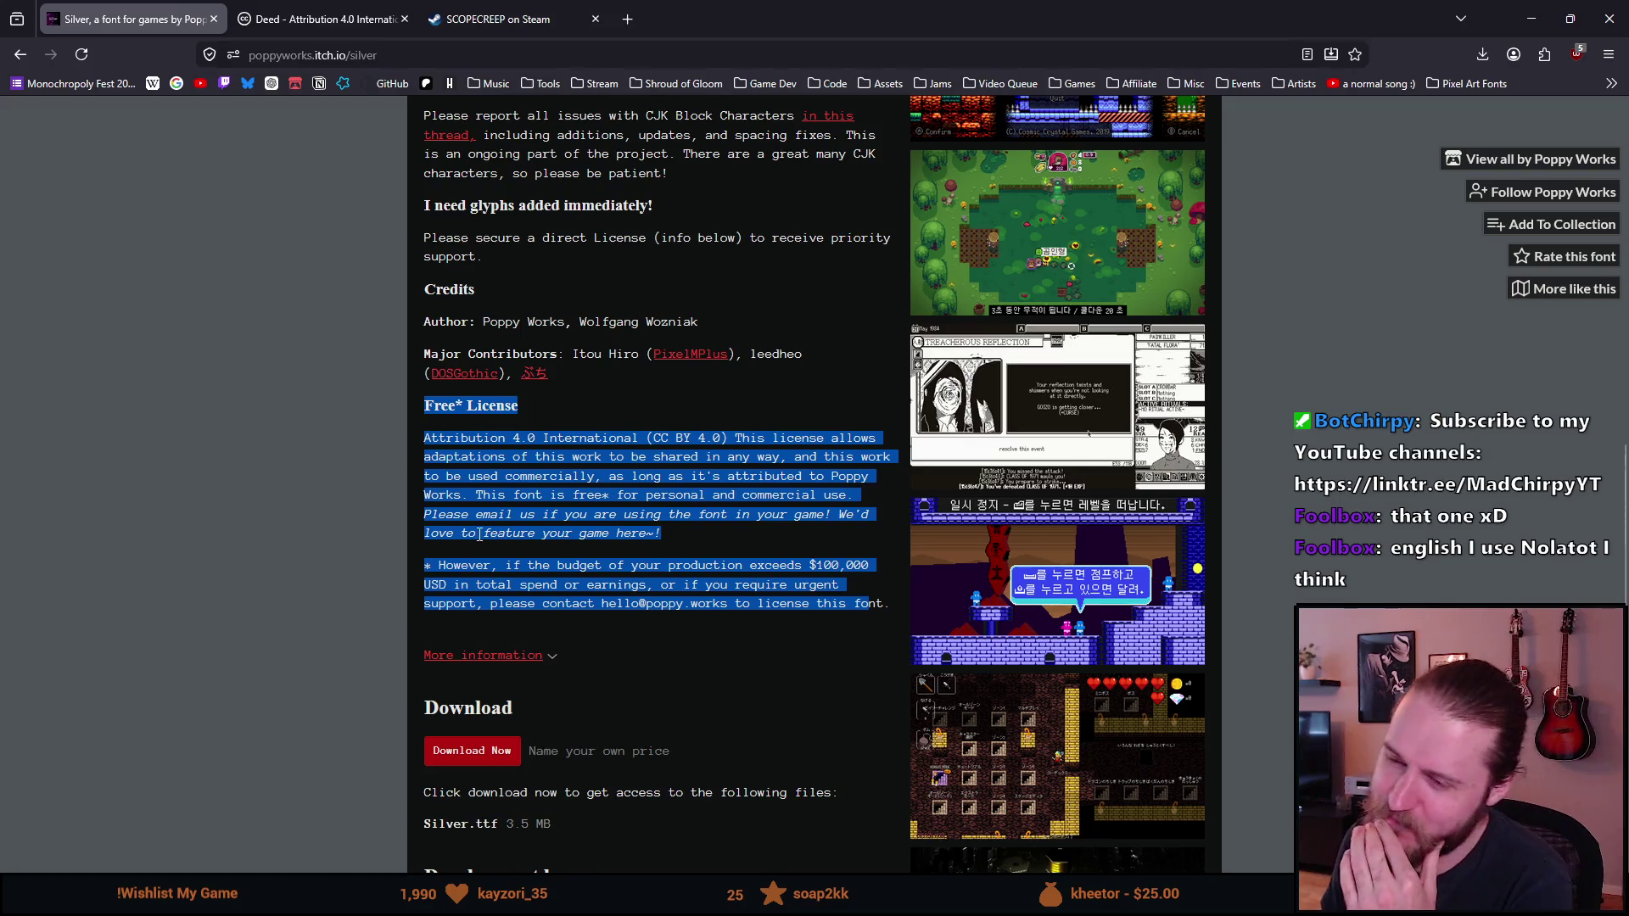
{"action": "left_click", "coordinate": [646, 536]}
{"action": "mouse_move", "coordinate": [890, 604]}
{"action": "left_mouse_down"}
{"action": "mouse_move", "coordinate": [533, 485]}
{"action": "mouse_move", "coordinate": [424, 399]}
{"action": "left_mouse_up"}
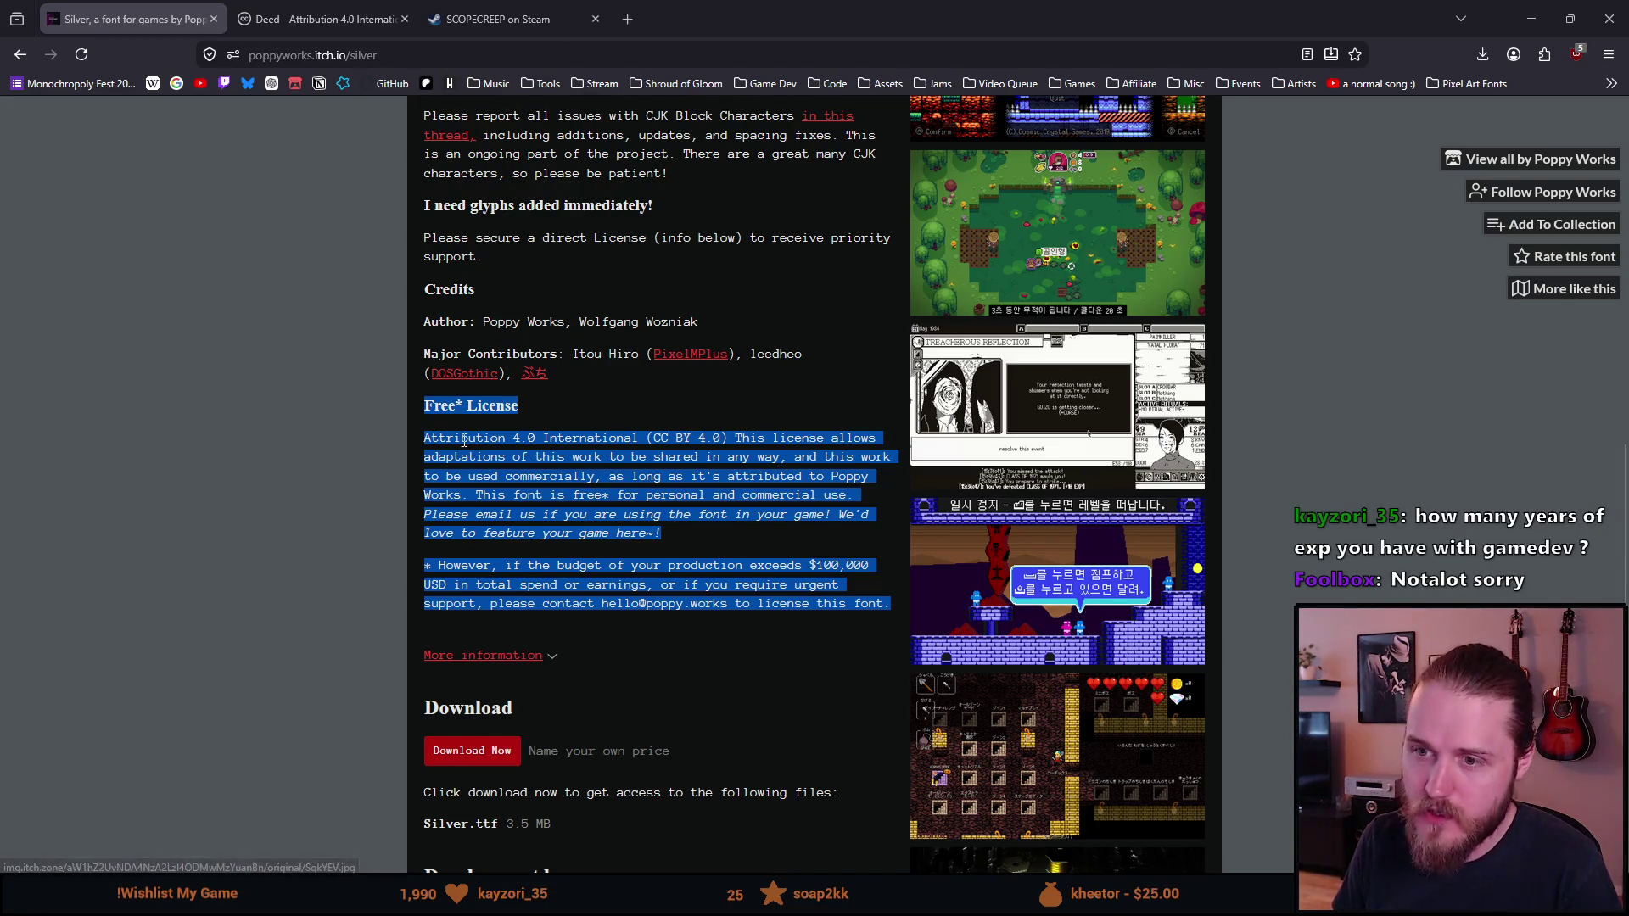
{"action": "left_click", "coordinate": [573, 504]}
Step: Reselect the section and the 'Attribution 4.0 International (CC BY 4.0)' name, then scroll back up
{"action": "mouse_move", "coordinate": [890, 604]}
{"action": "left_mouse_down"}
{"action": "mouse_move", "coordinate": [684, 565]}
{"action": "mouse_move", "coordinate": [430, 414]}
{"action": "left_mouse_up"}
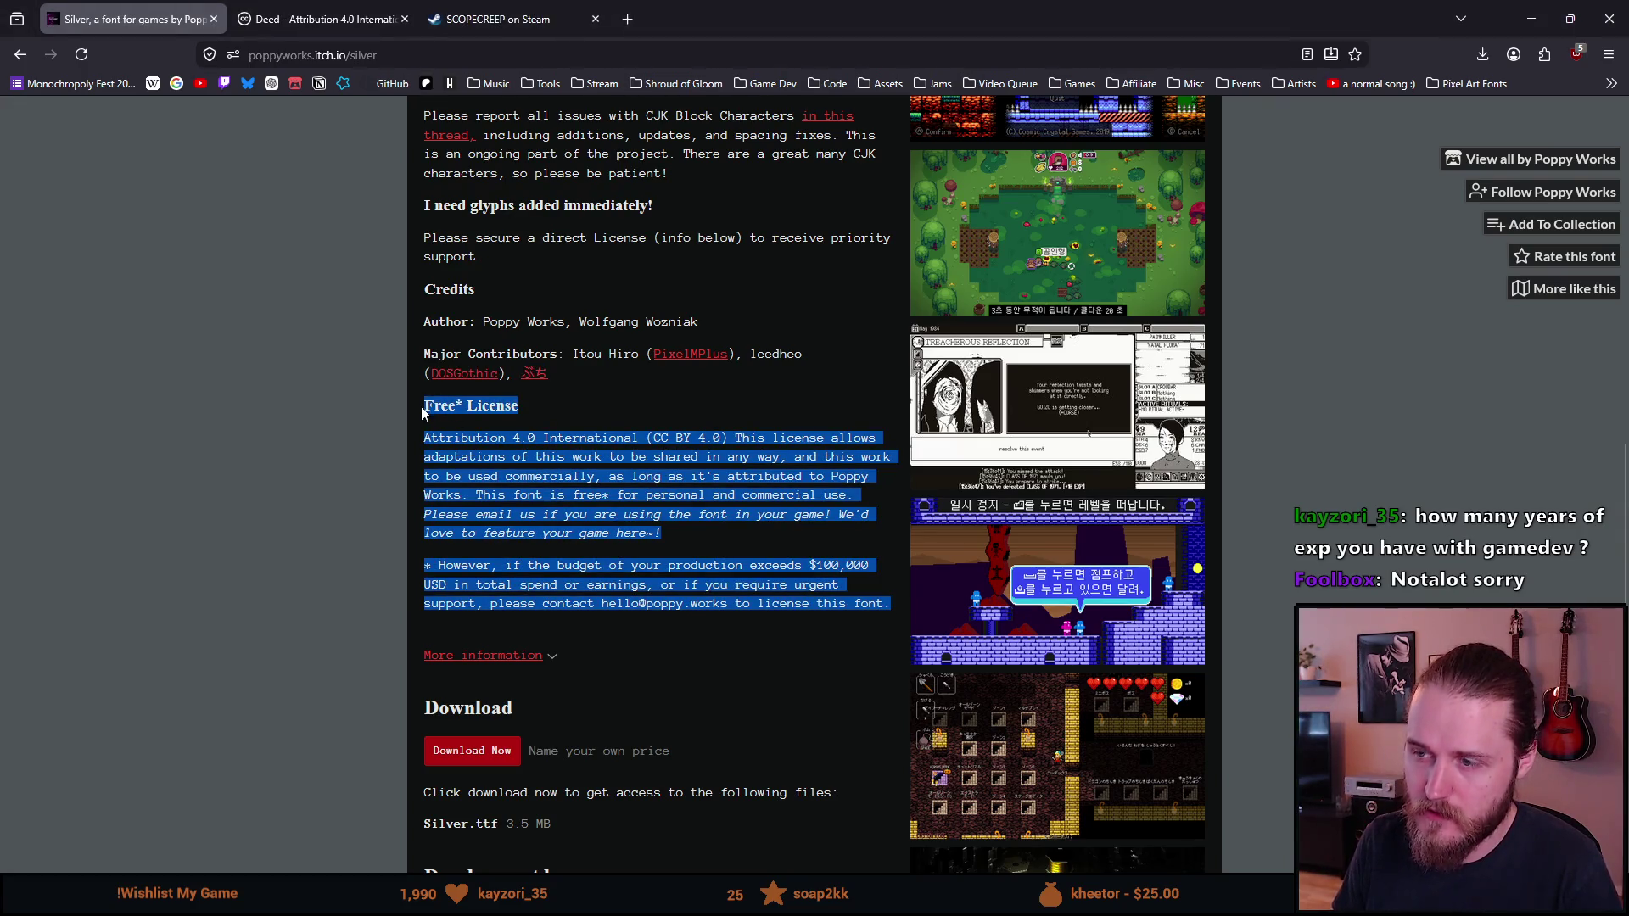
{"action": "left_click", "coordinate": [431, 412]}
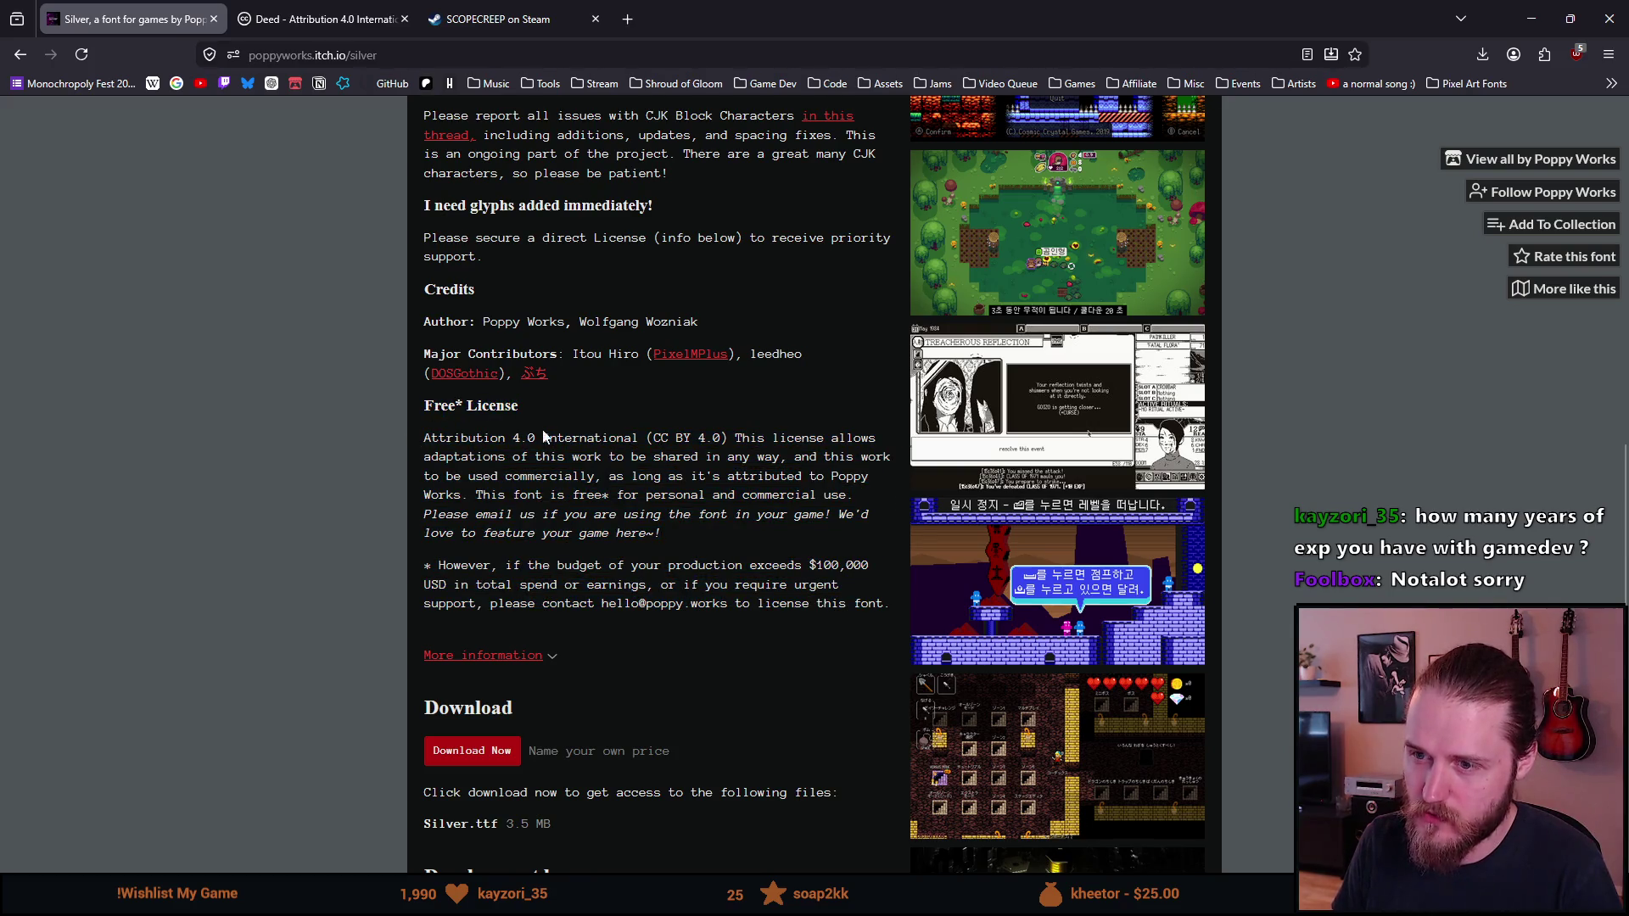
{"action": "mouse_move", "coordinate": [727, 437]}
{"action": "left_mouse_down"}
{"action": "mouse_move", "coordinate": [555, 458]}
{"action": "mouse_move", "coordinate": [451, 435]}
{"action": "left_mouse_up"}
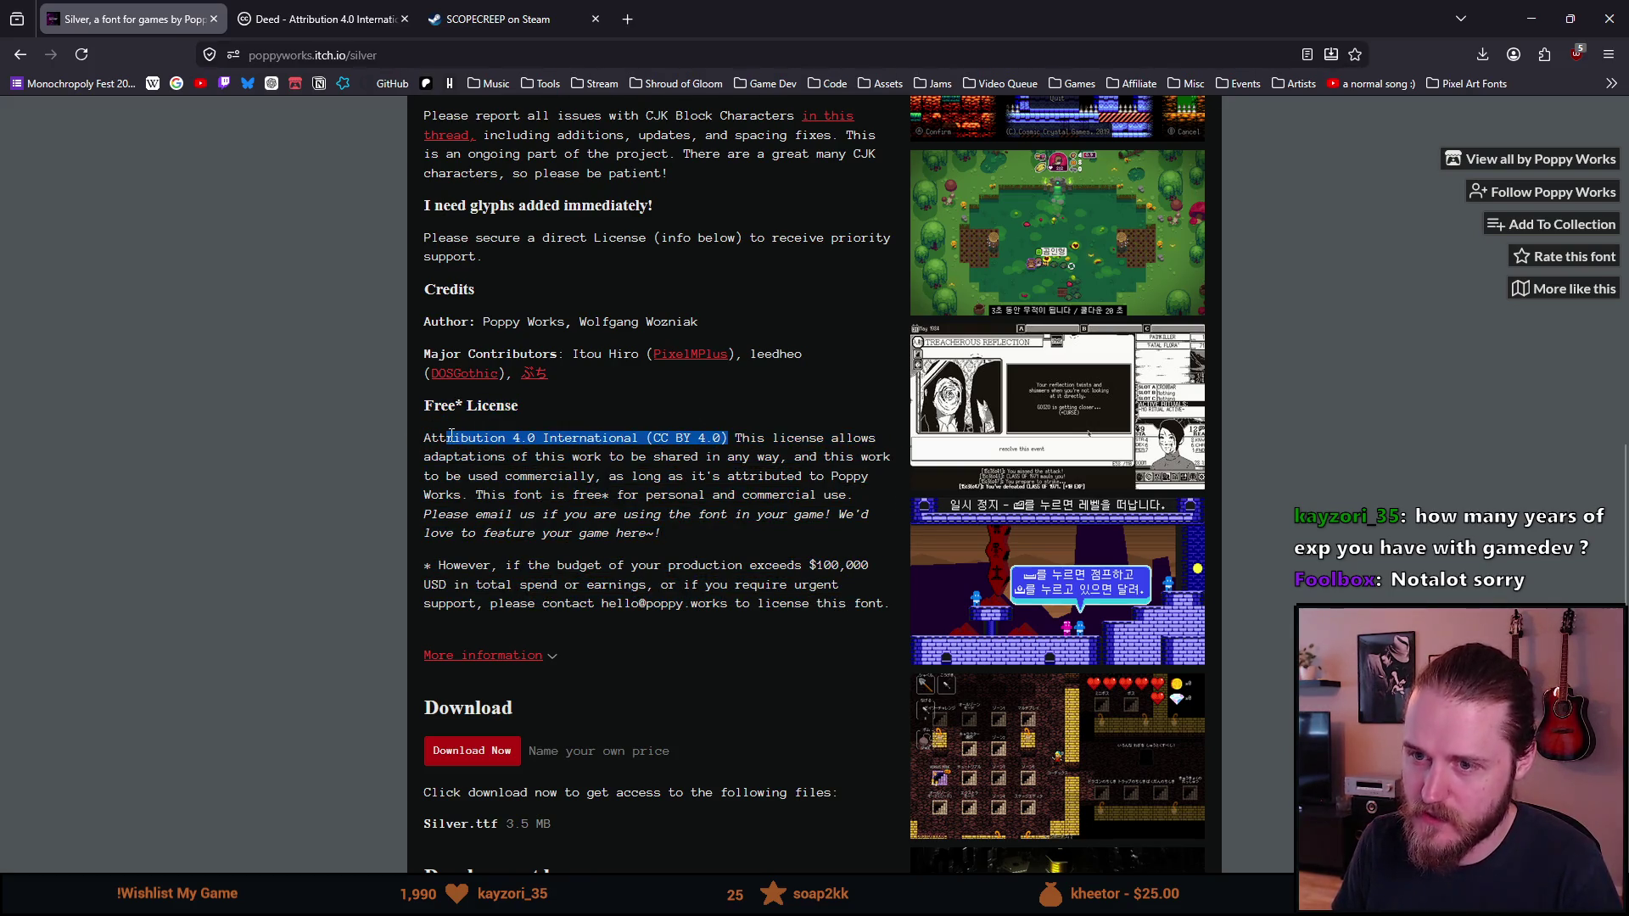
{"action": "left_click", "coordinate": [451, 435]}
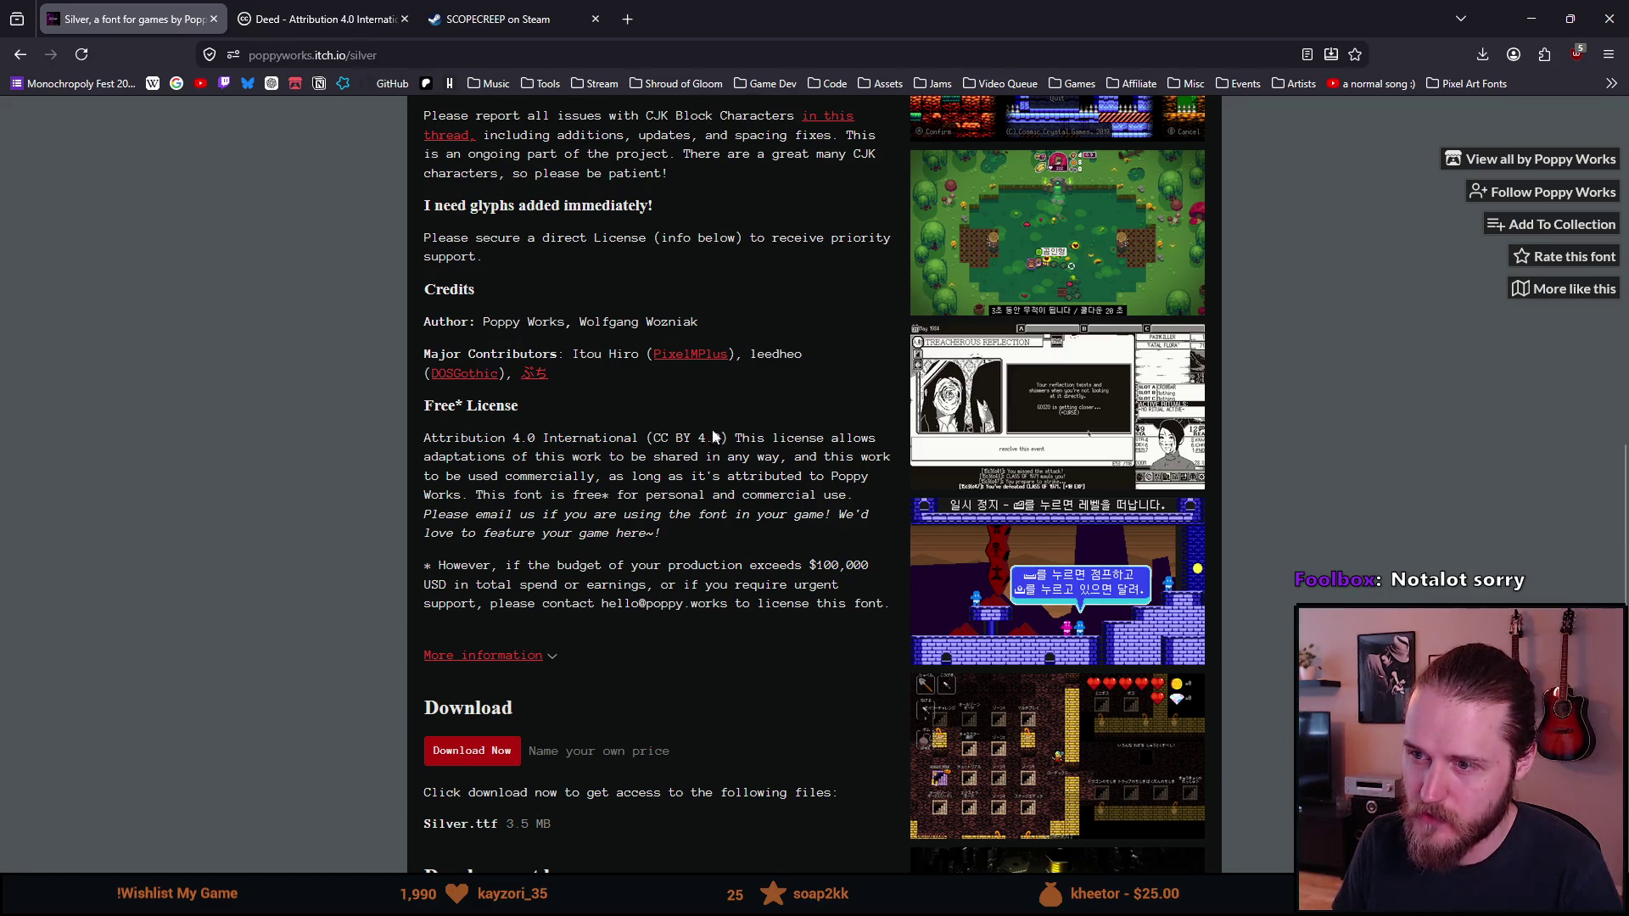
{"action": "left_click_drag", "start_coordinate": [736, 437], "coordinate": [427, 442]}
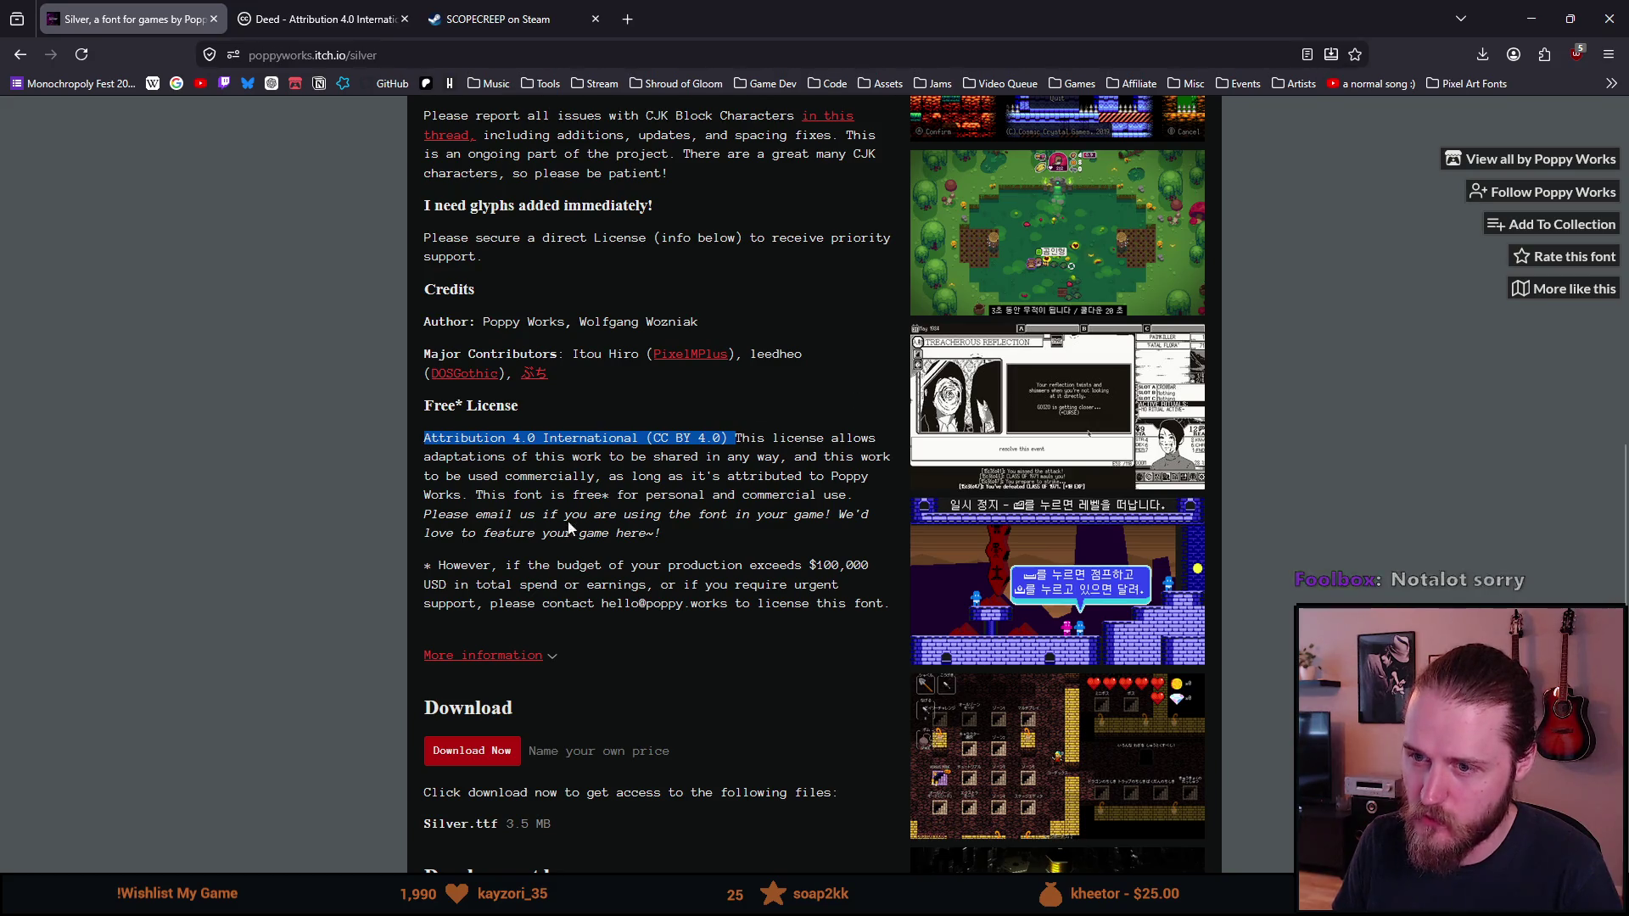
{"action": "left_click", "coordinate": [417, 478]}
{"action": "scroll", "coordinate": [458, 459], "scroll_direction": "up", "scroll_amount": 7}
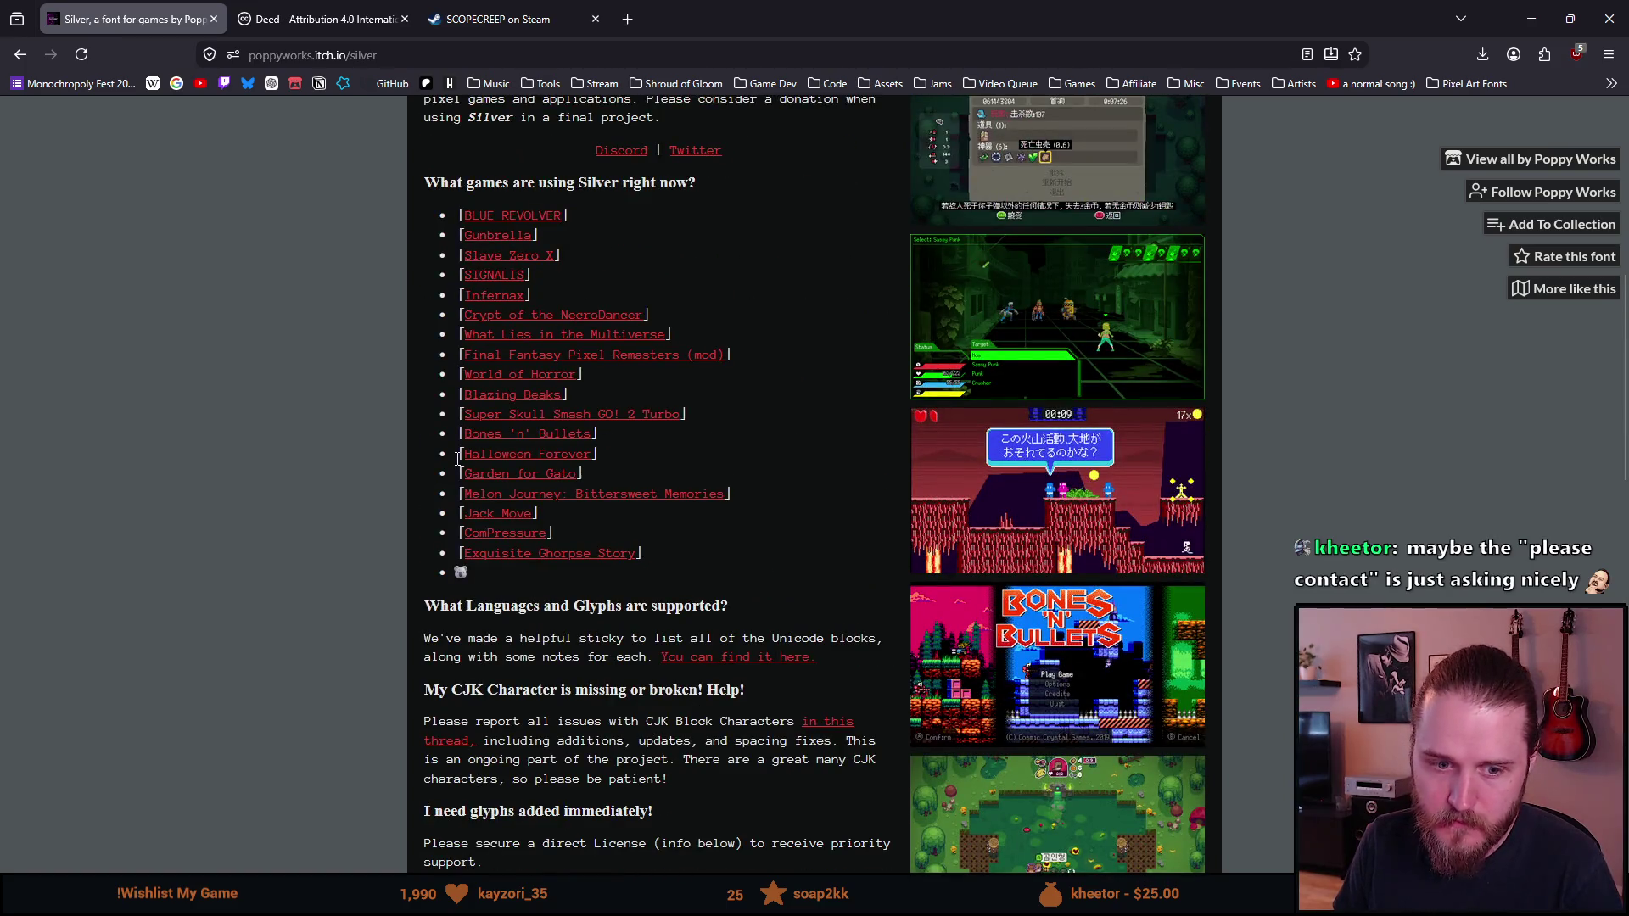
{"action": "scroll", "coordinate": [458, 459], "scroll_direction": "down", "scroll_amount": 8}
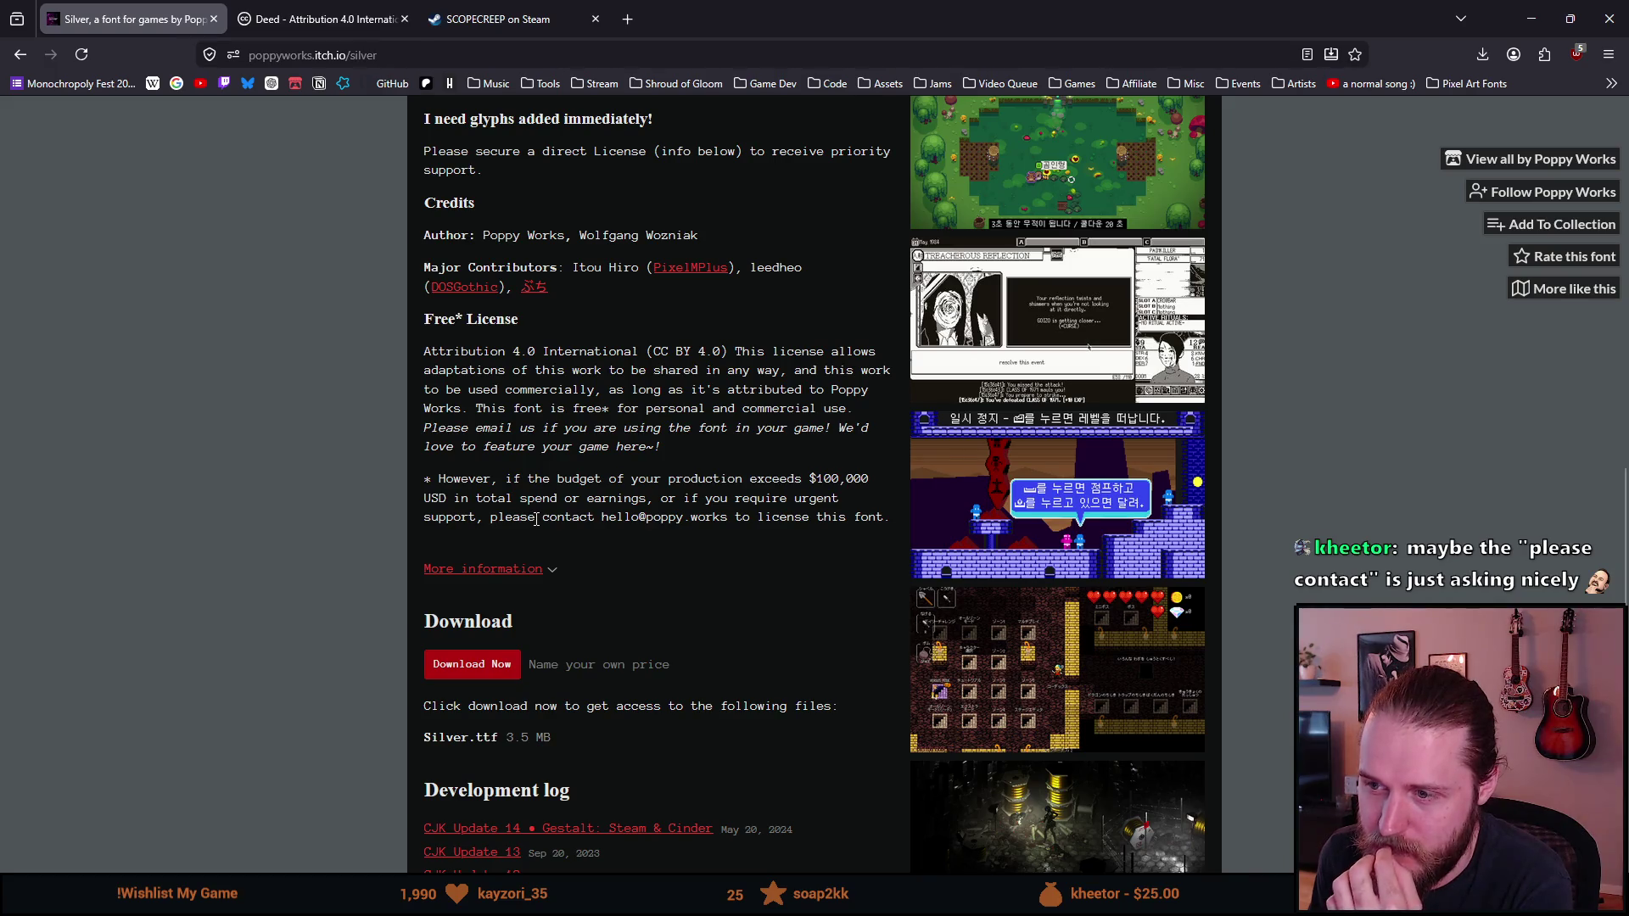
{"action": "scroll", "coordinate": [538, 517], "scroll_direction": "down", "scroll_amount": 4}
{"action": "scroll", "coordinate": [538, 516], "scroll_direction": "up", "scroll_amount": 7}
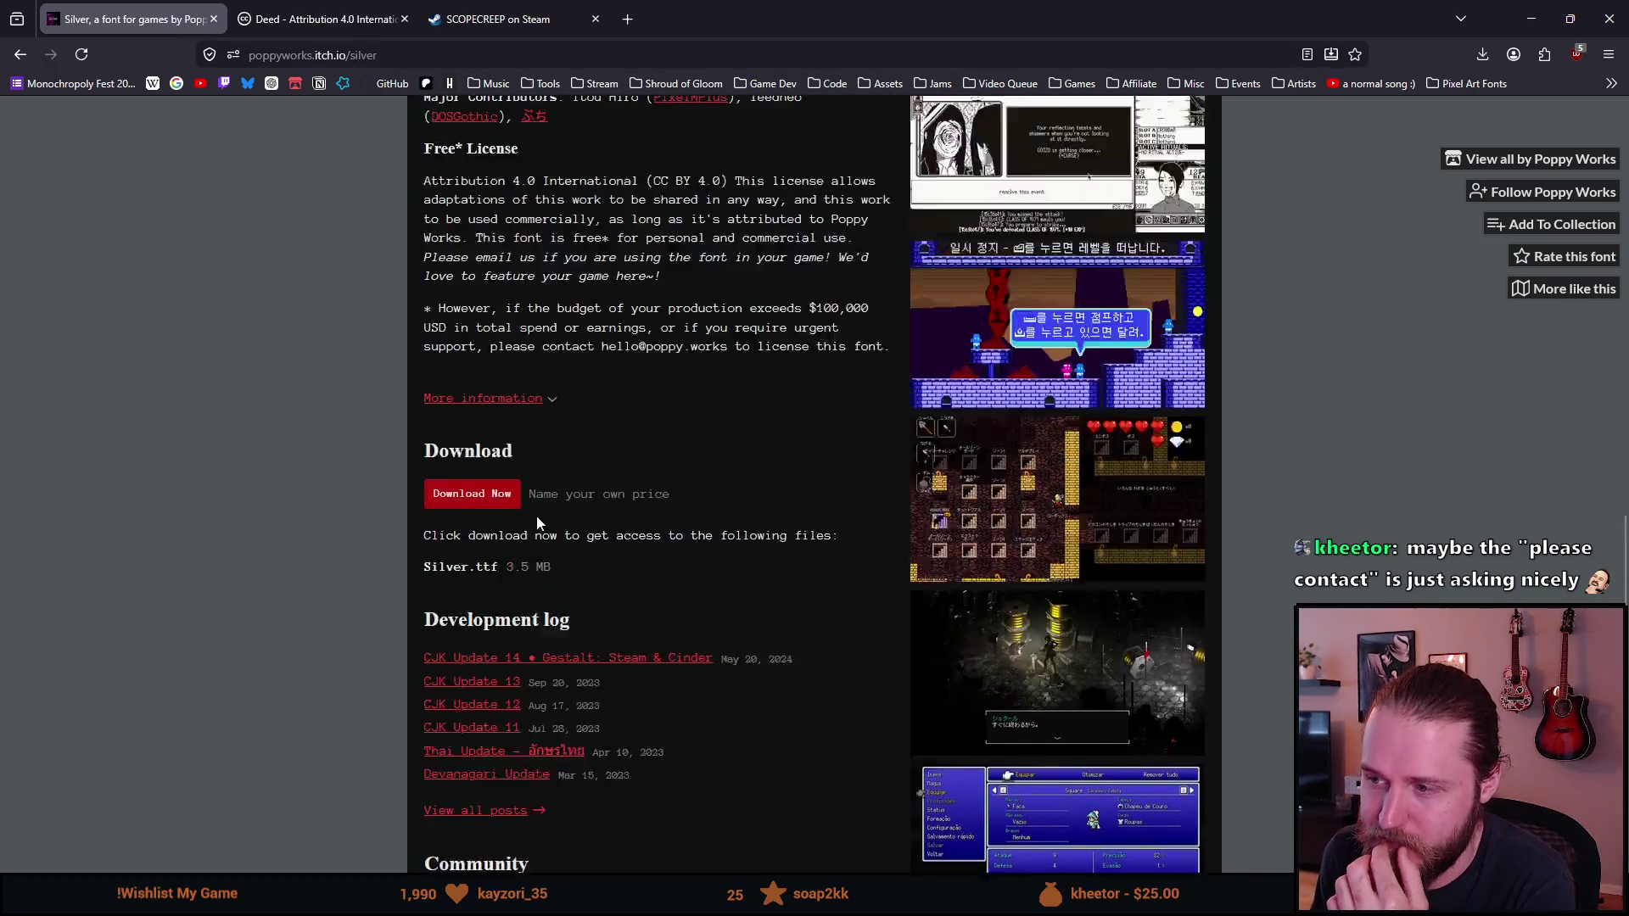
{"action": "left_click", "coordinate": [990, 563]}
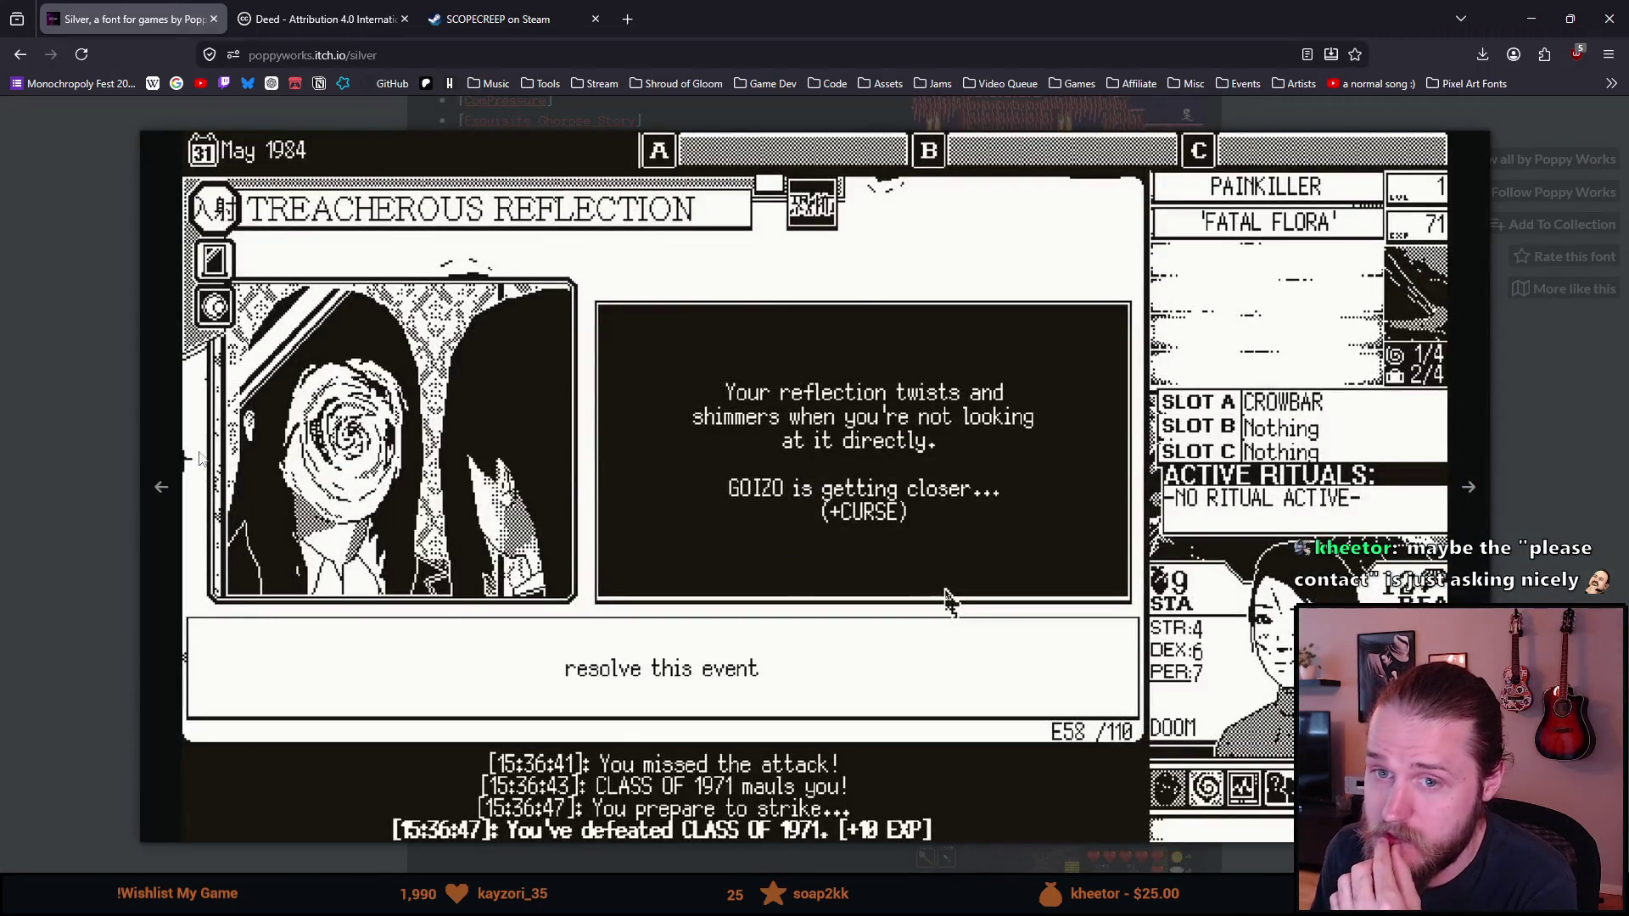
{"action": "left_click", "coordinate": [120, 432]}
{"action": "scroll", "coordinate": [994, 526], "scroll_direction": "up", "scroll_amount": 5}
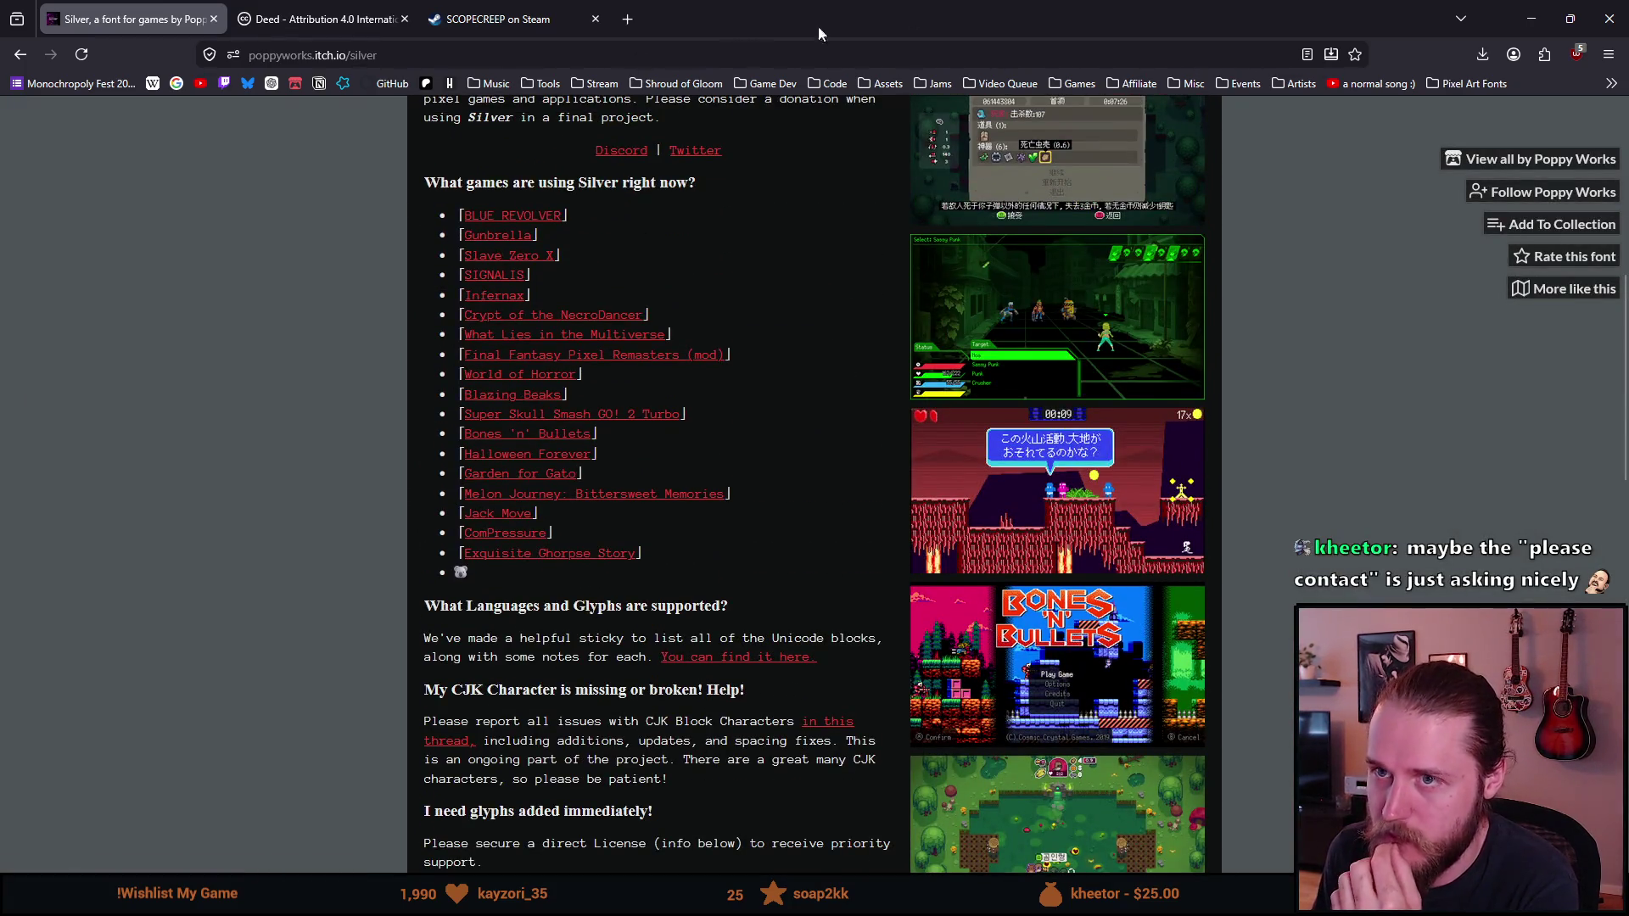
{"action": "left_click", "coordinate": [1538, 10]}
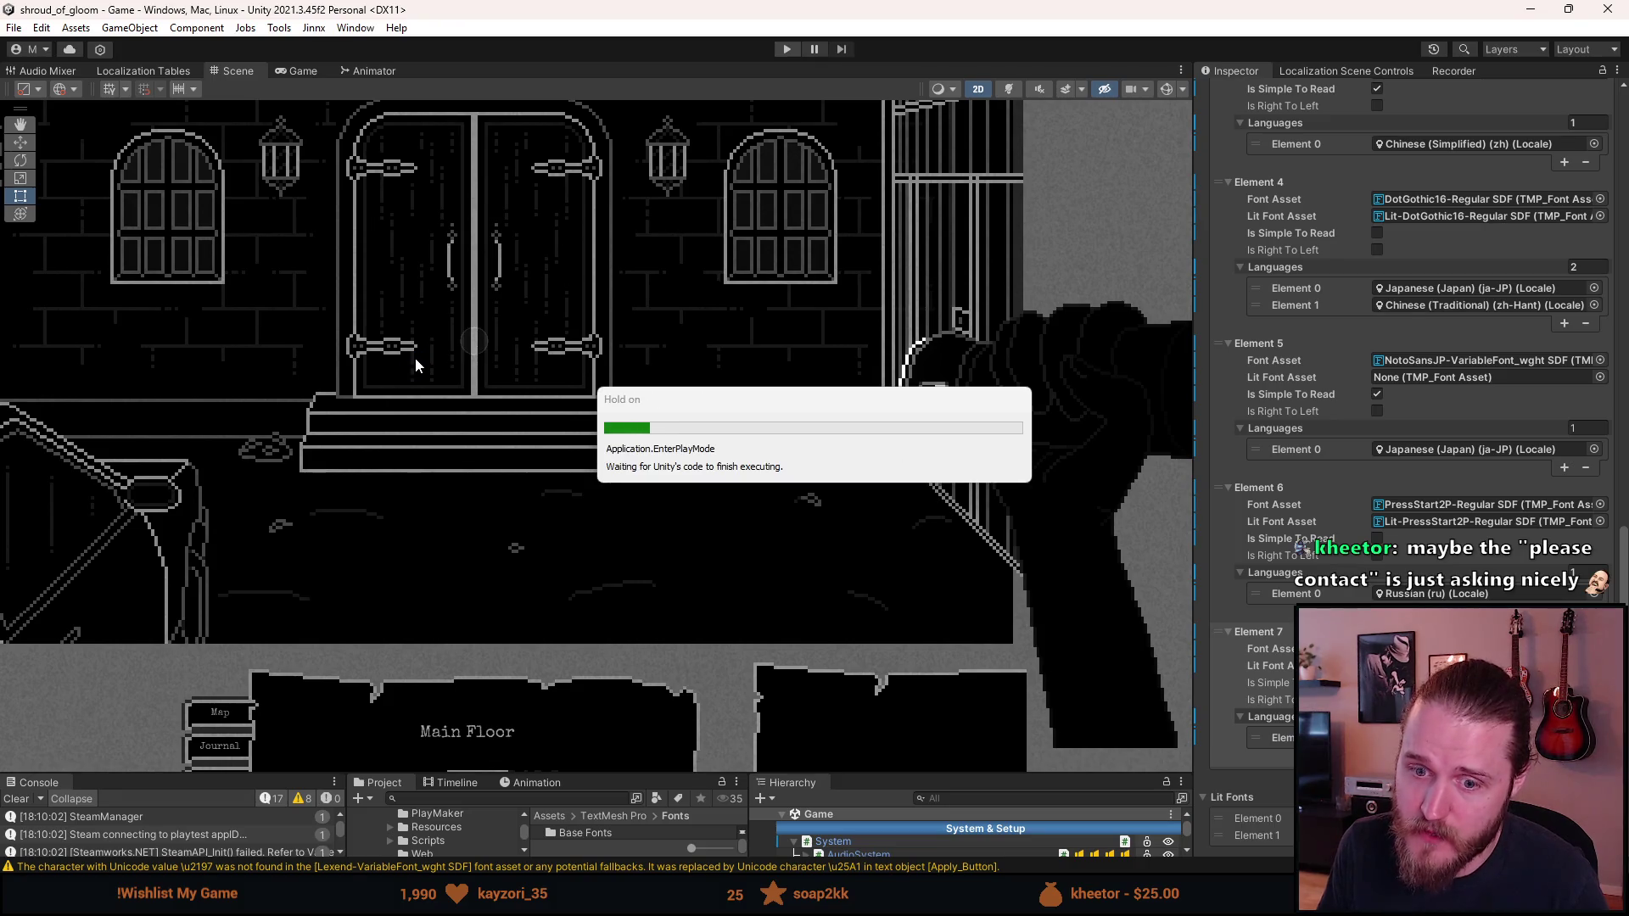
Step: Pause the game and turn Simpler fonts off in Accessibility so menus use the Jersey10 pixel font
{"action": "key", "text": "Escape"}
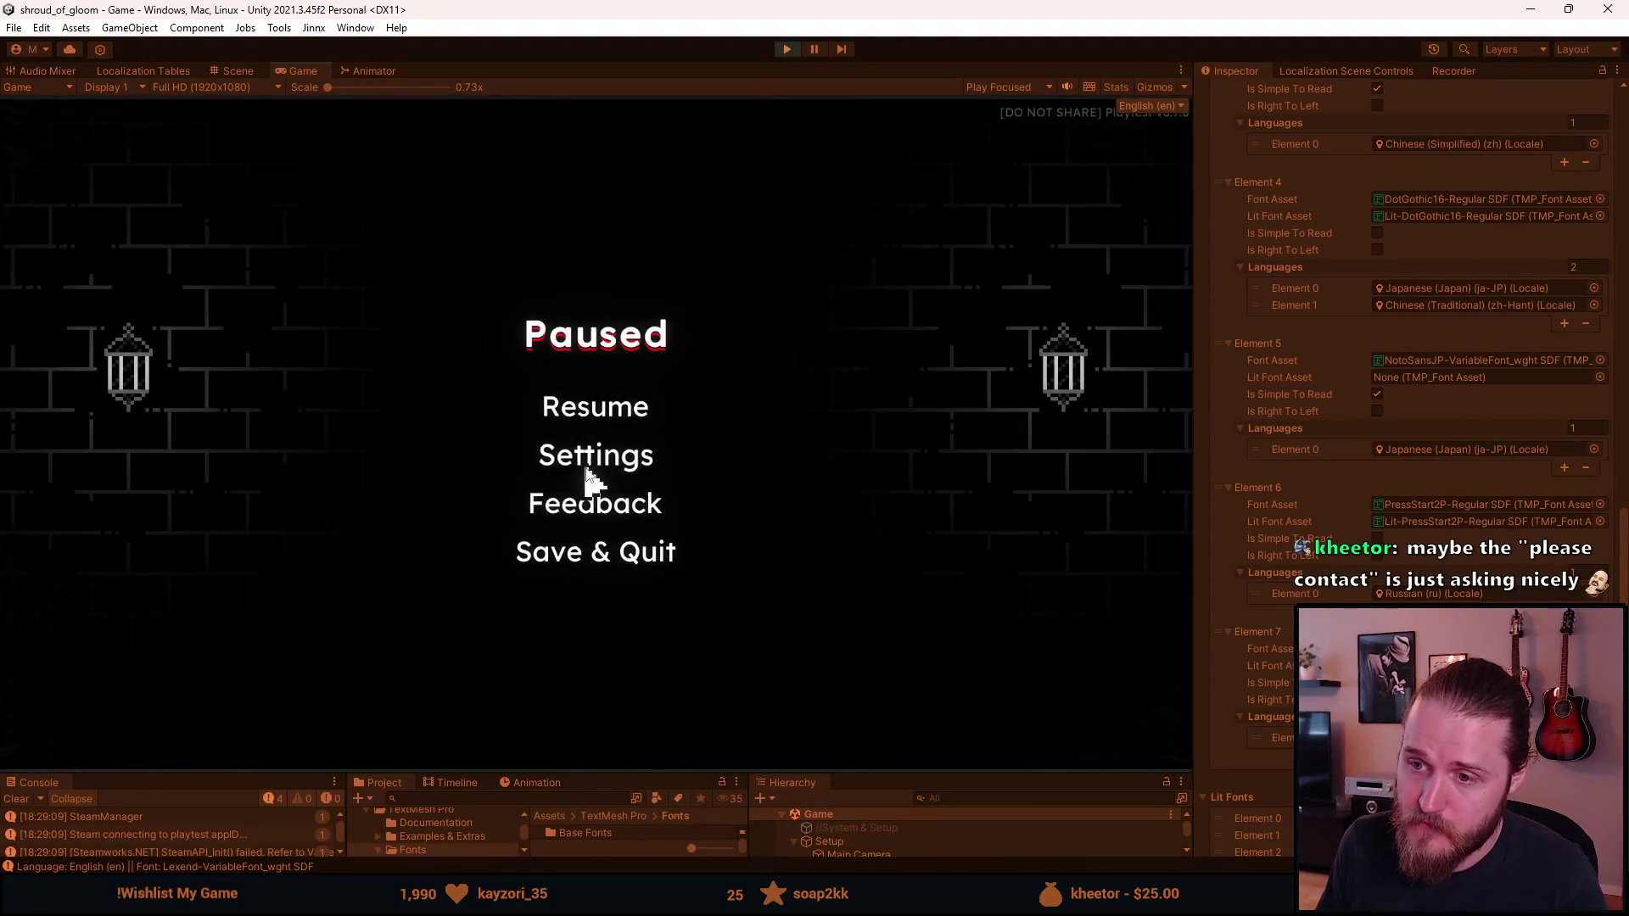
{"action": "left_click", "coordinate": [598, 408]}
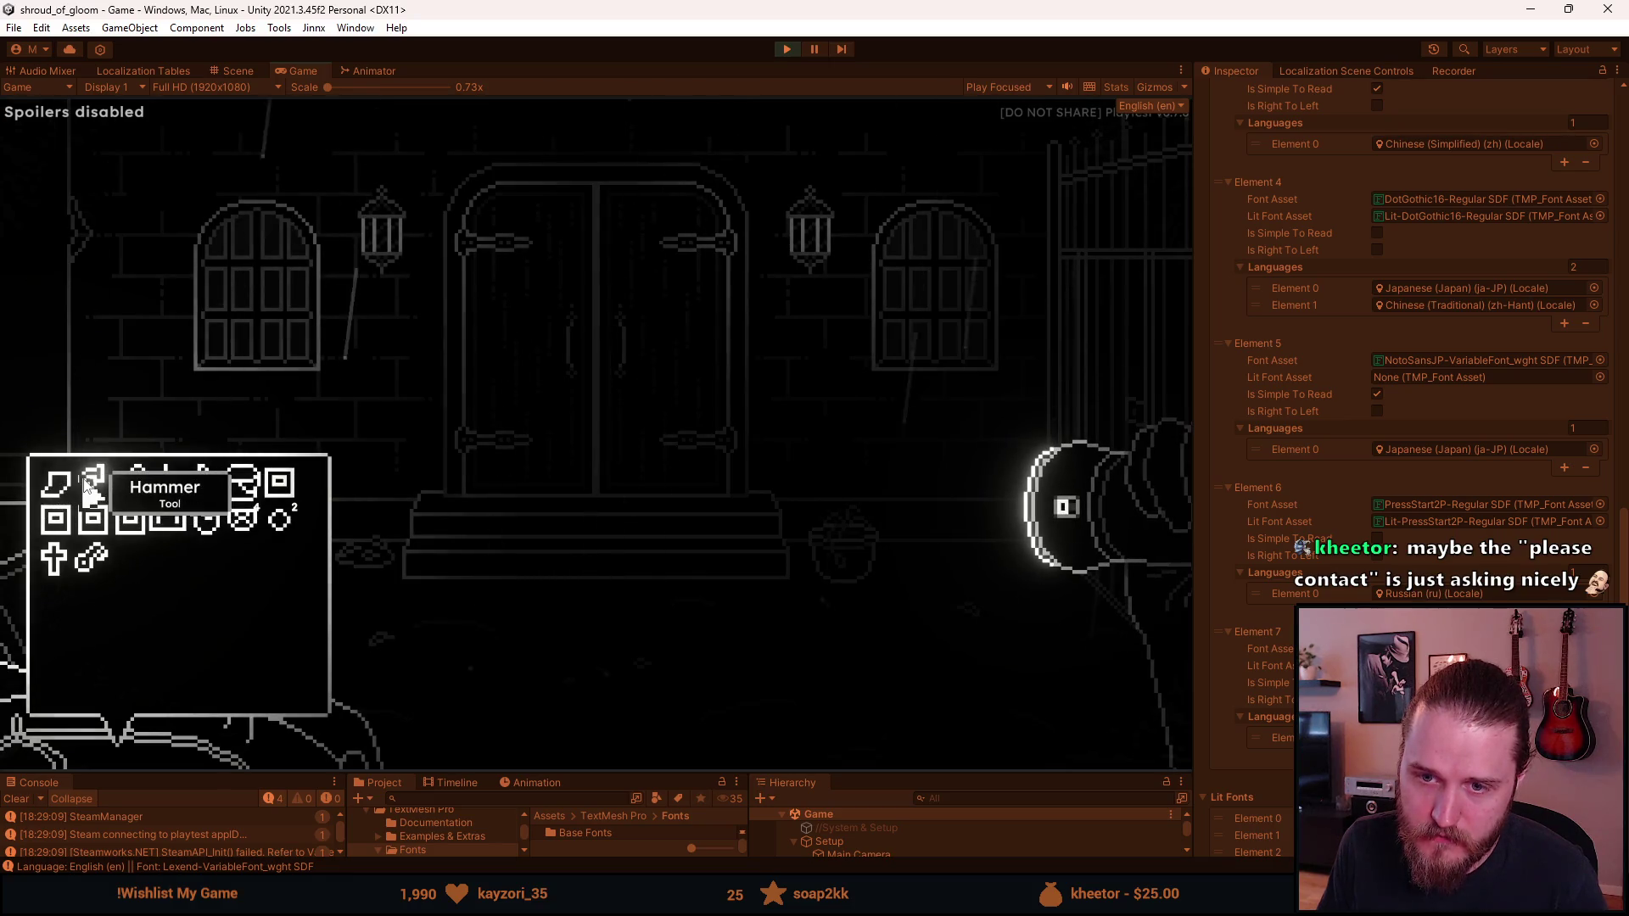
{"action": "key", "text": "Escape"}
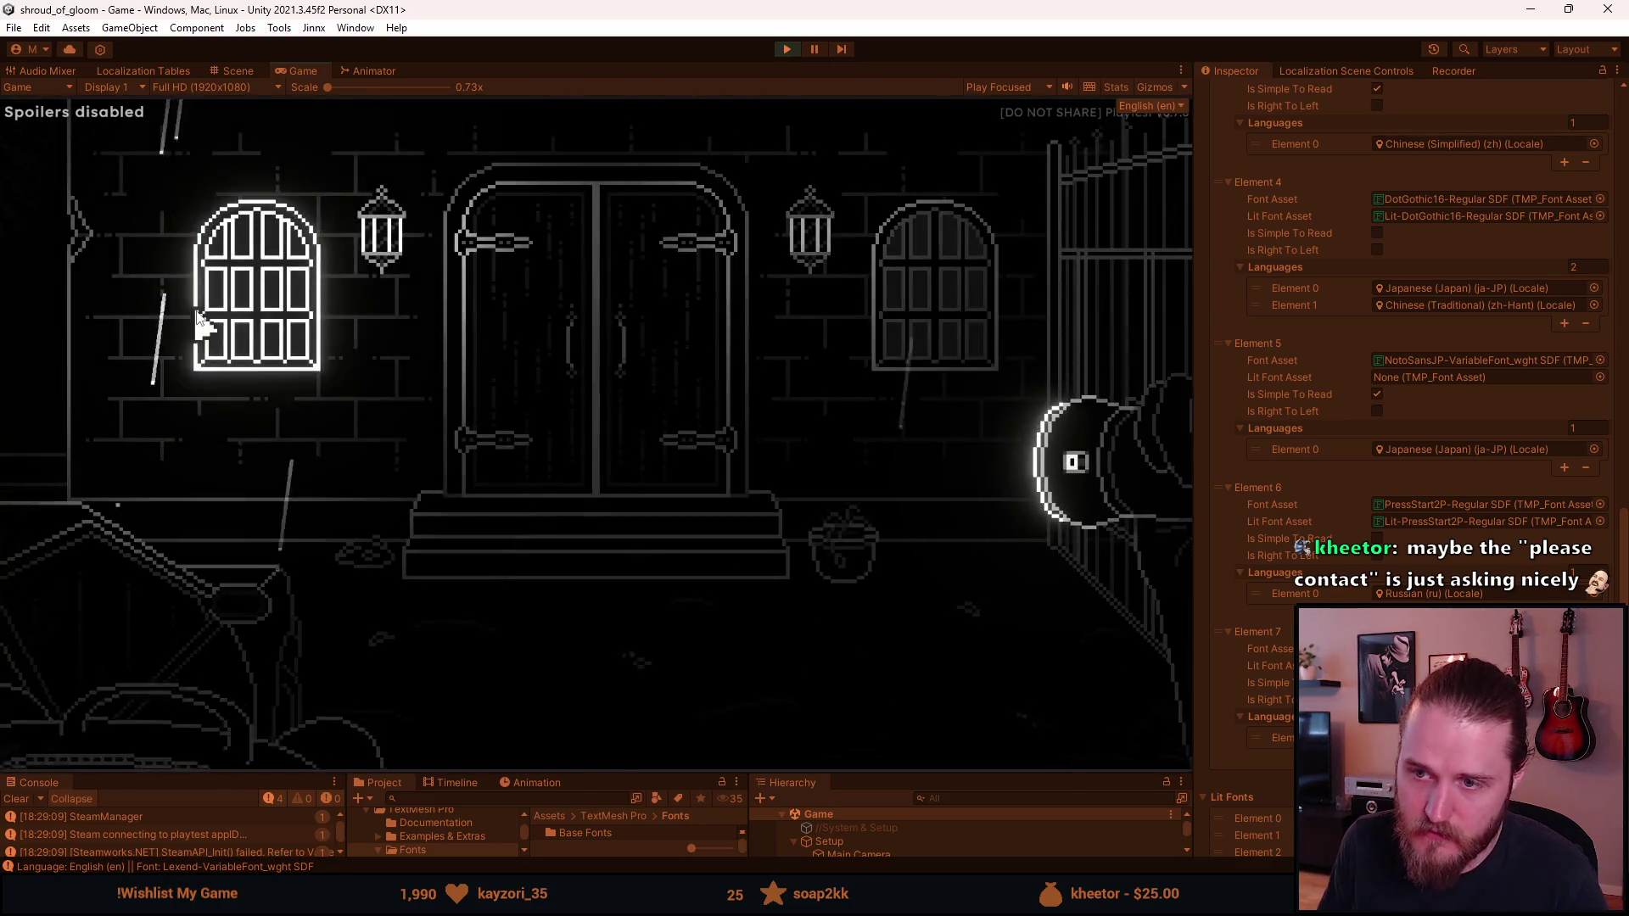
{"action": "key", "text": "Escape"}
{"action": "left_click", "coordinate": [600, 462]}
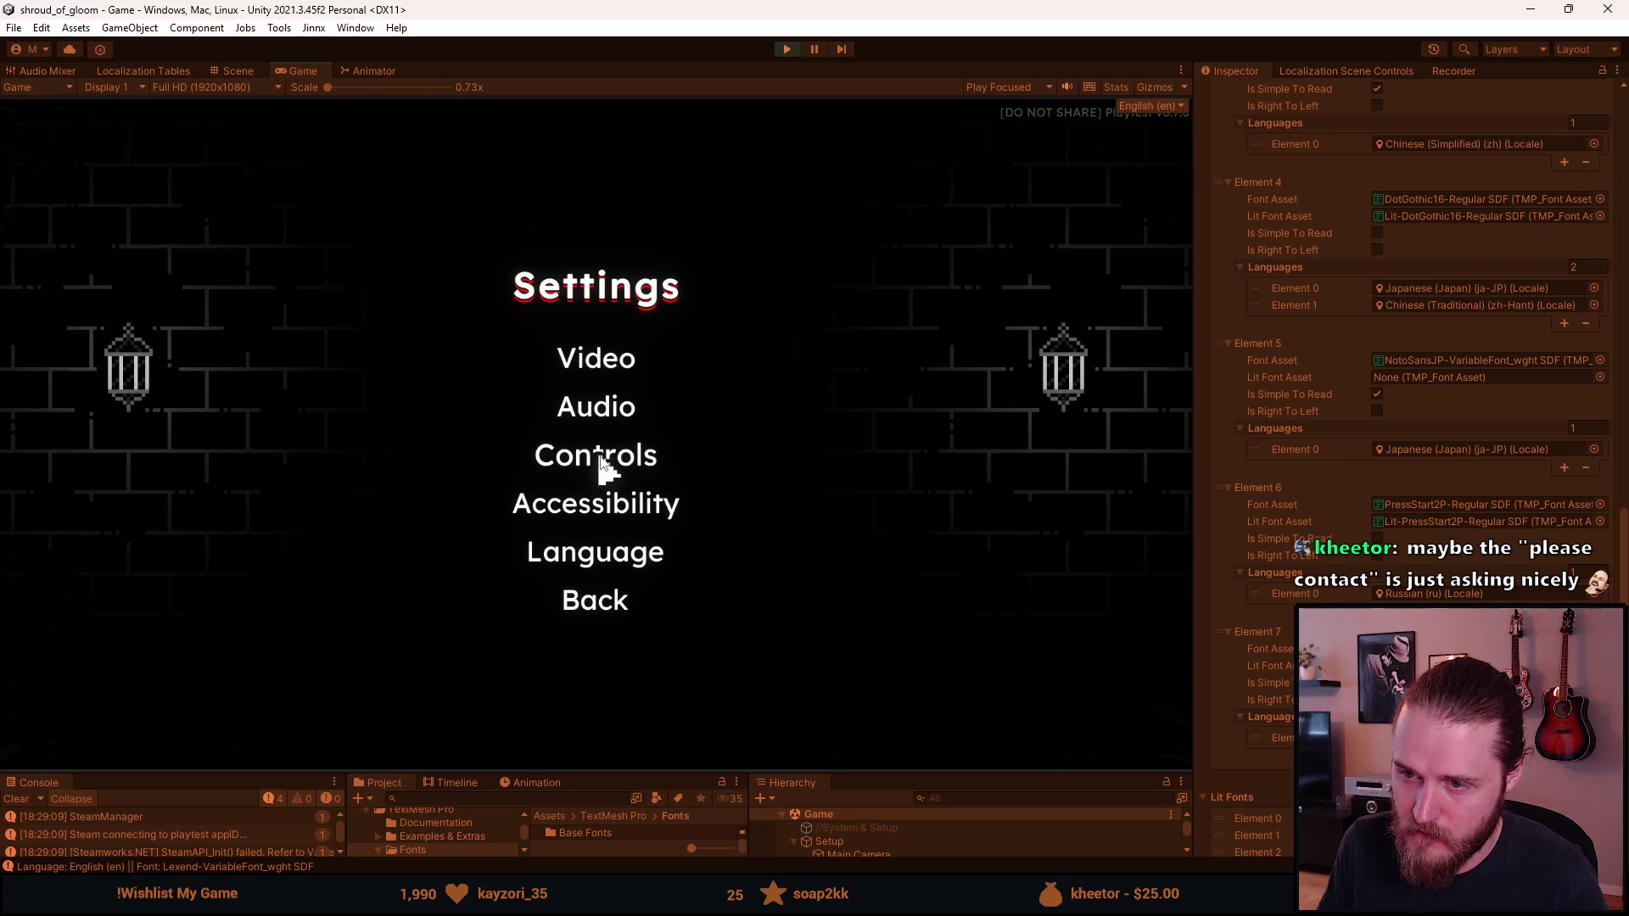
{"action": "left_click", "coordinate": [591, 507]}
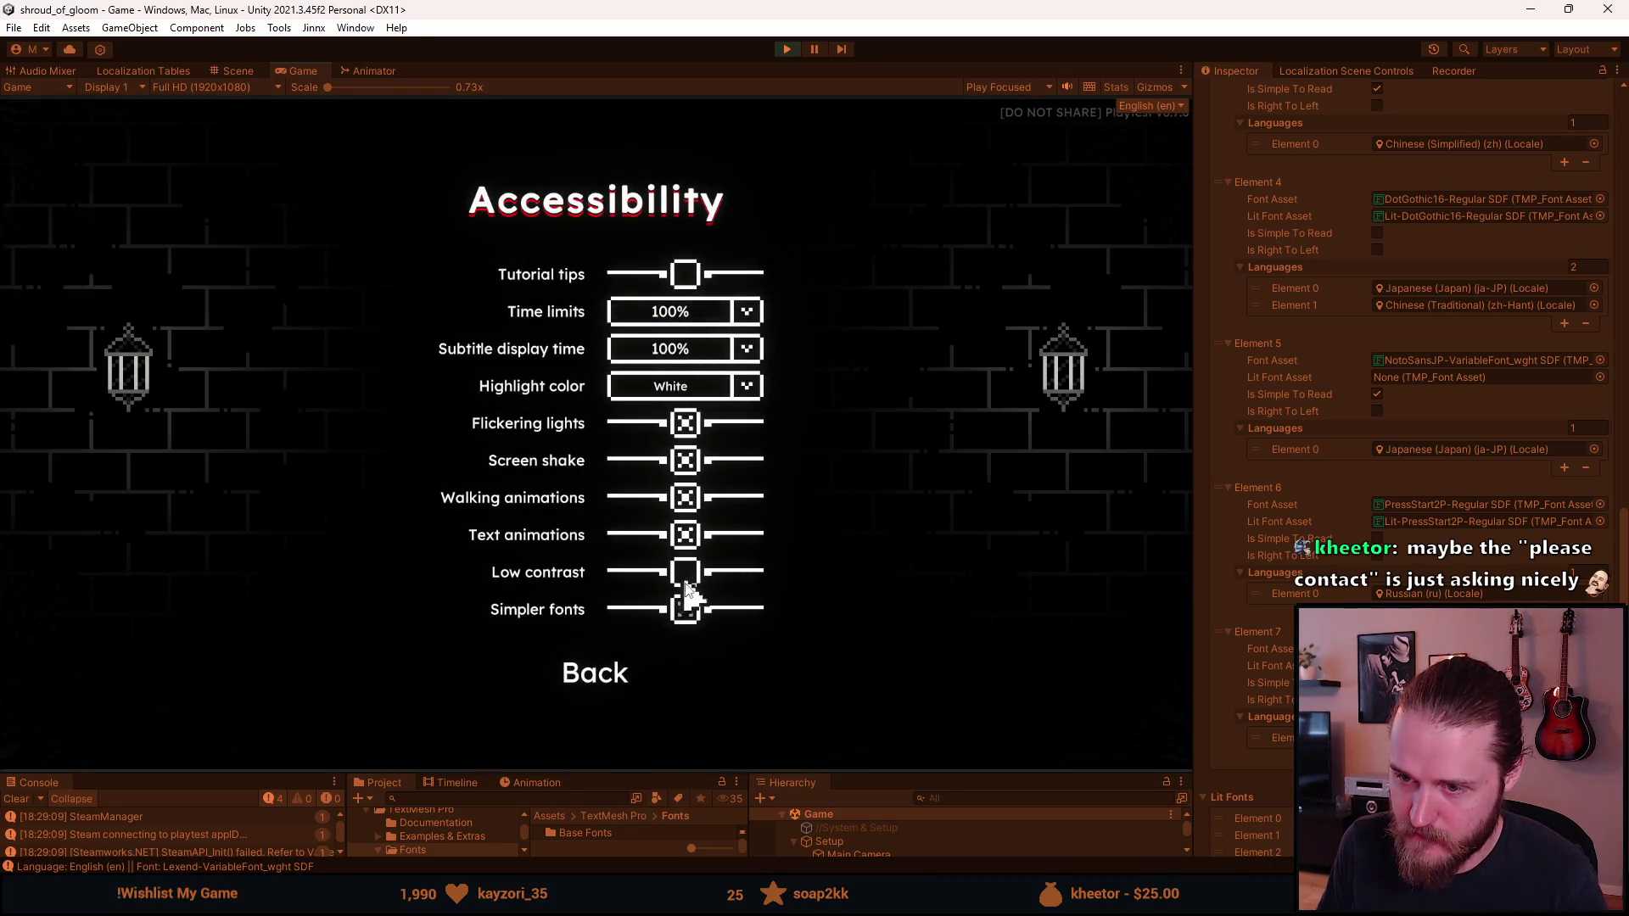
{"action": "left_click", "coordinate": [604, 683]}
{"action": "left_click", "coordinate": [606, 604]}
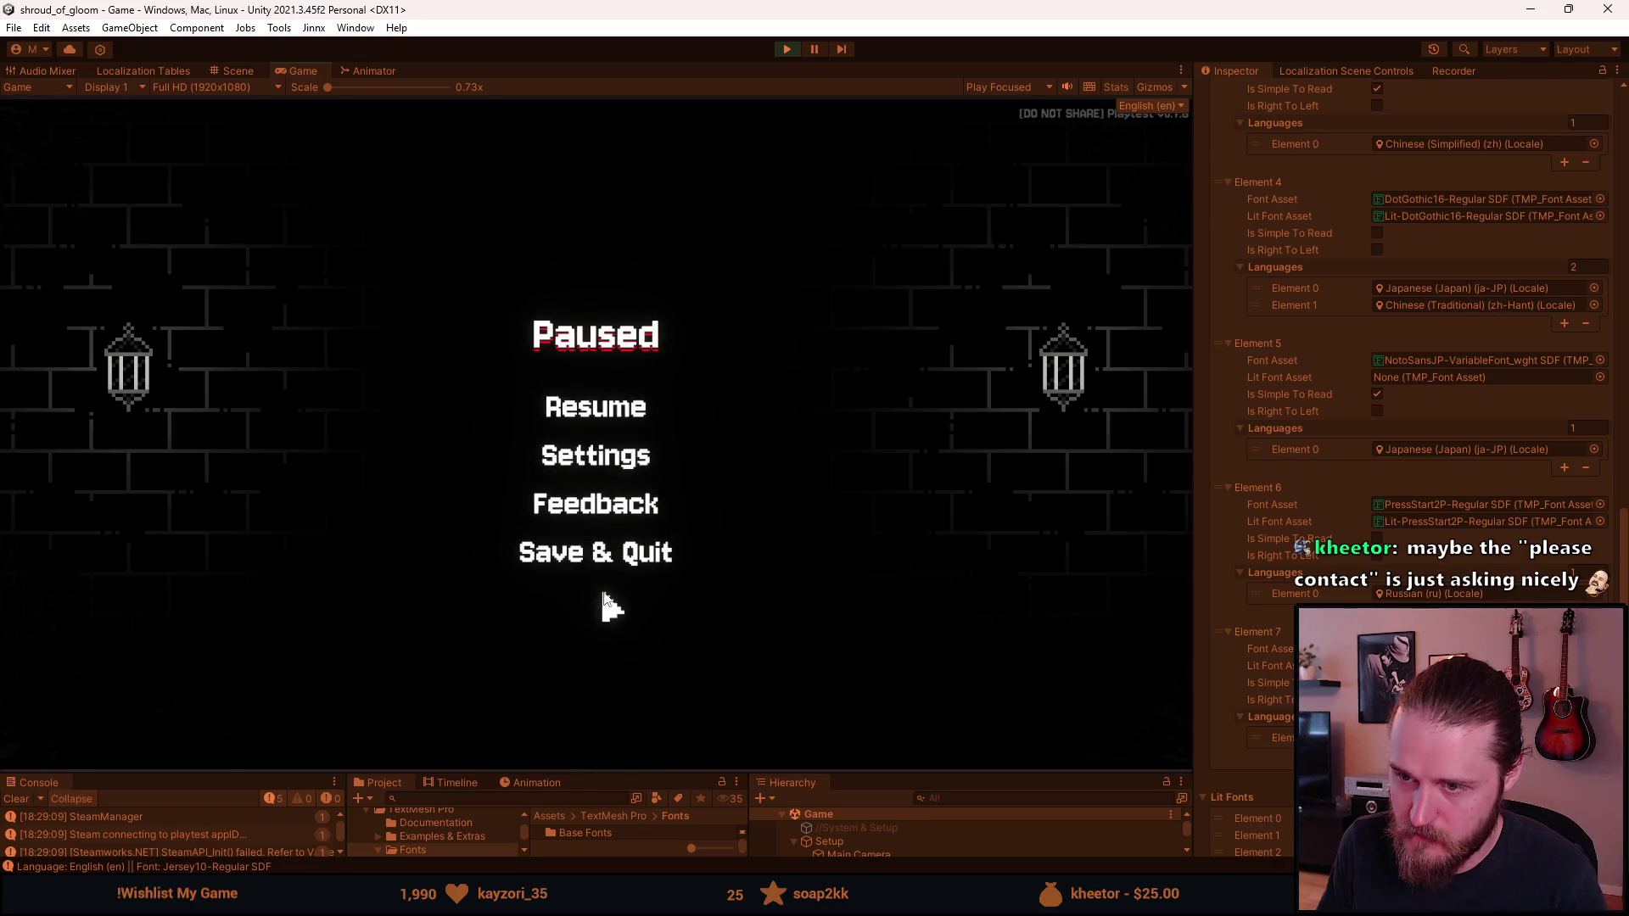
Step: Resume, pause again and switch the game language to Russian in Settings
{"action": "left_click", "coordinate": [573, 412]}
{"action": "key", "text": "Escape"}
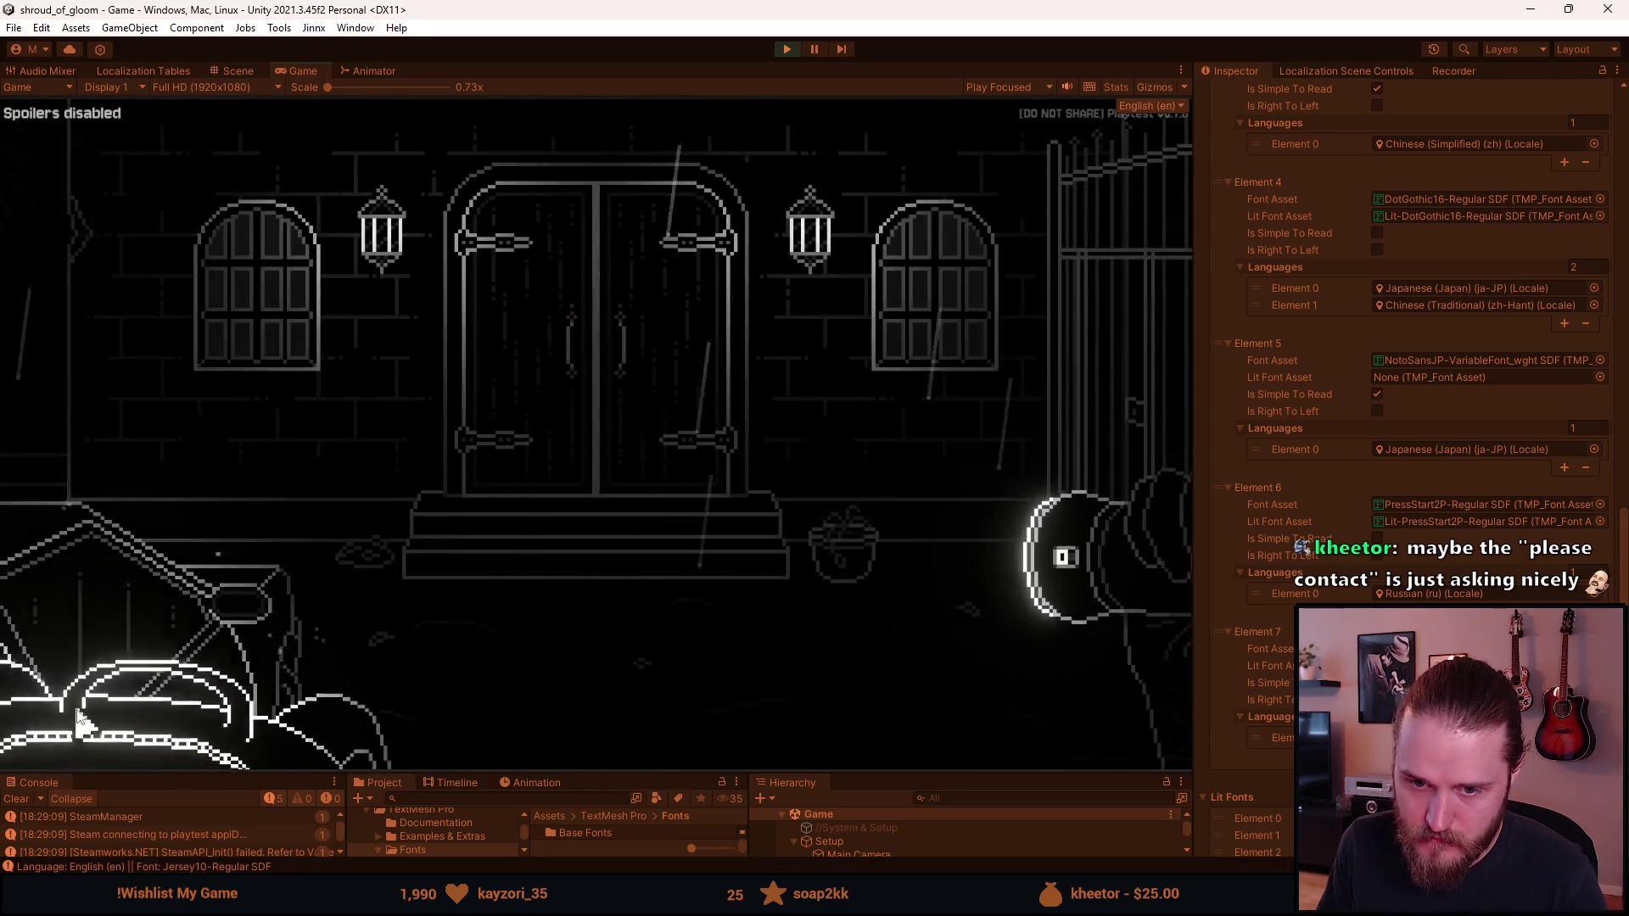
{"action": "key", "text": "Escape"}
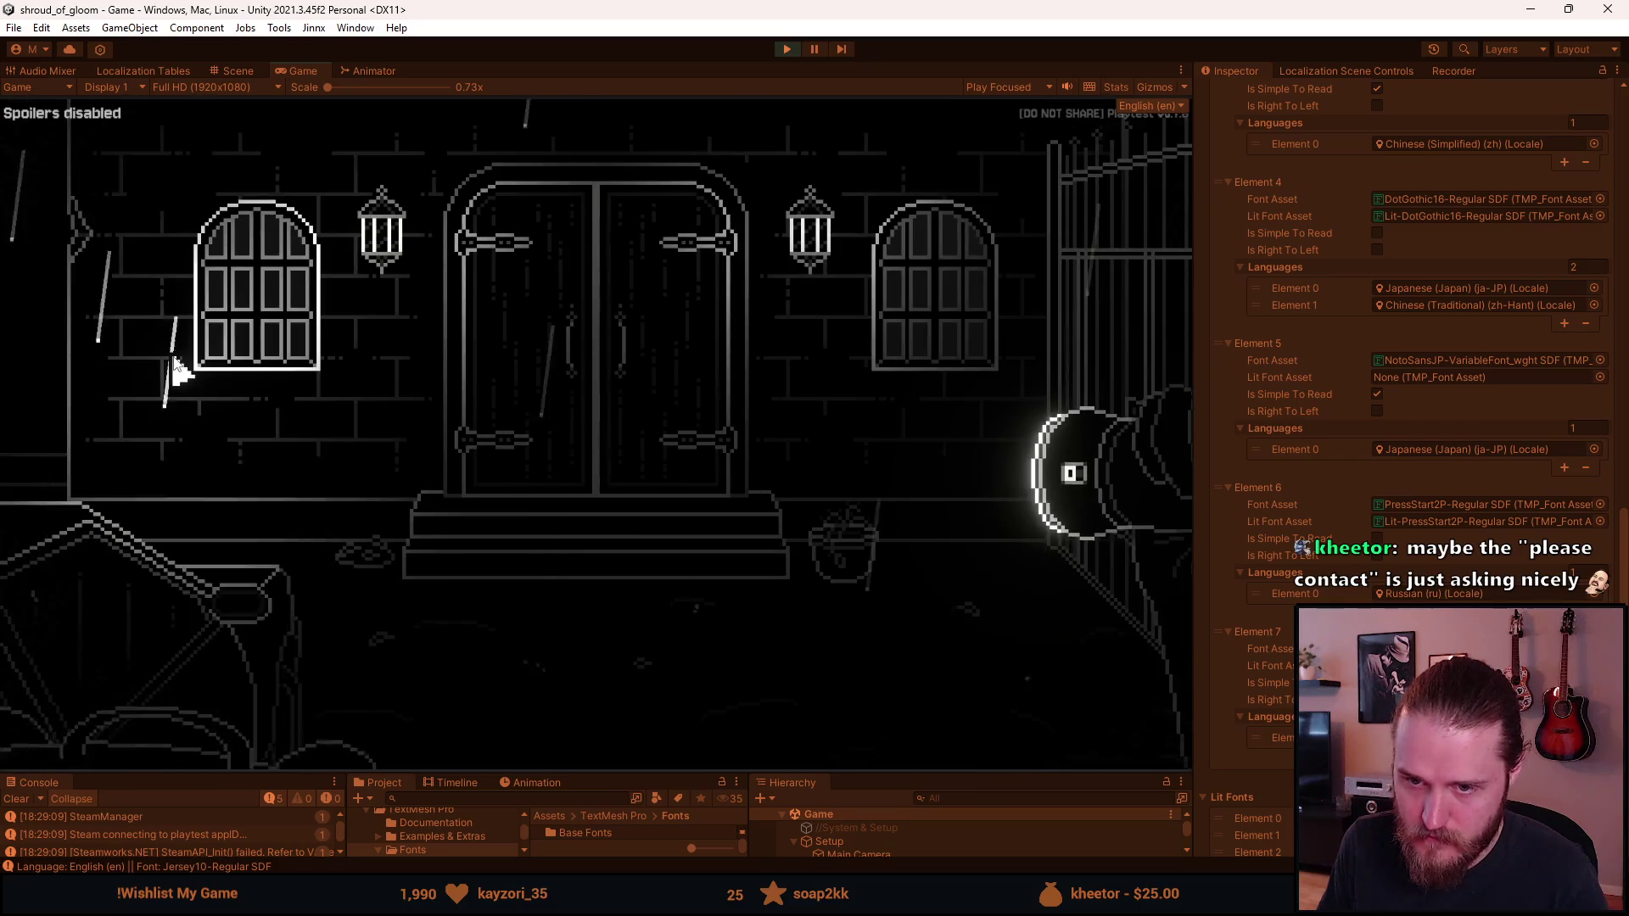
{"action": "key", "text": "Escape"}
{"action": "left_click", "coordinate": [646, 450]}
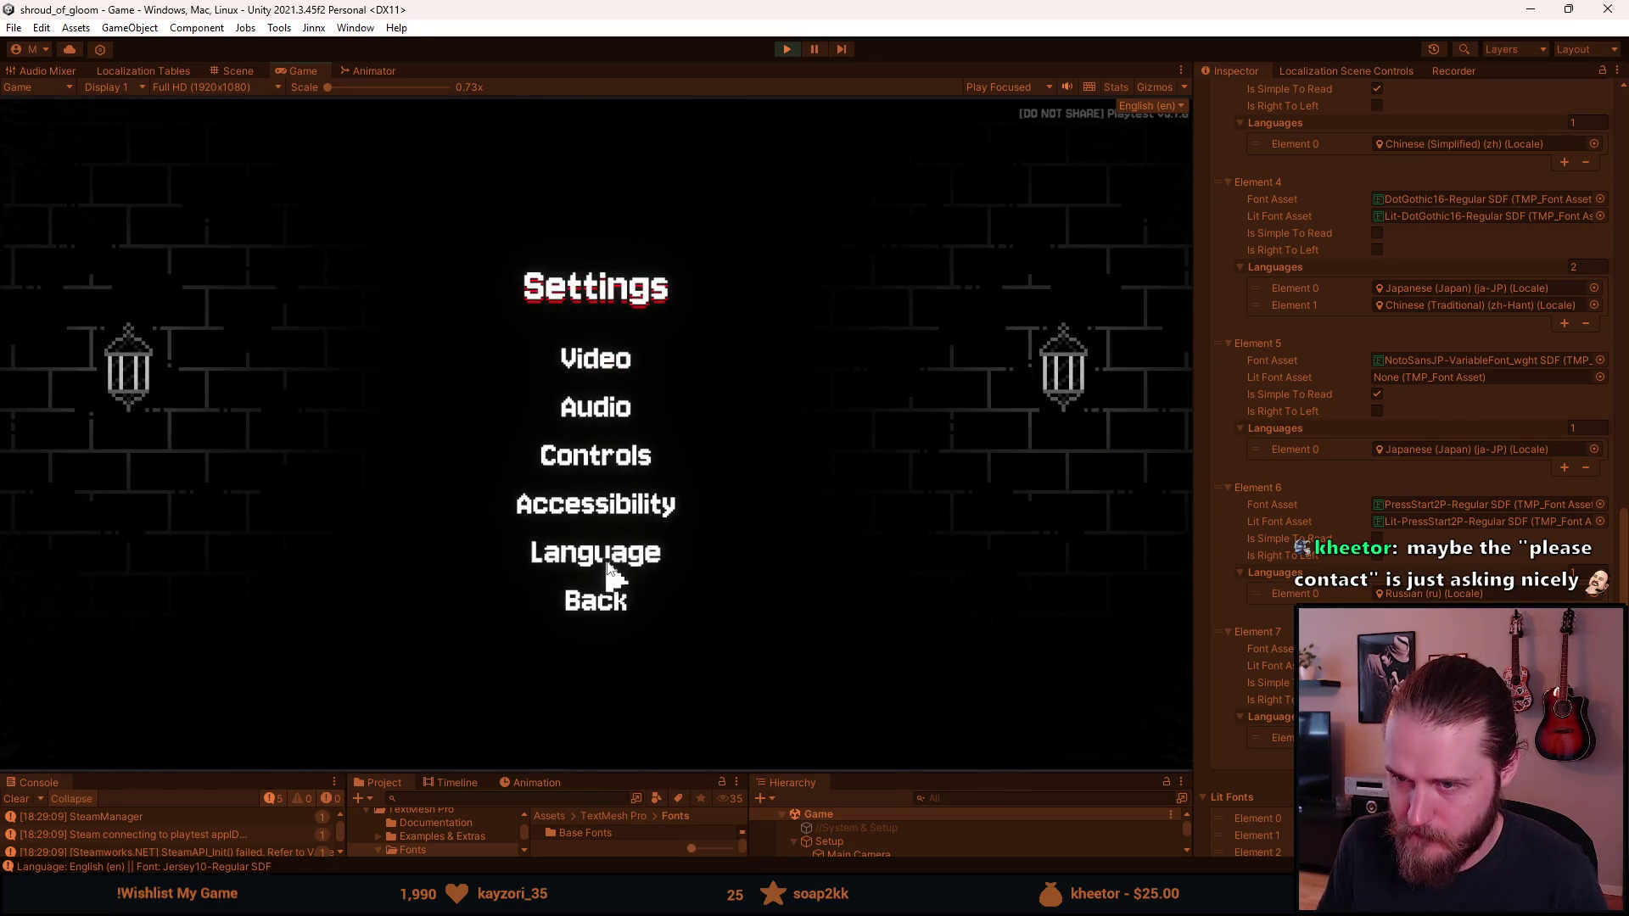
{"action": "left_click", "coordinate": [609, 566]}
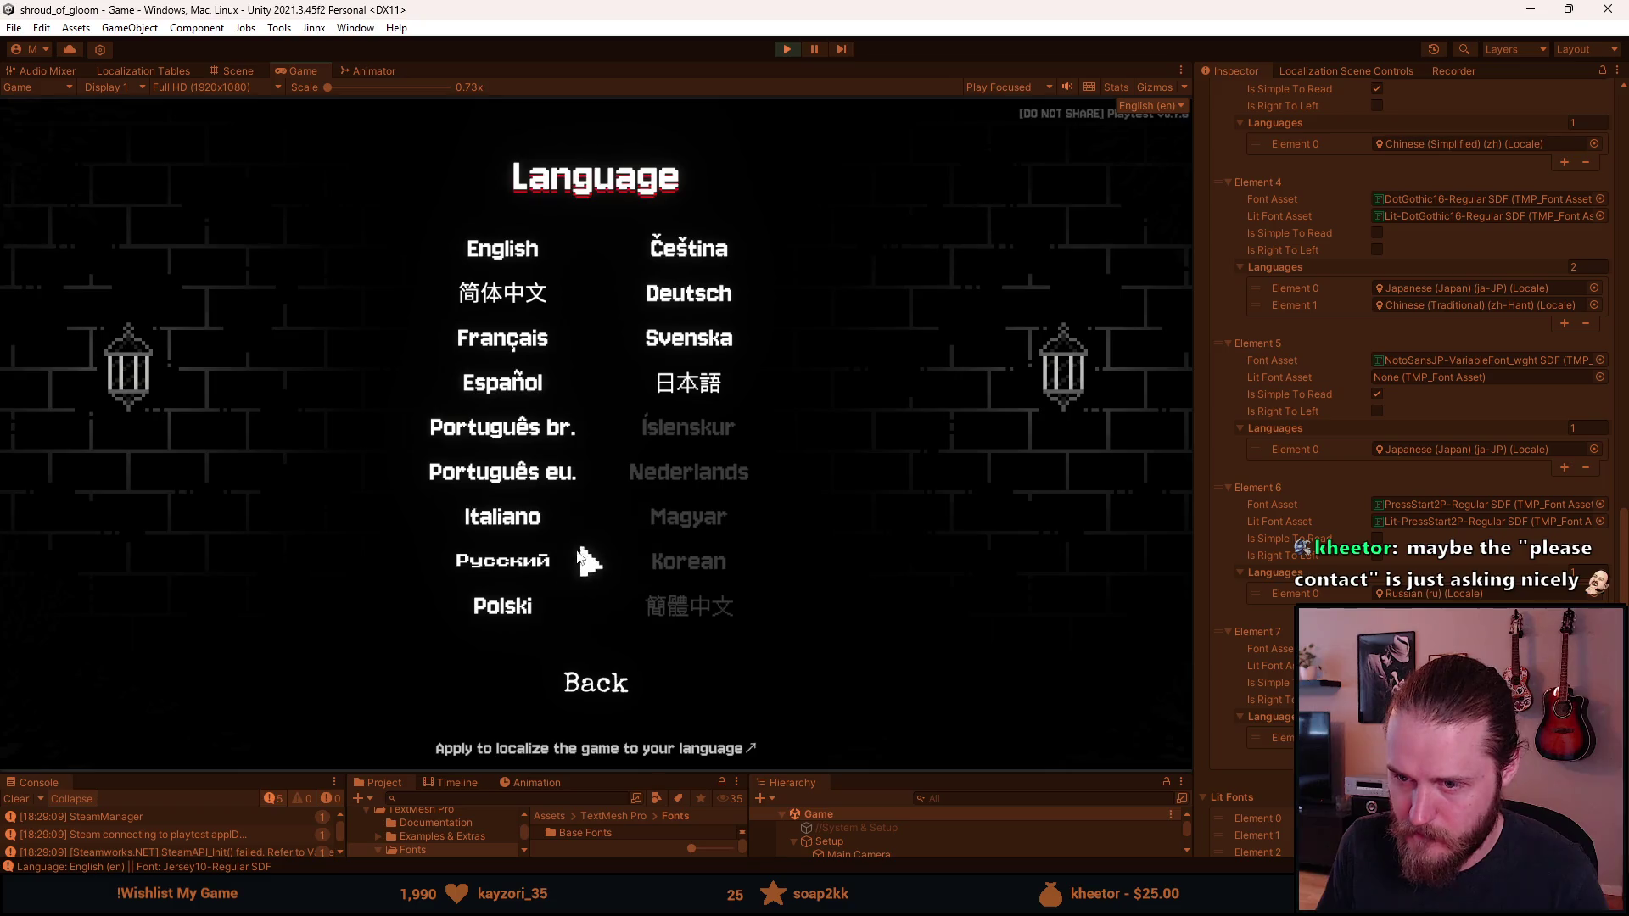
{"action": "left_click", "coordinate": [543, 562]}
{"action": "left_click", "coordinate": [604, 604]}
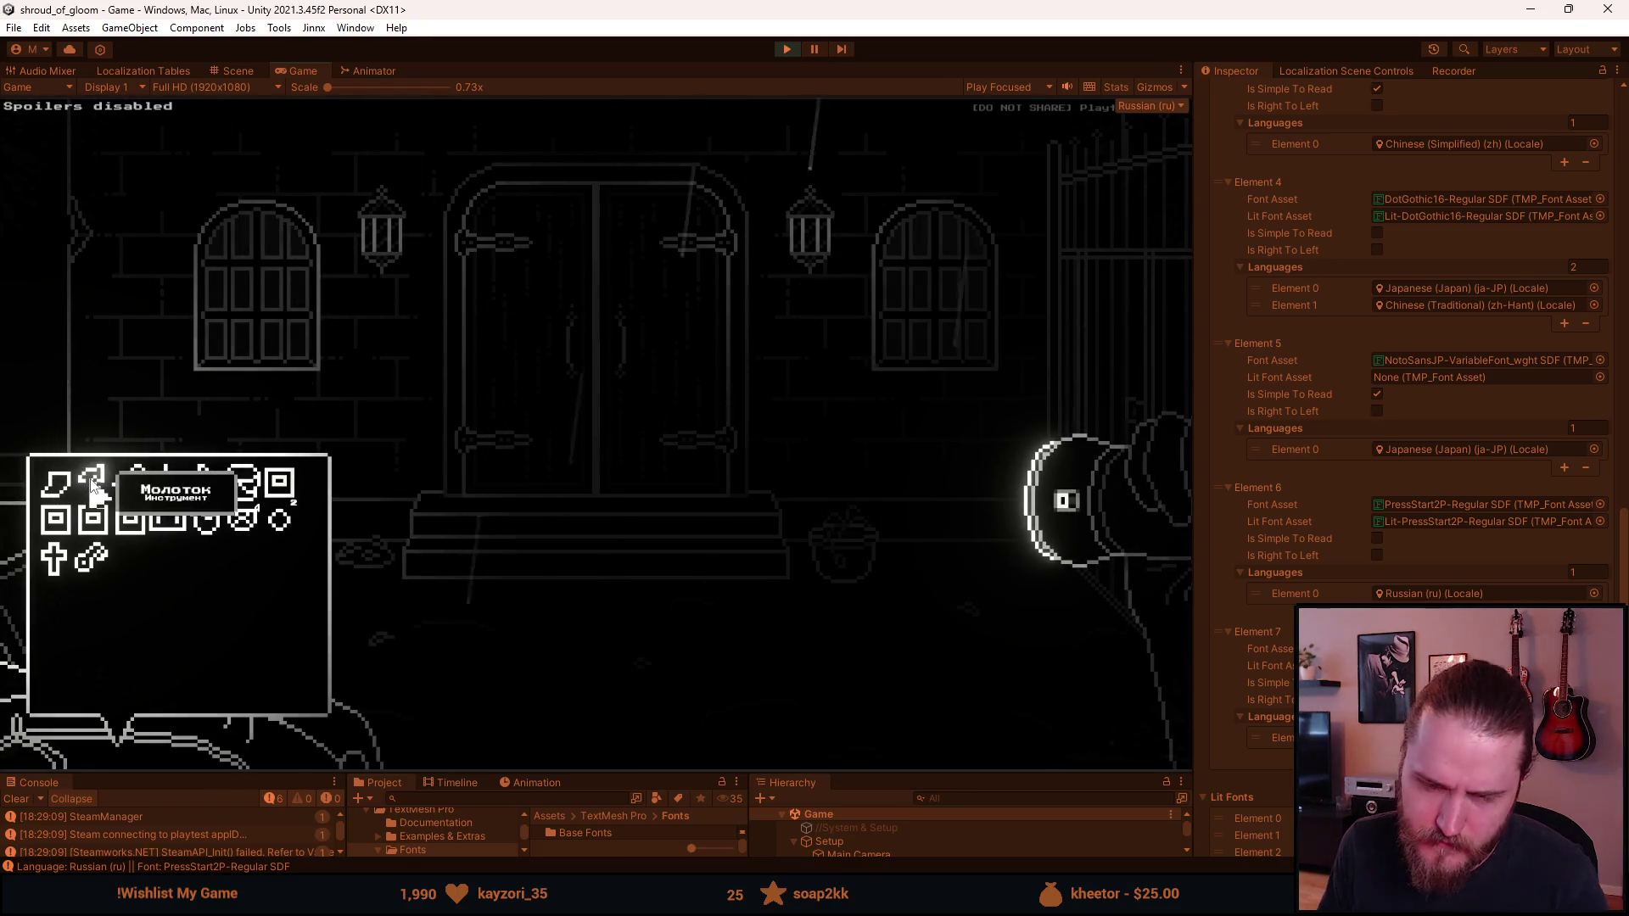
Step: Read the letter in Russian, close it and reopen the inventory
{"action": "left_click", "coordinate": [92, 518]}
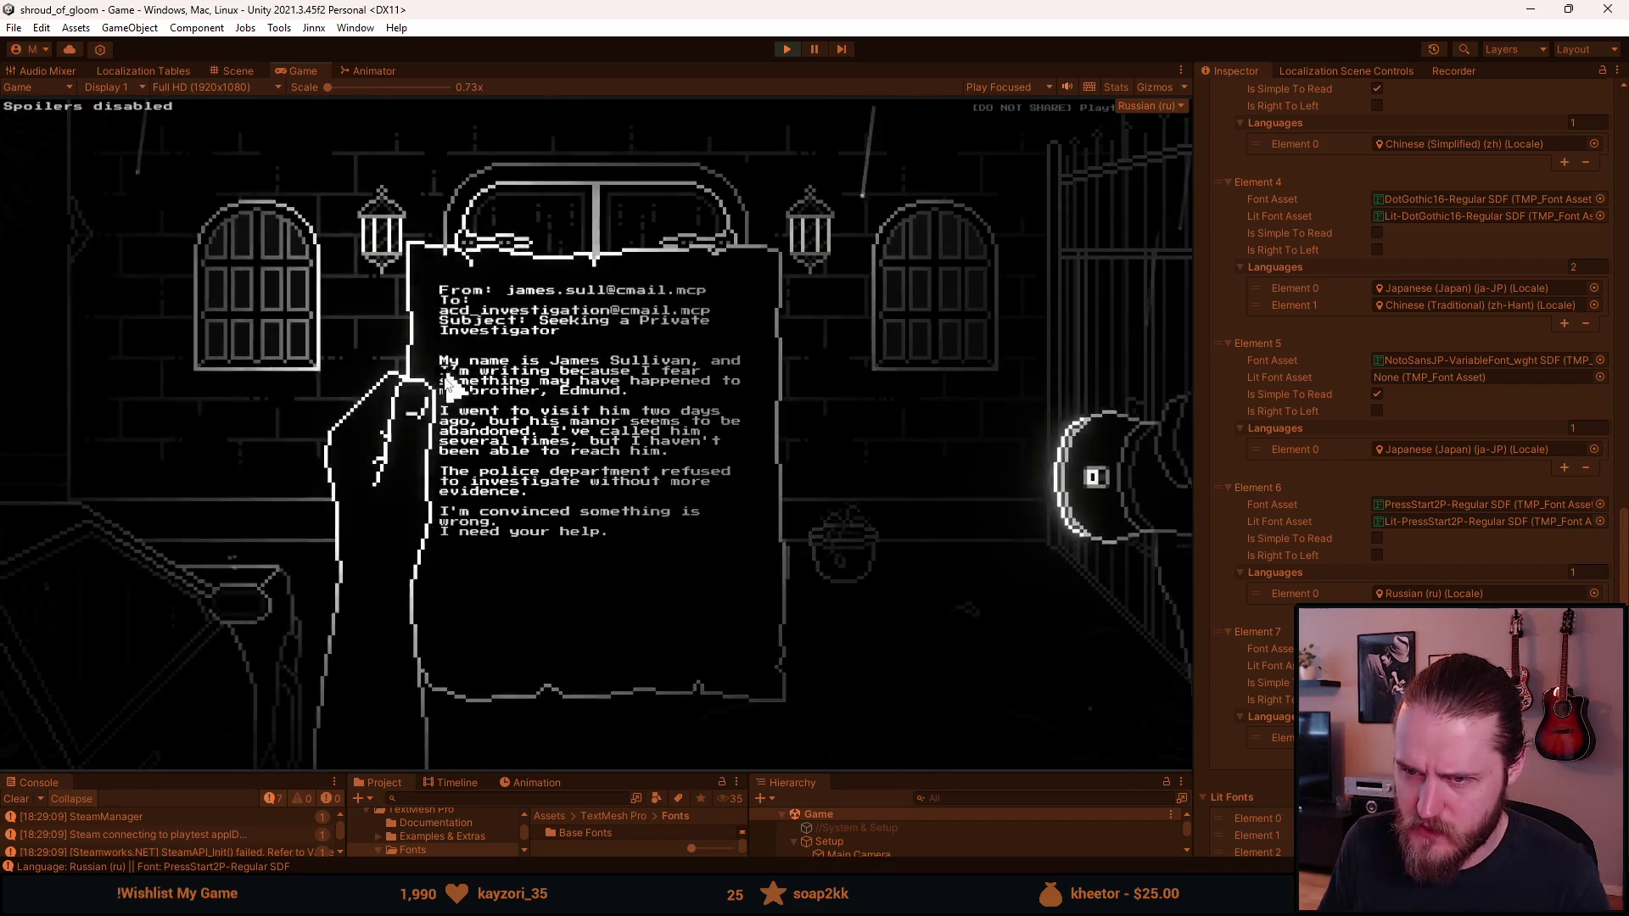
{"action": "left_click", "coordinate": [874, 373]}
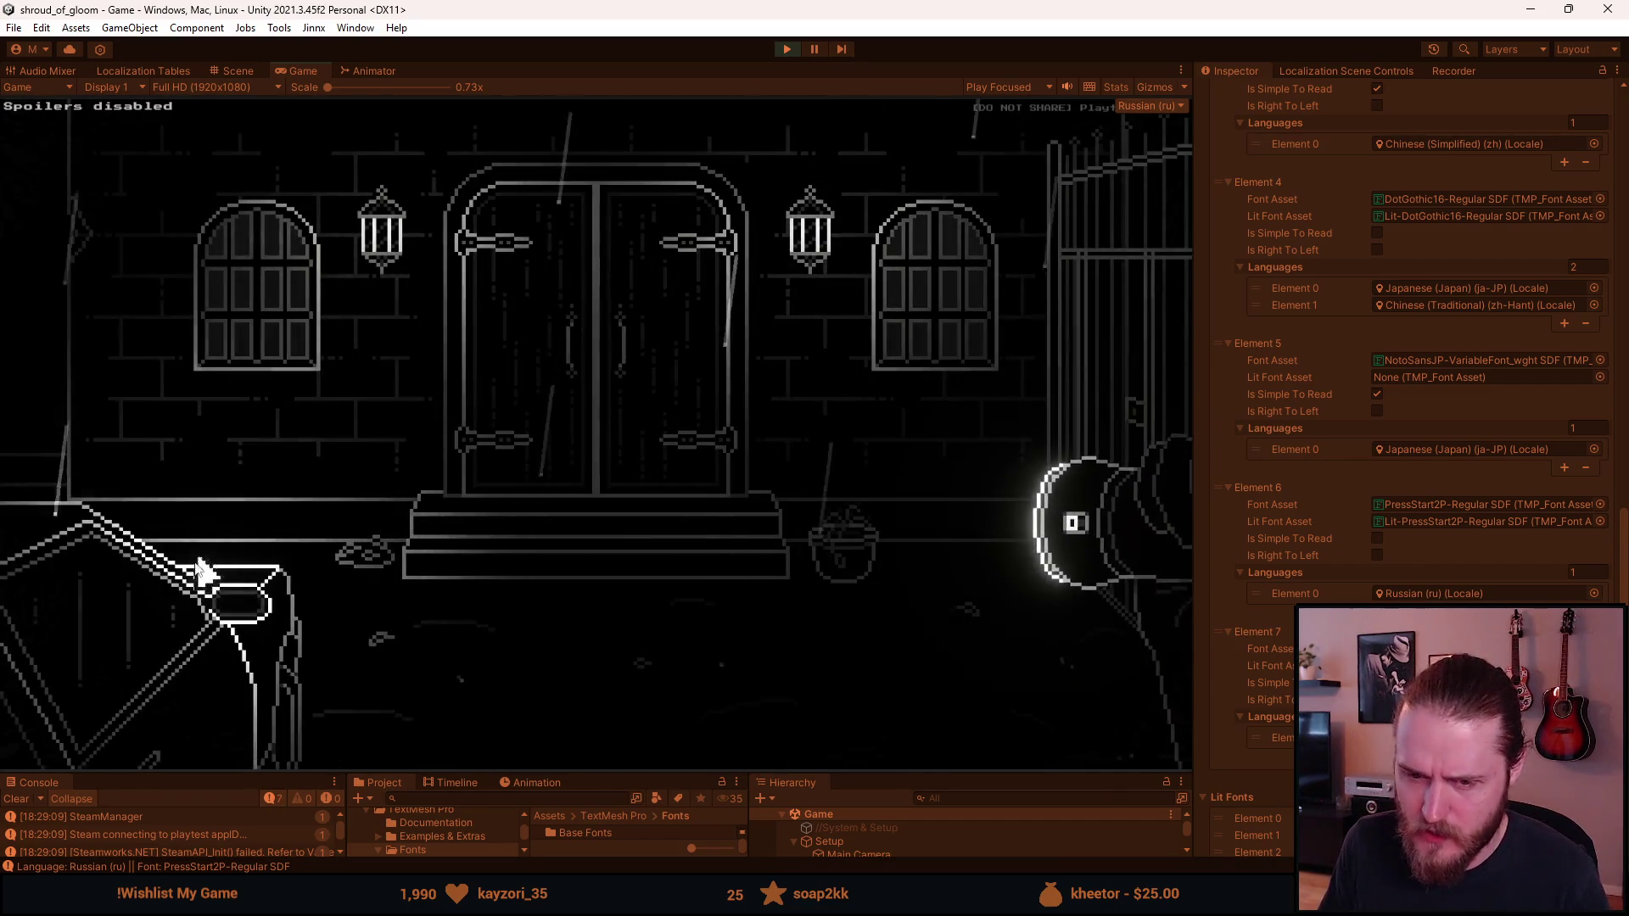
{"action": "left_click", "coordinate": [110, 728]}
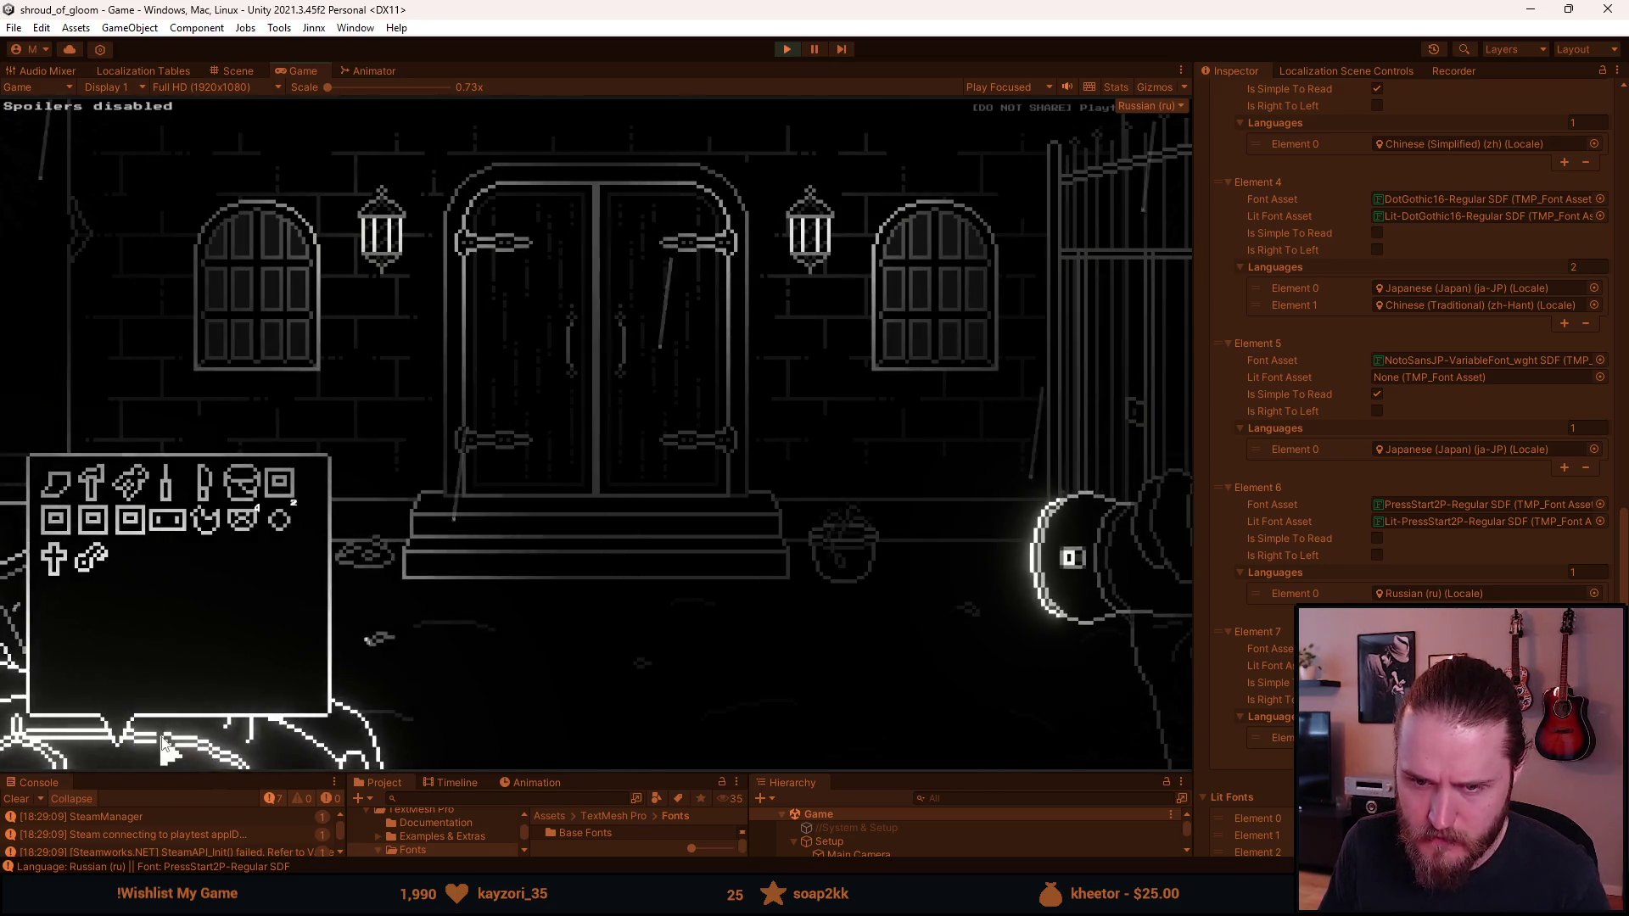
Step: Pause and browse the Russian settings screens: the language list and controls
{"action": "key", "text": "Escape"}
{"action": "key", "text": "Escape"}
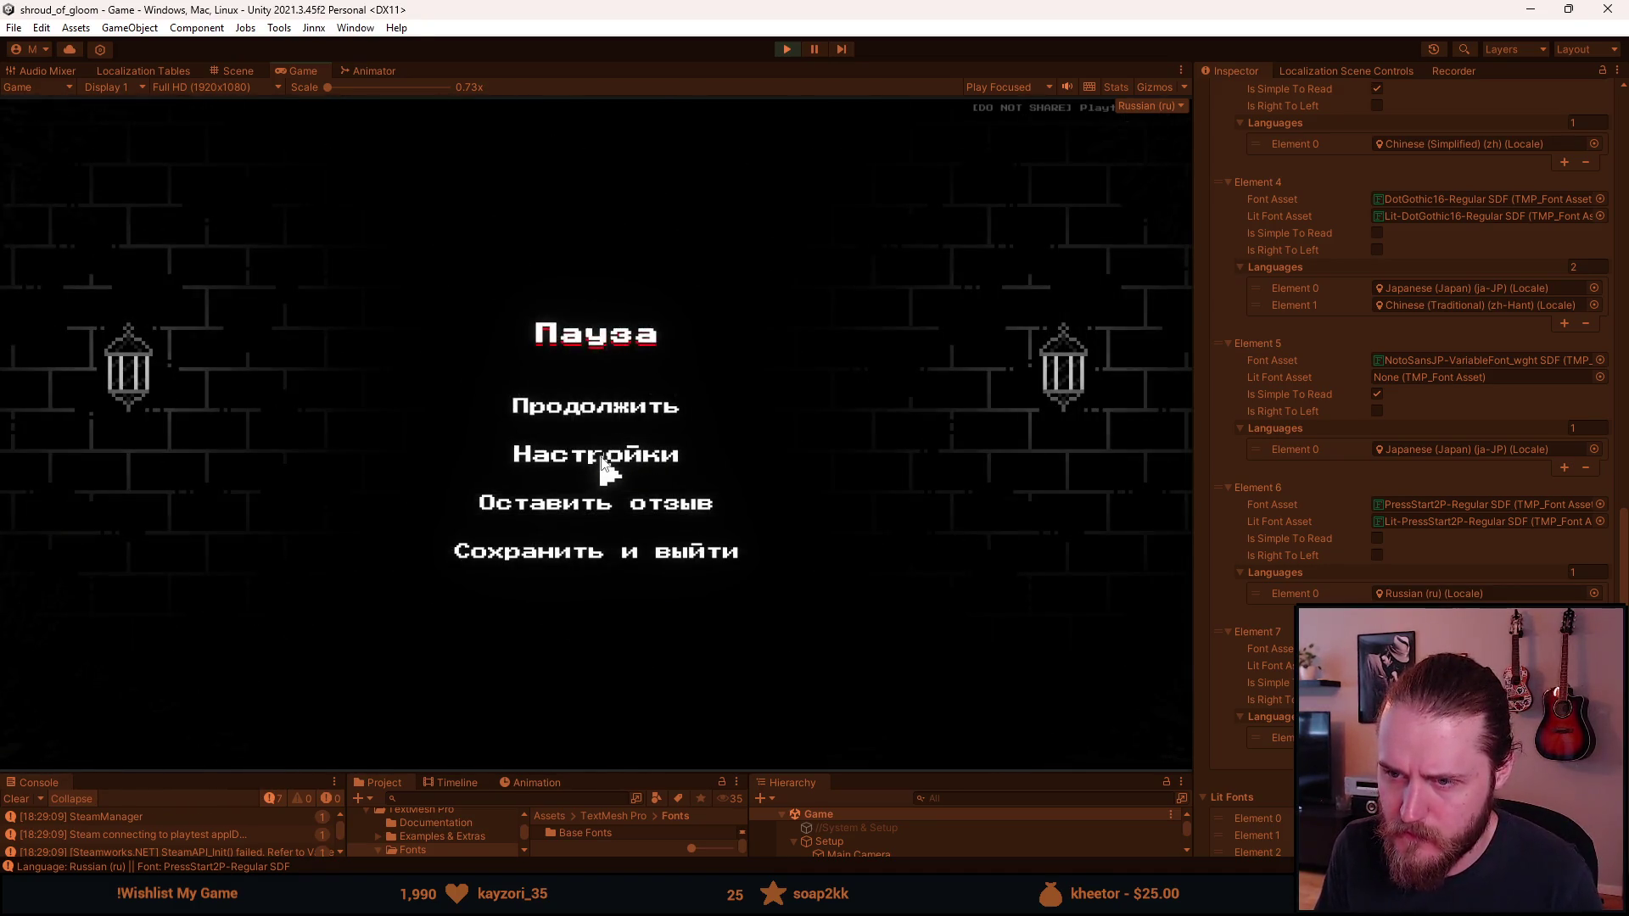
{"action": "left_click", "coordinate": [604, 465]}
{"action": "left_click", "coordinate": [606, 547]}
{"action": "left_click", "coordinate": [602, 553]}
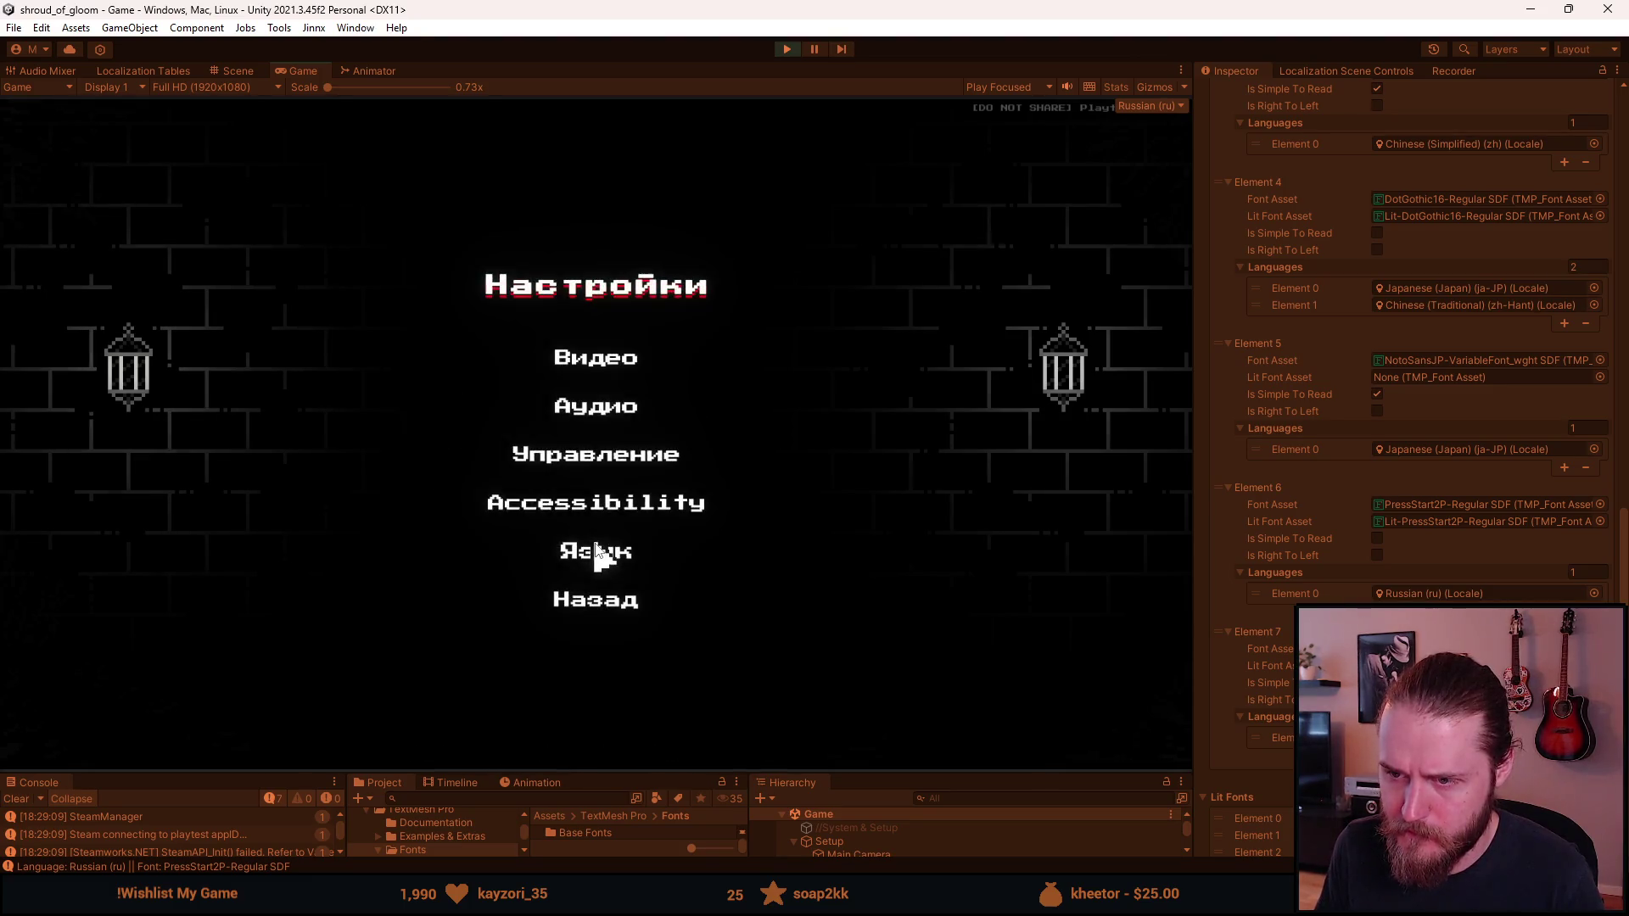
{"action": "left_click", "coordinate": [609, 456]}
{"action": "key", "text": "Escape"}
Step: Turn on Simpler fonts in Accessibility so Russian menus use Andika-Regular, then resume play
{"action": "left_click", "coordinate": [616, 504]}
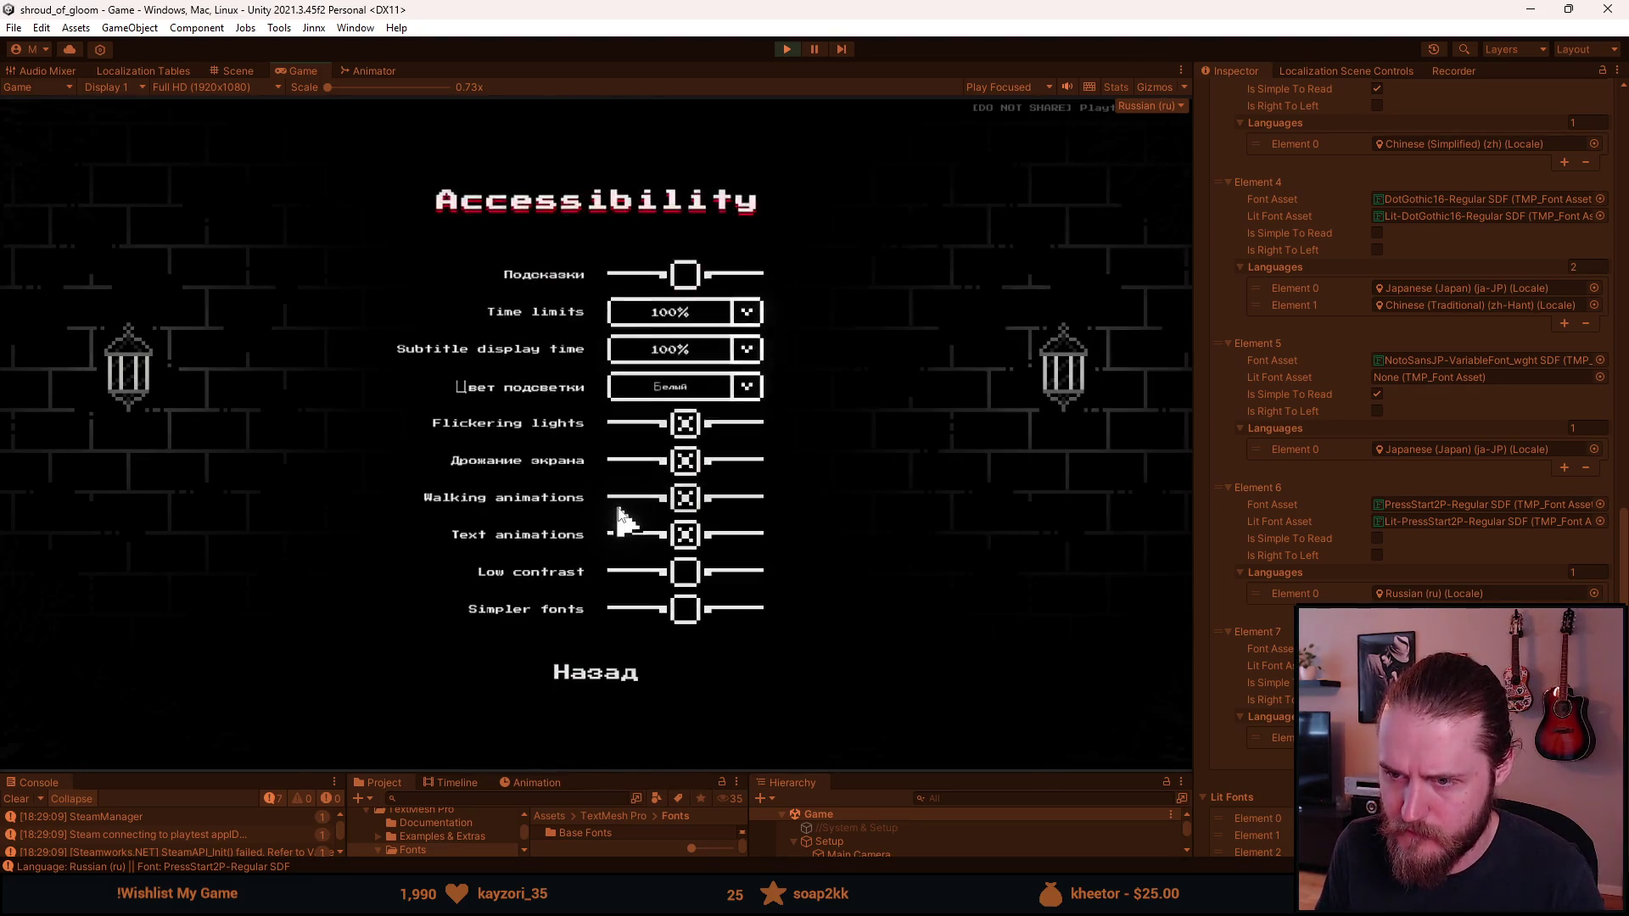
{"action": "left_click", "coordinate": [687, 611]}
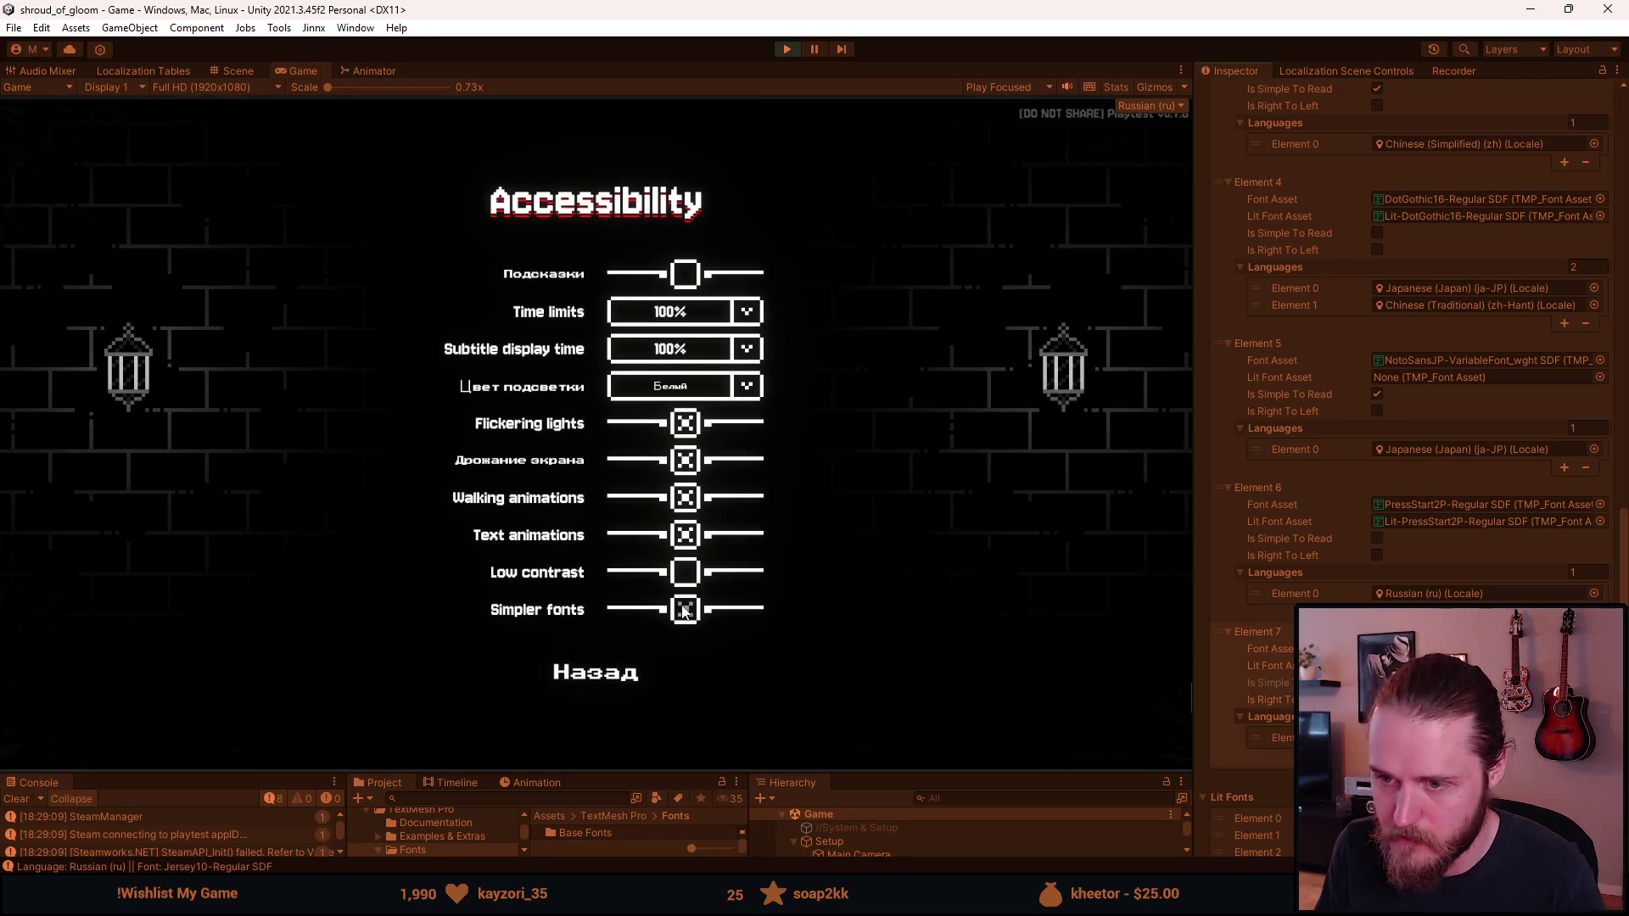
{"action": "left_click", "coordinate": [686, 609]}
{"action": "left_click", "coordinate": [560, 670]}
{"action": "left_click", "coordinate": [591, 636]}
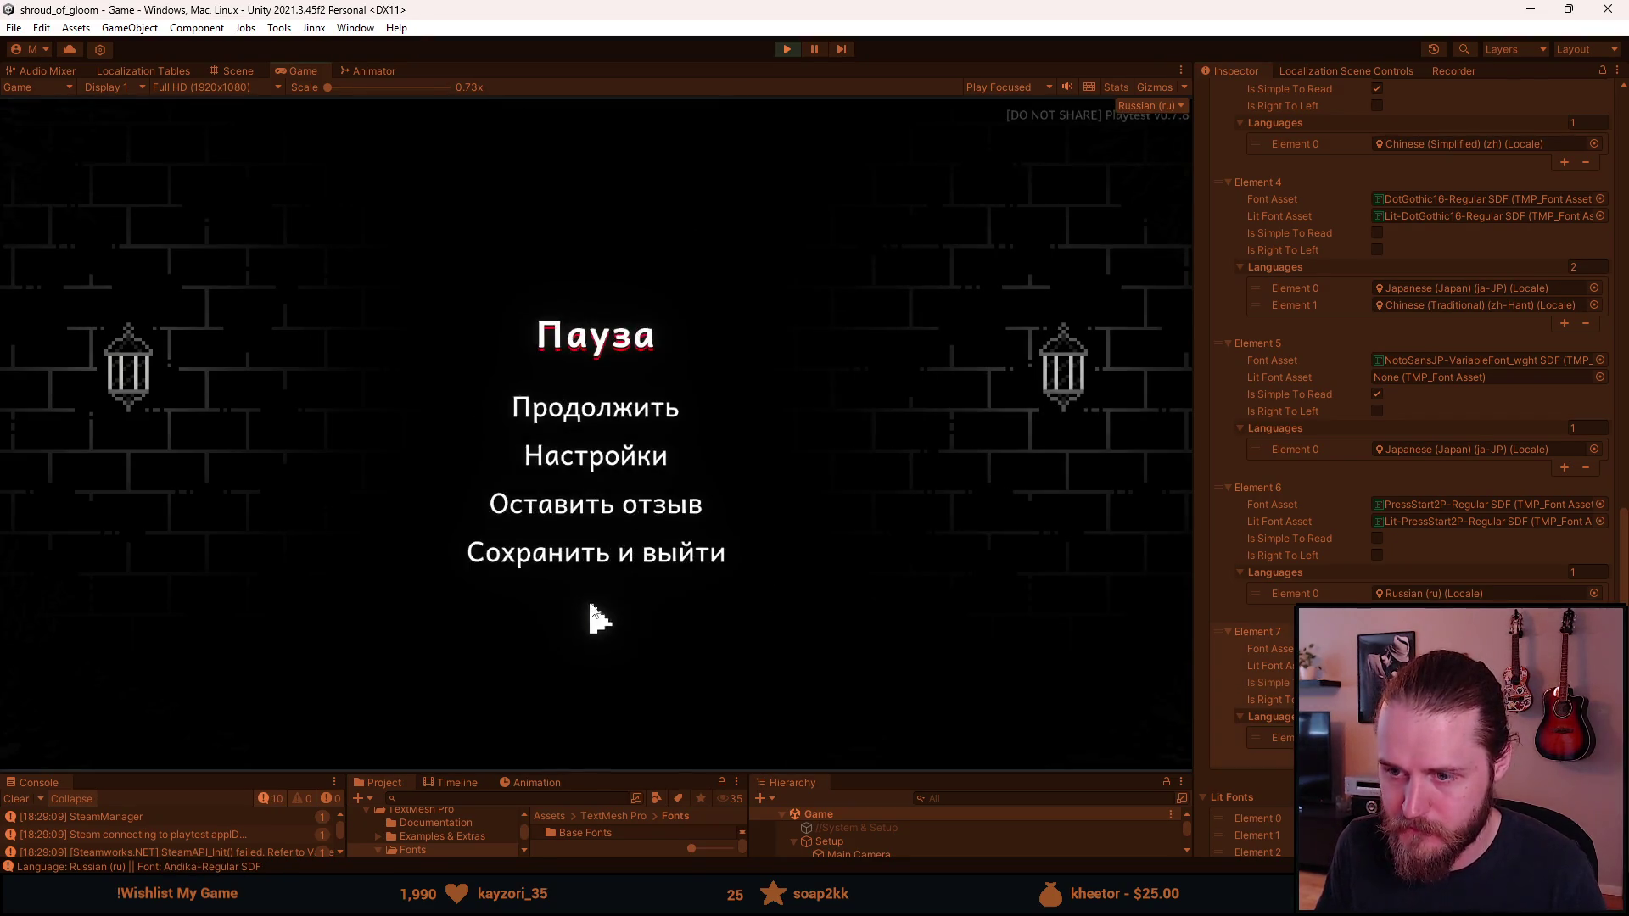
{"action": "left_click", "coordinate": [600, 403]}
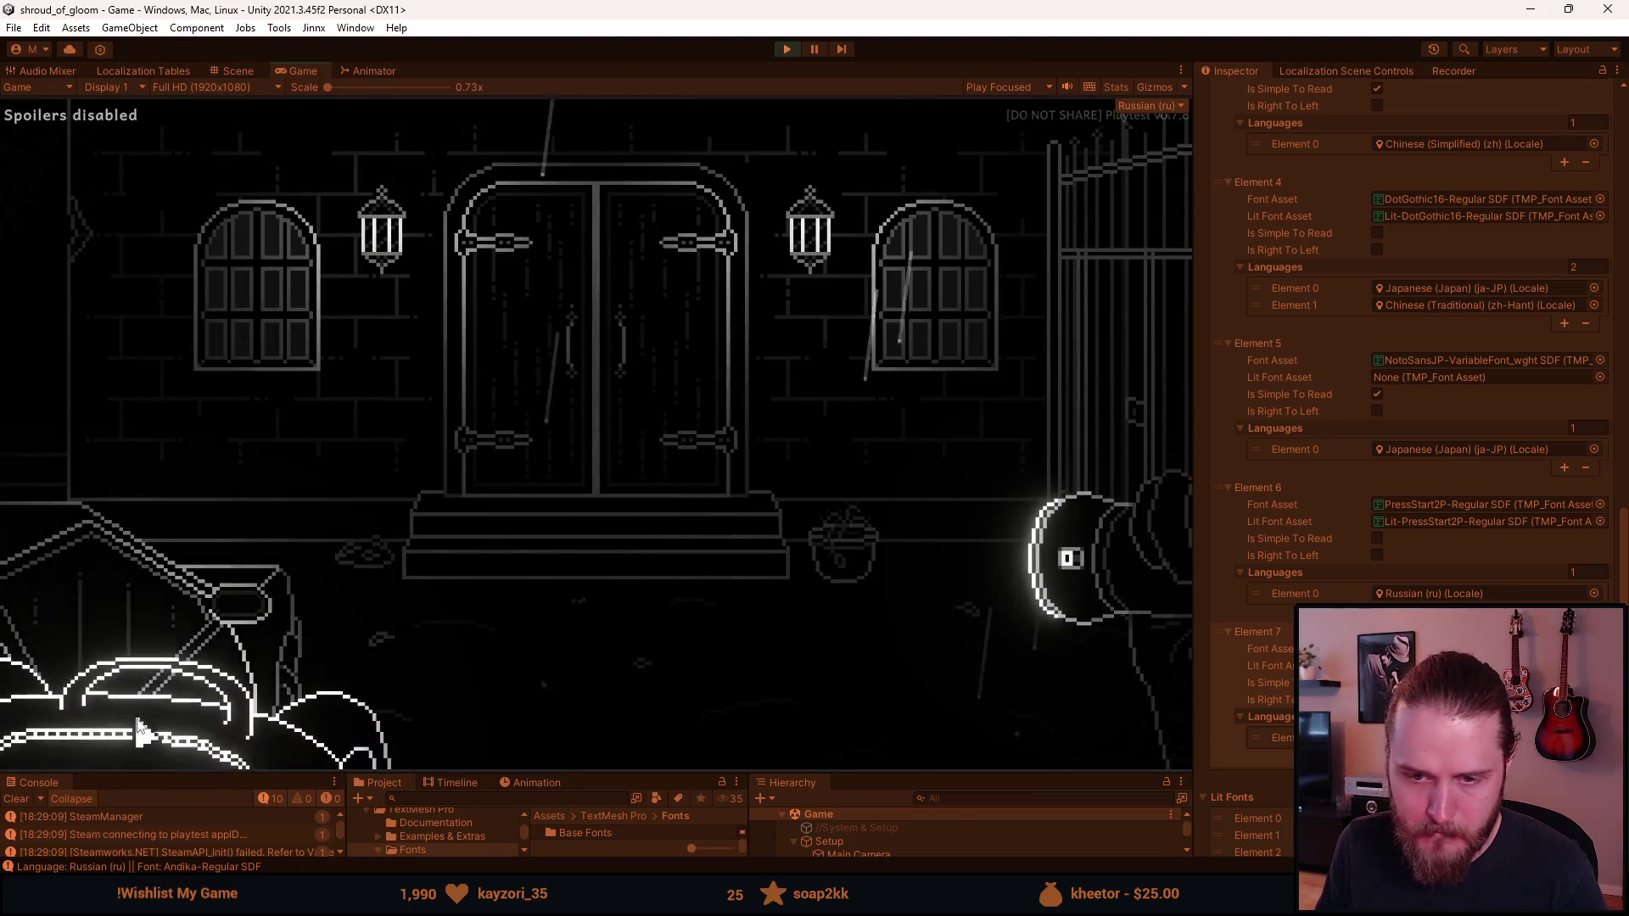
Step: Open the brother's letter from the inventory in its pixel font
{"action": "left_click", "coordinate": [170, 695]}
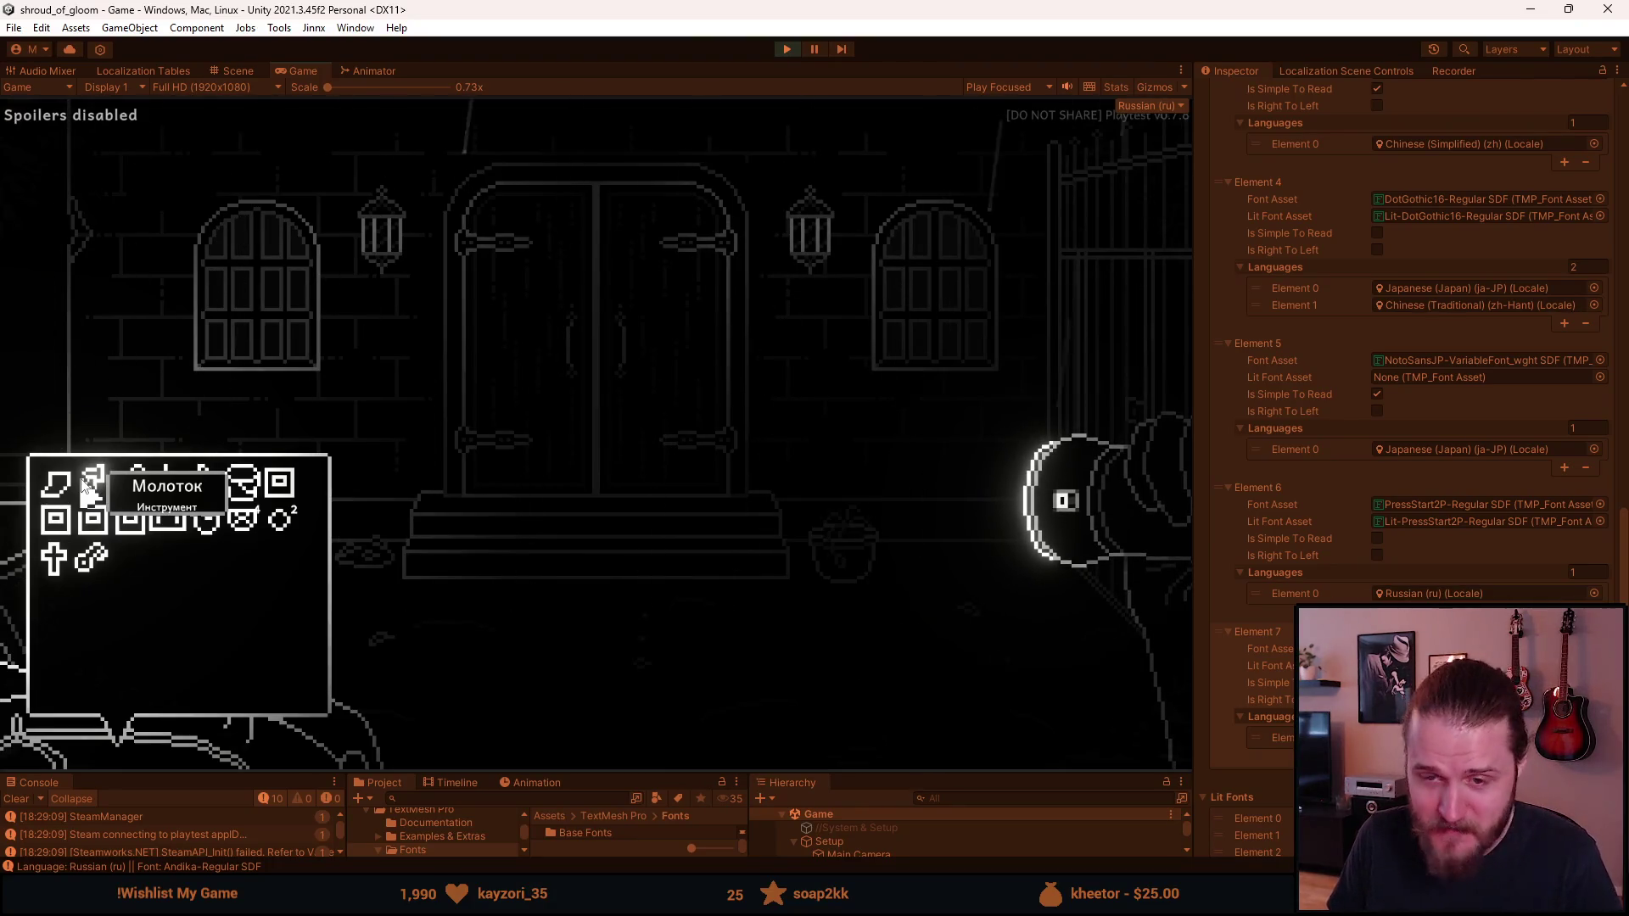
{"action": "left_click", "coordinate": [56, 483]}
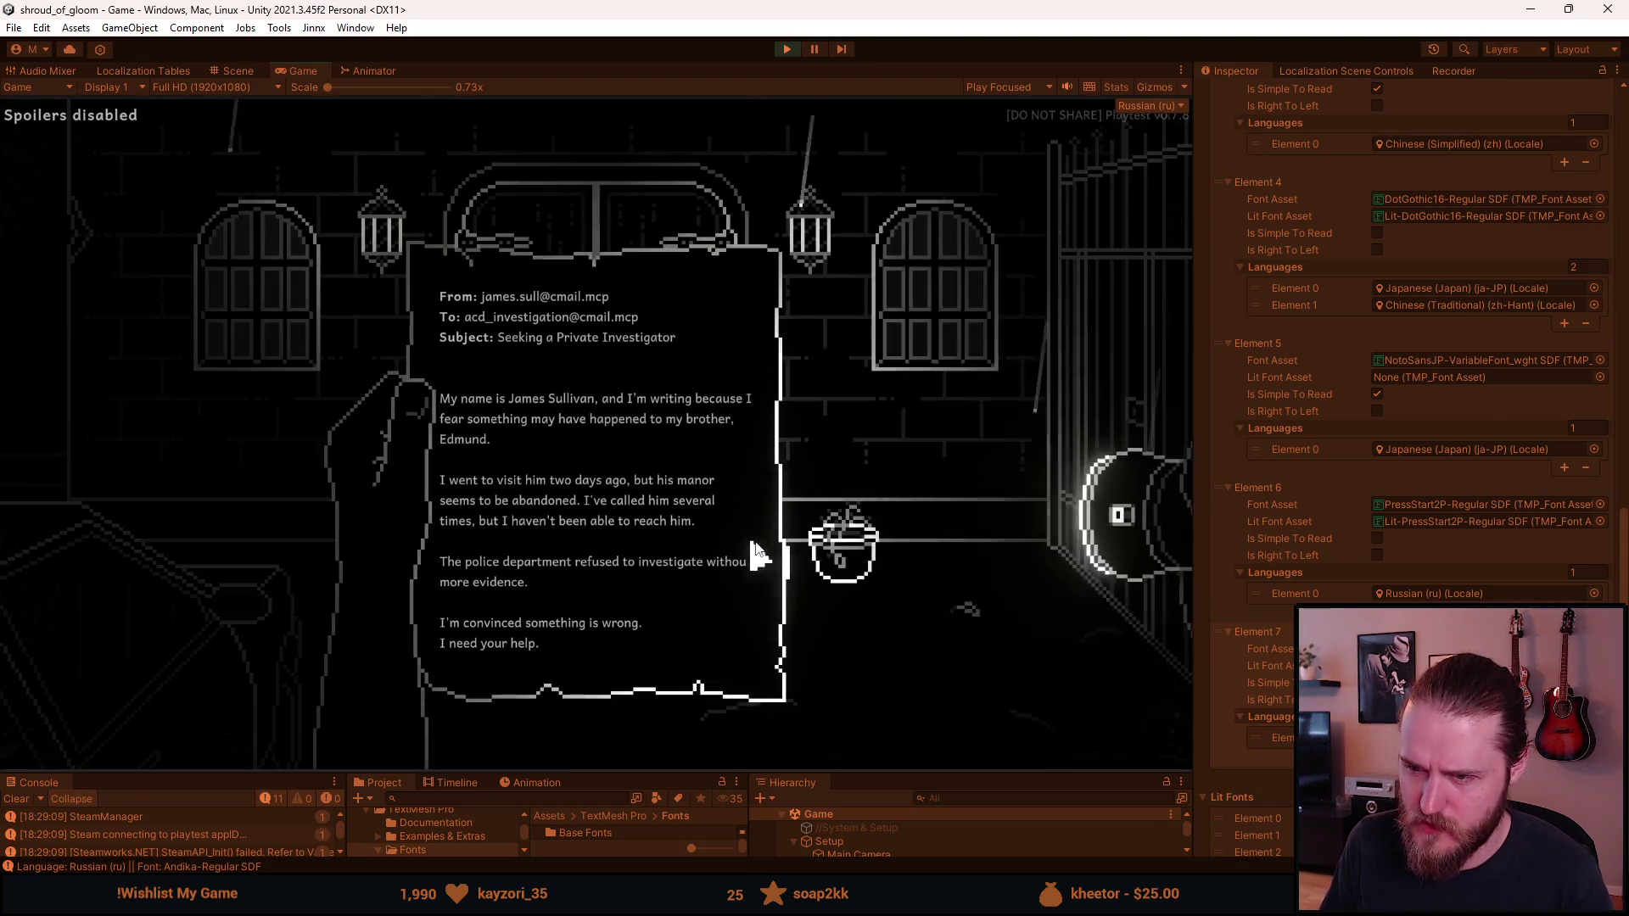
{"action": "left_click", "coordinate": [867, 492]}
{"action": "left_click", "coordinate": [153, 738]}
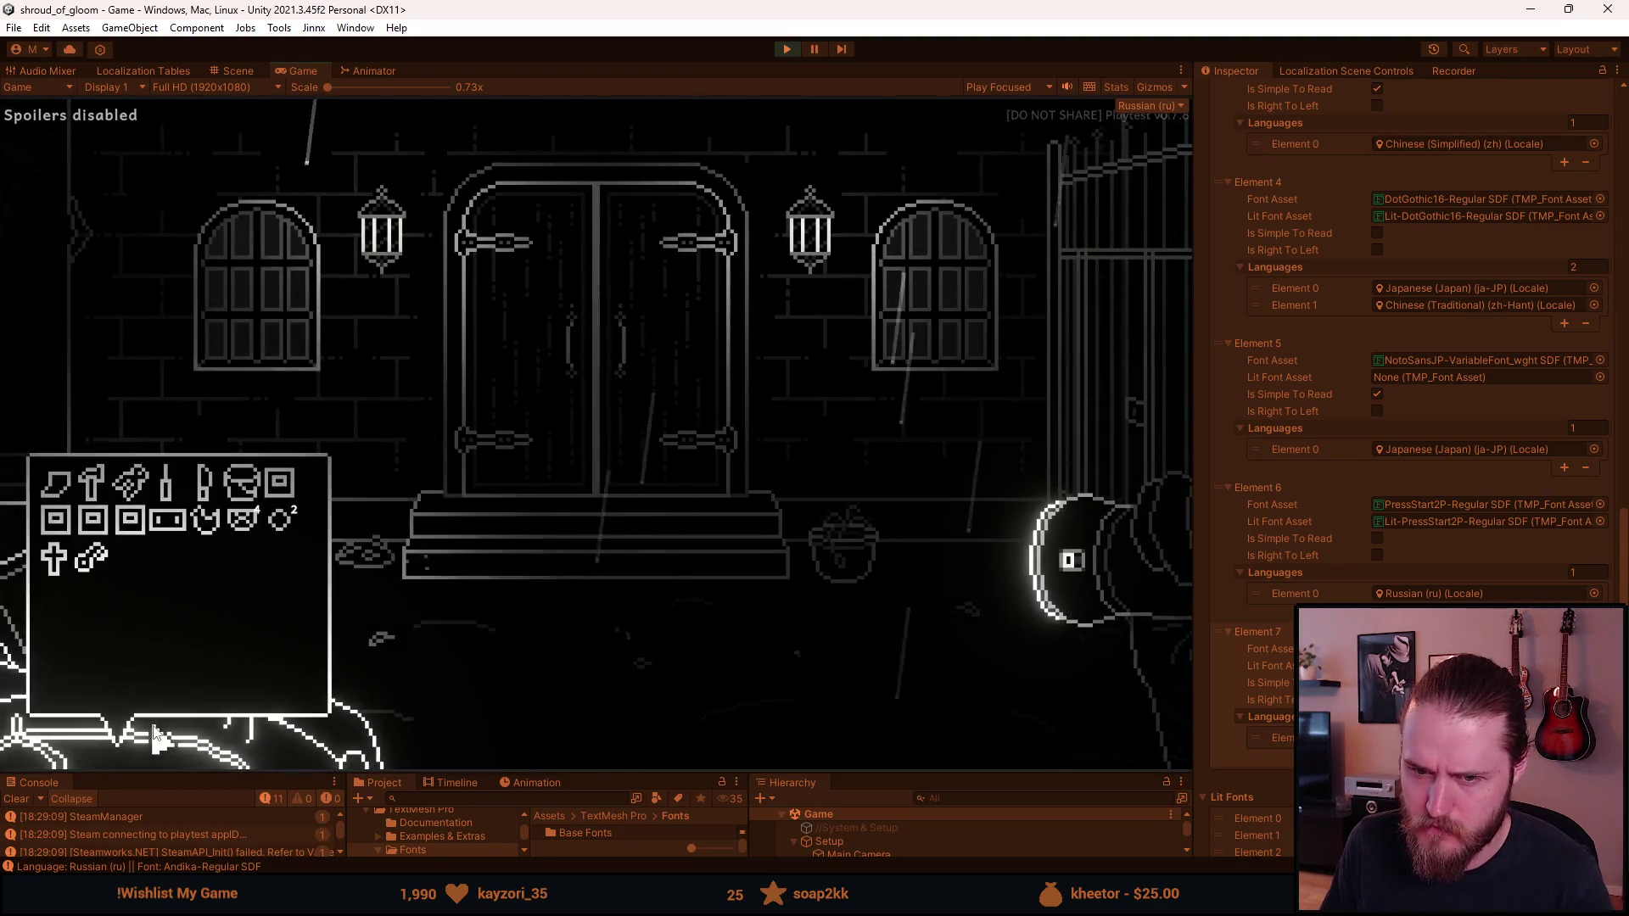
{"action": "left_click", "coordinate": [59, 511]}
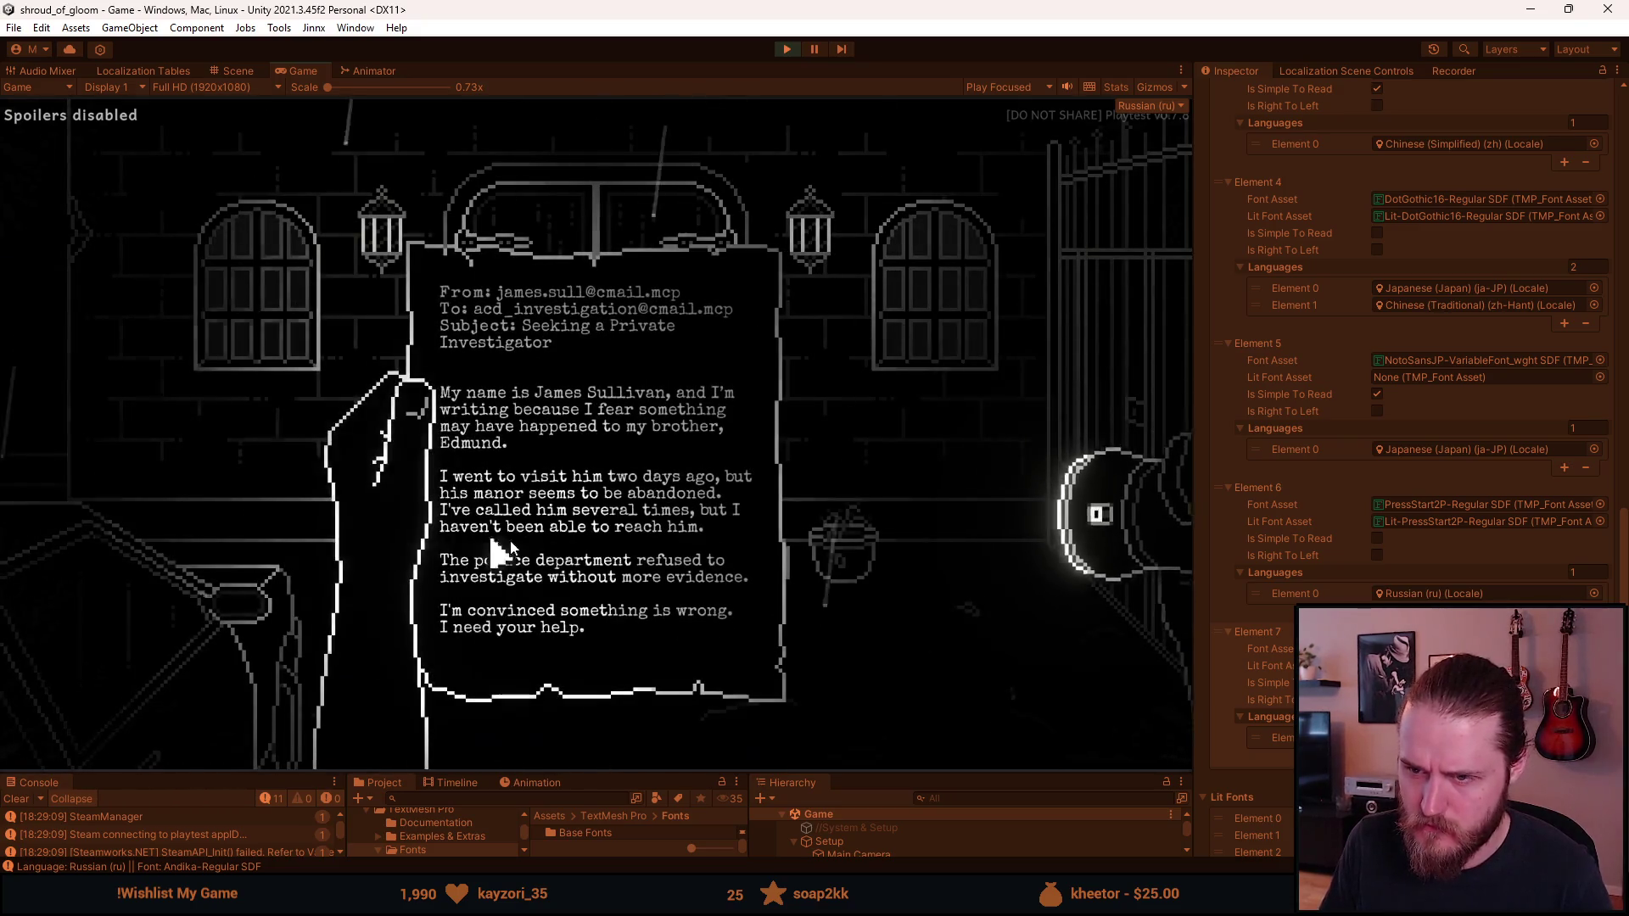
Step: Switch the letter to its readable font, close it, and open the Russian Settings menu
{"action": "left_click", "coordinate": [607, 533]}
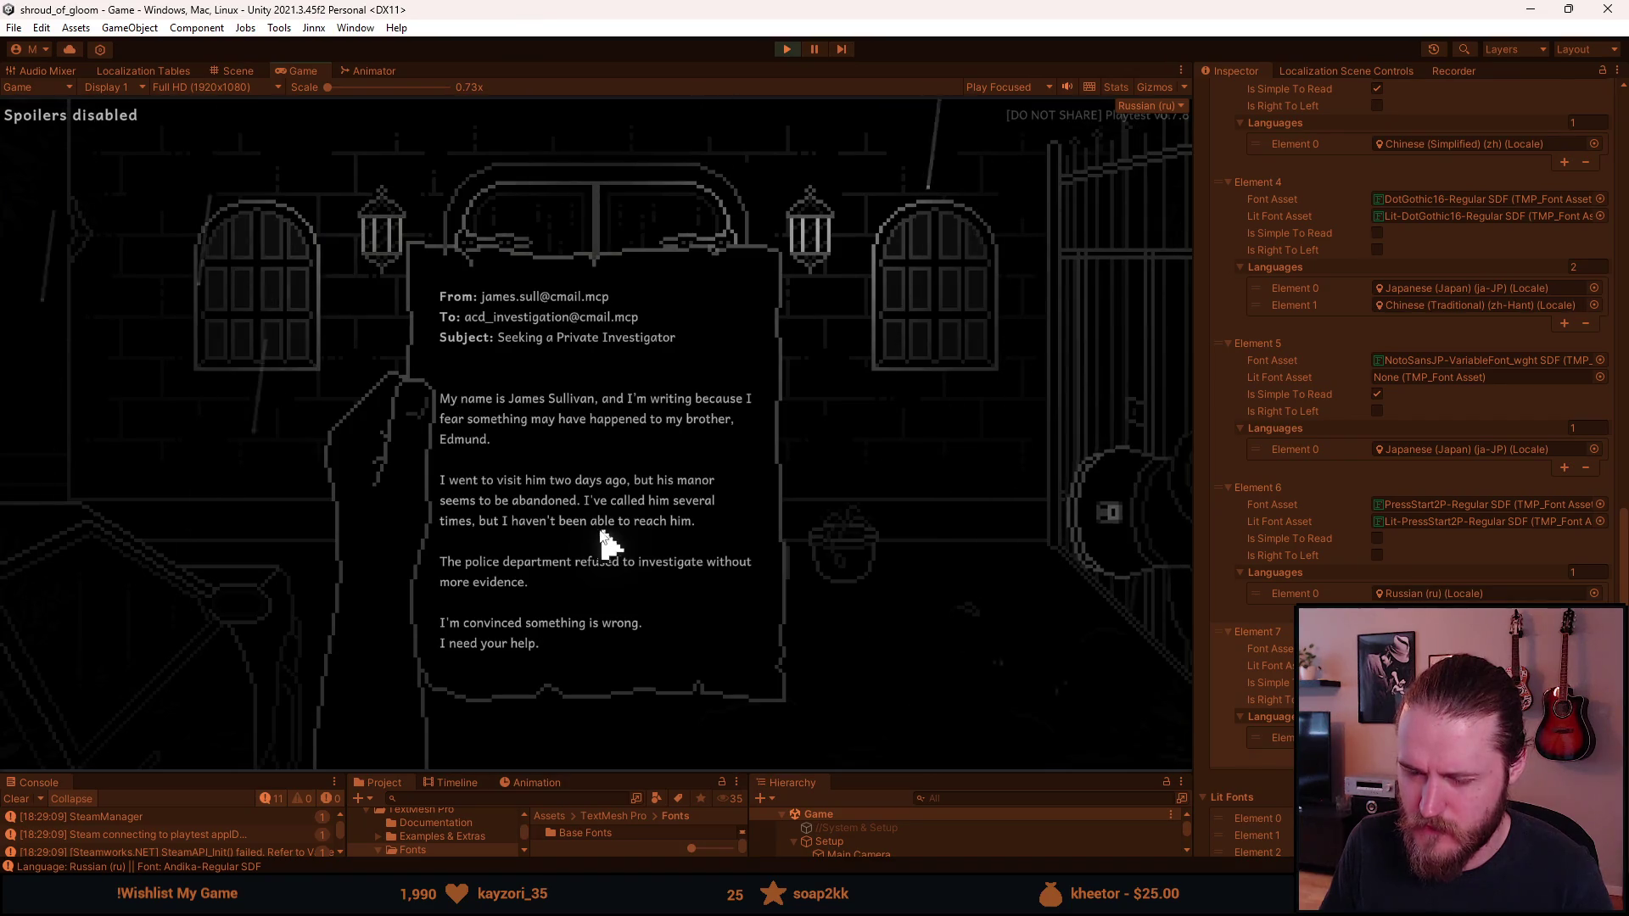
{"action": "left_click", "coordinate": [254, 479]}
{"action": "key", "text": "Escape"}
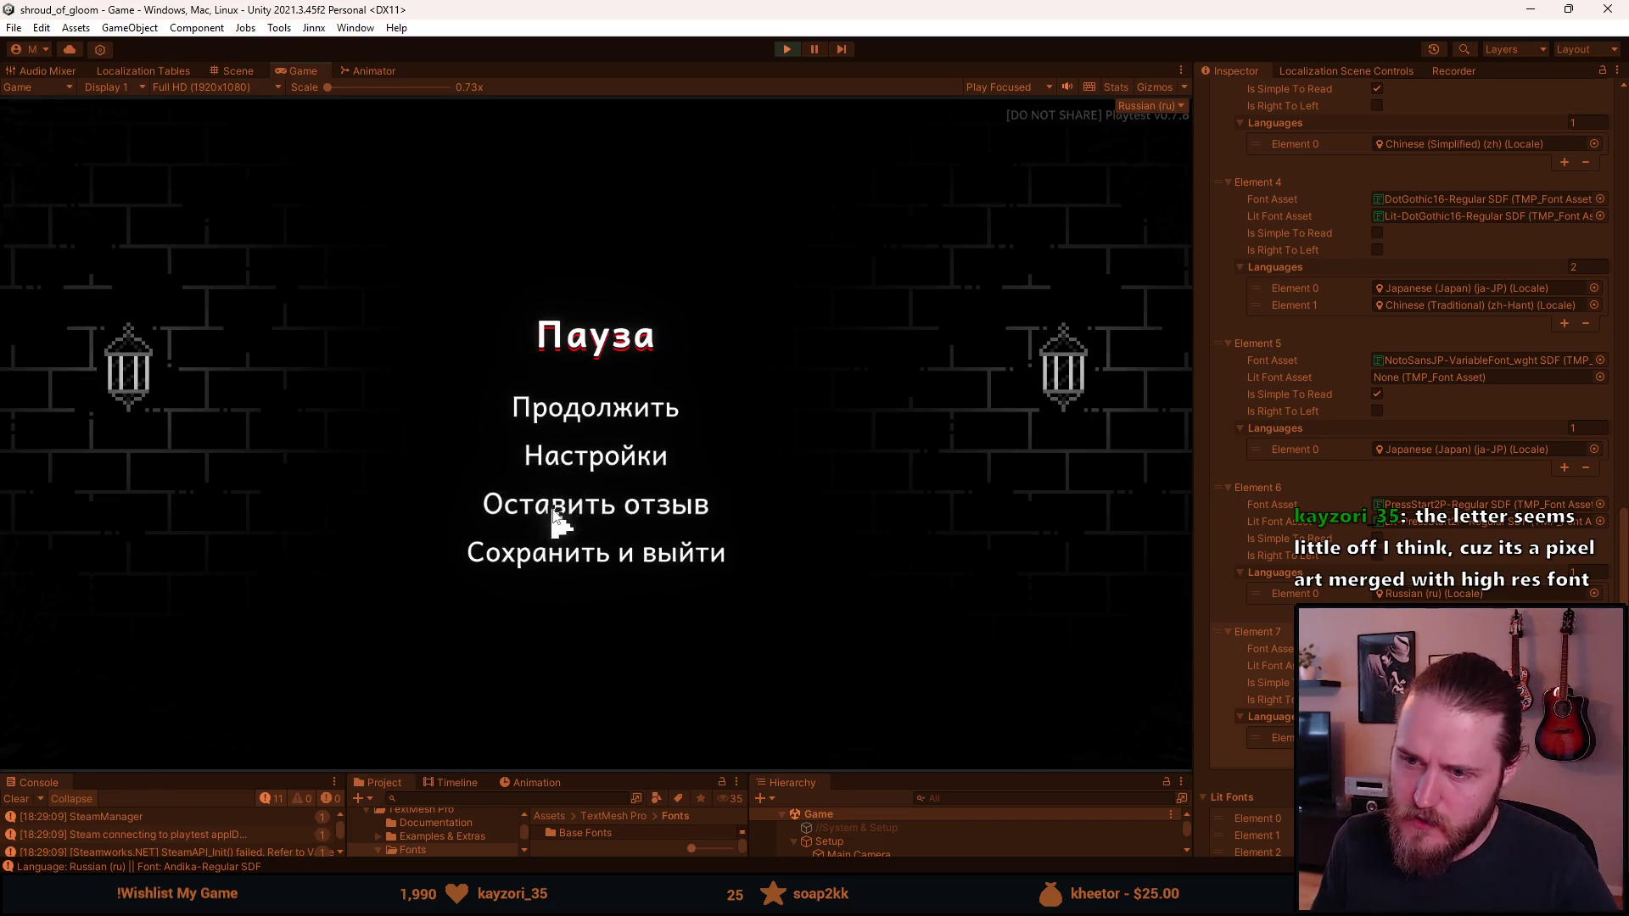
{"action": "left_click", "coordinate": [567, 462]}
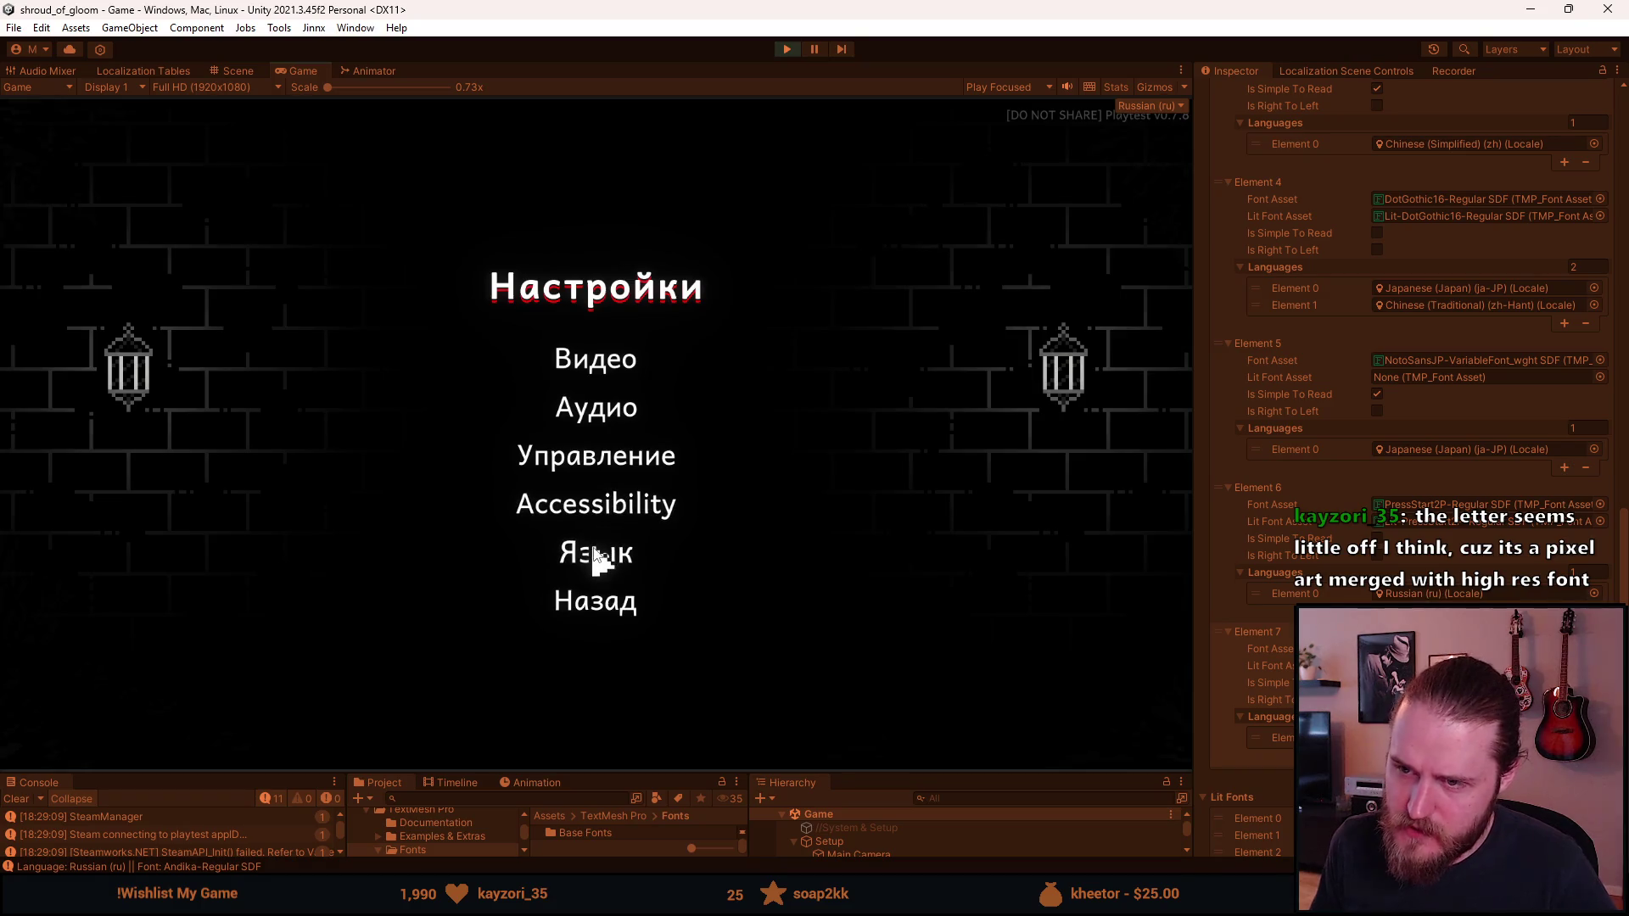
Step: Switch the game language to Japanese (日本語) in Settings and return to the pause menu
{"action": "left_click", "coordinate": [599, 553]}
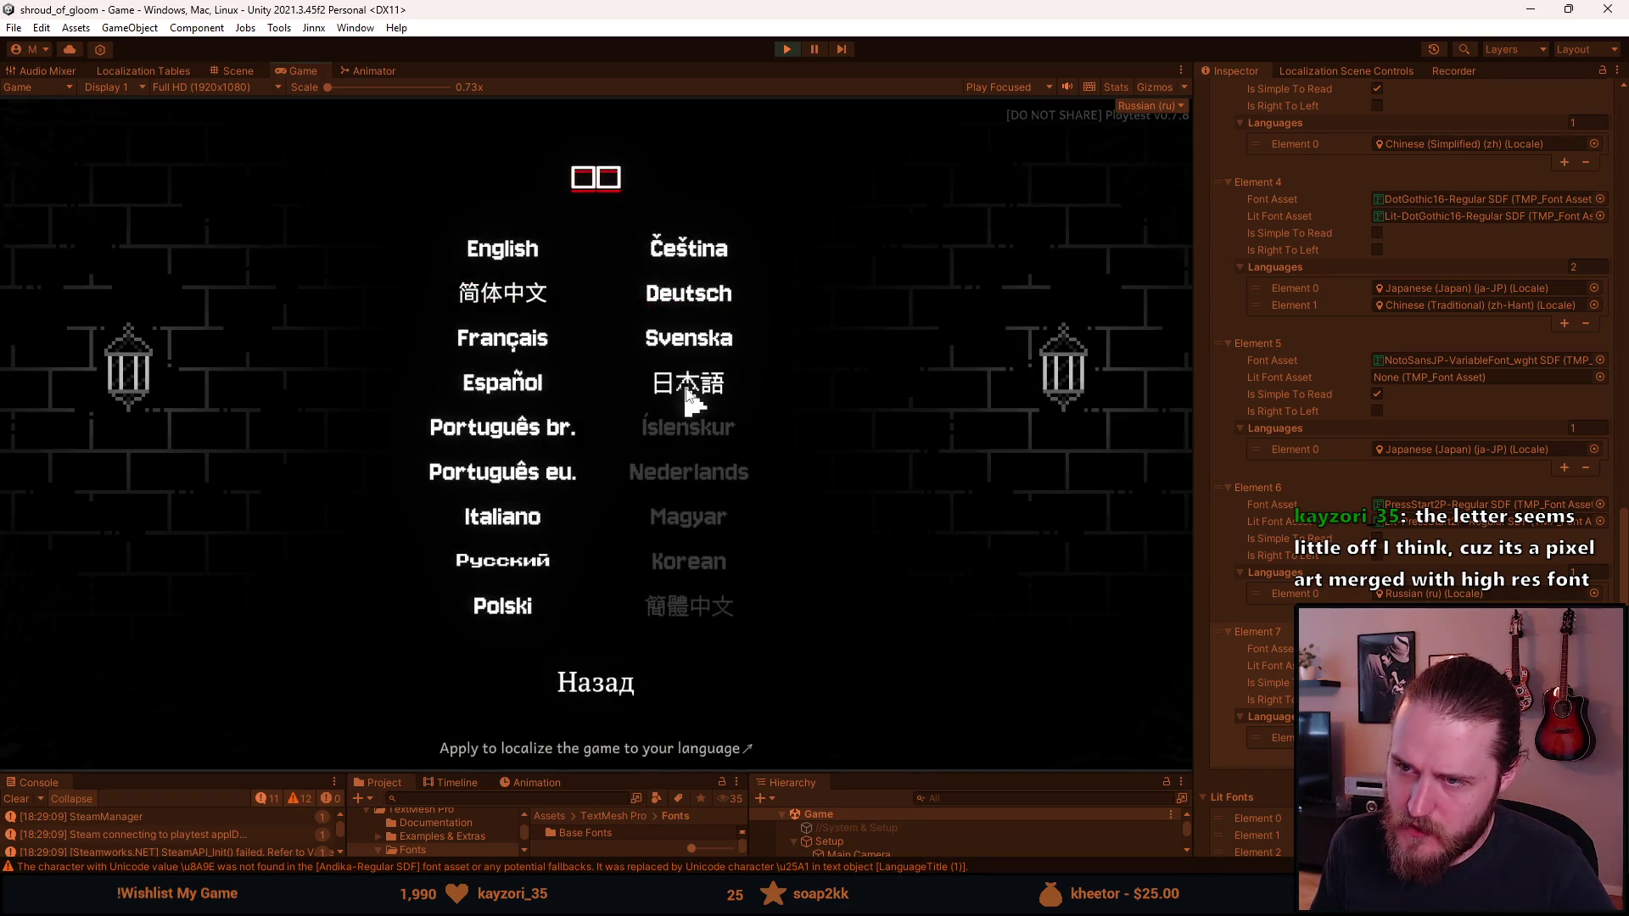
{"action": "left_click", "coordinate": [684, 384]}
{"action": "left_click", "coordinate": [615, 519]}
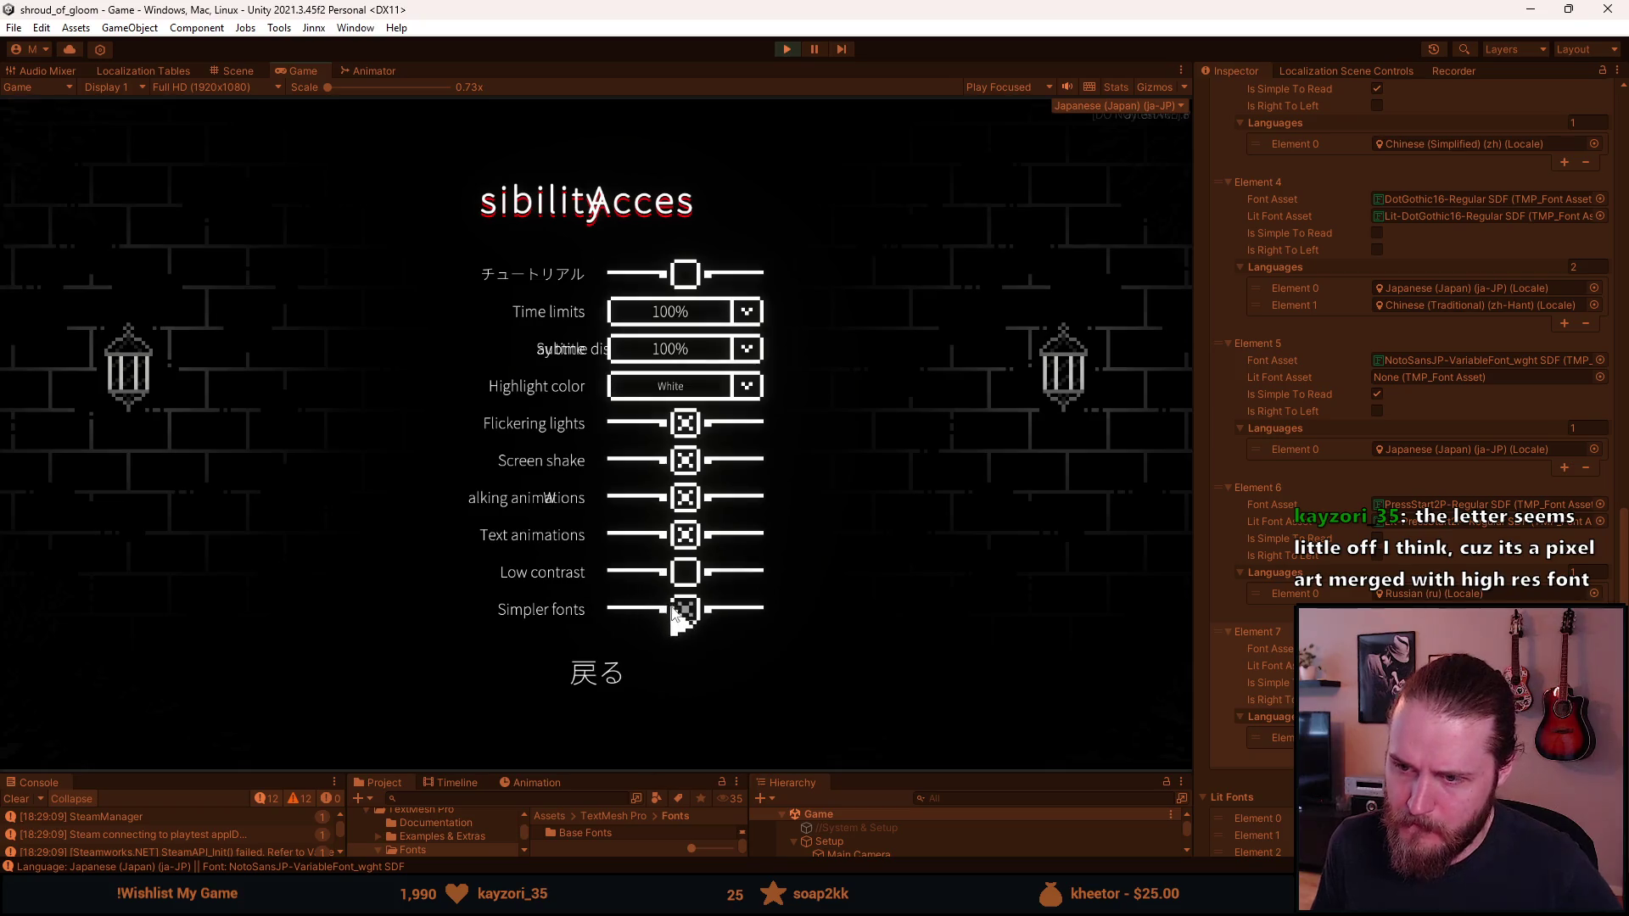
{"action": "left_click", "coordinate": [603, 660]}
{"action": "left_click", "coordinate": [592, 599]}
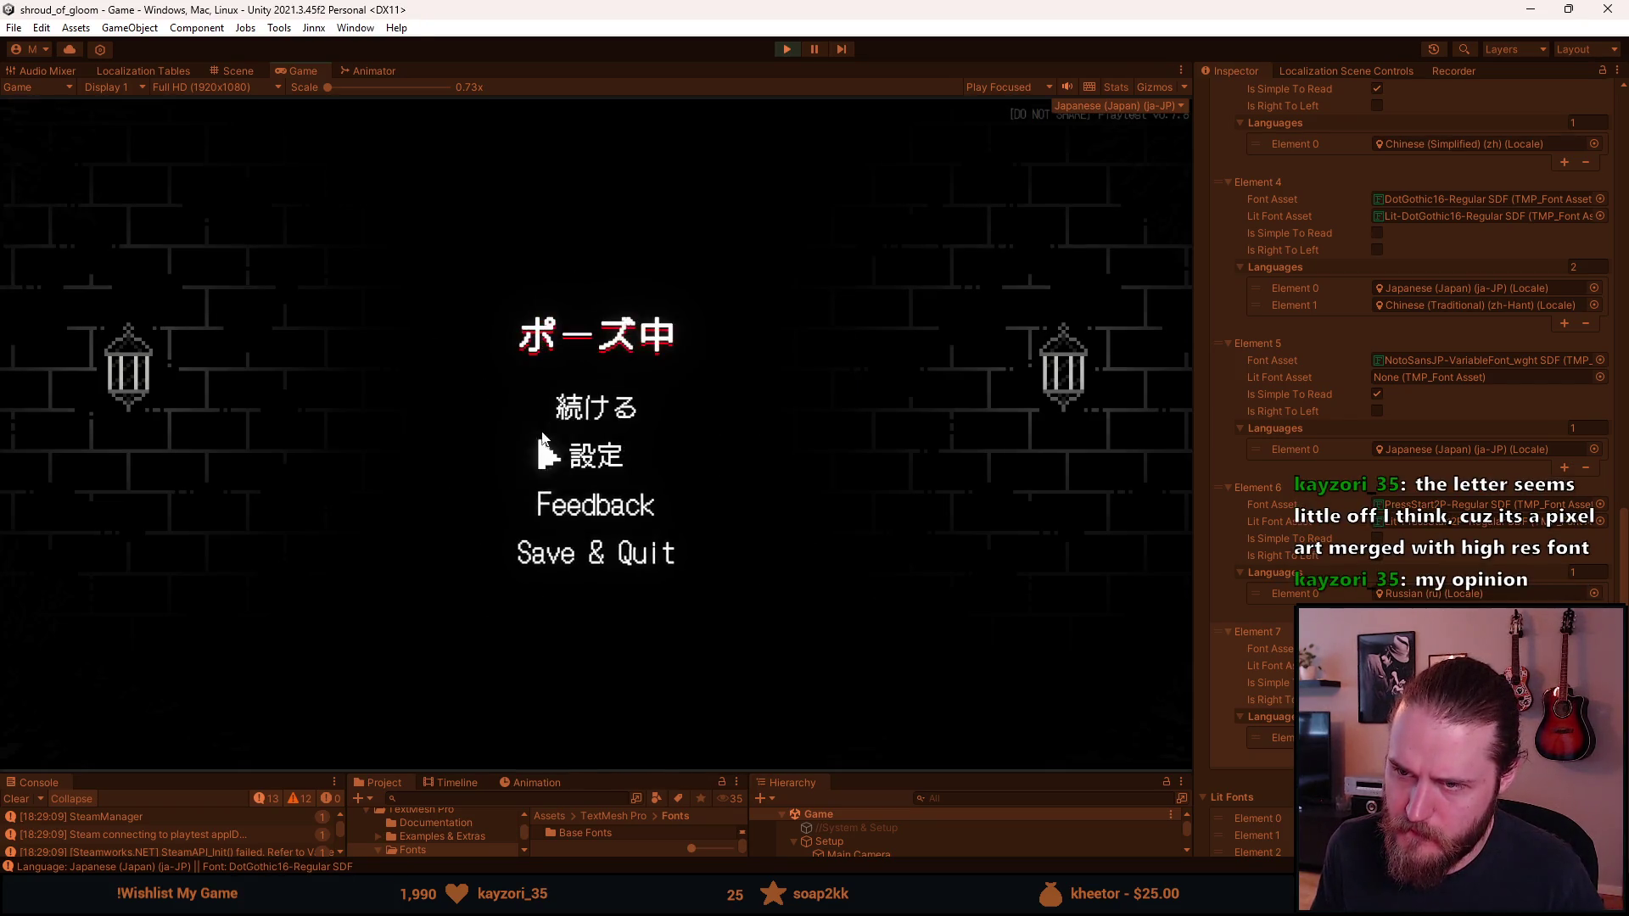
Step: Resume play, read the brother's letter in Japanese, then pause
{"action": "left_click", "coordinate": [583, 407]}
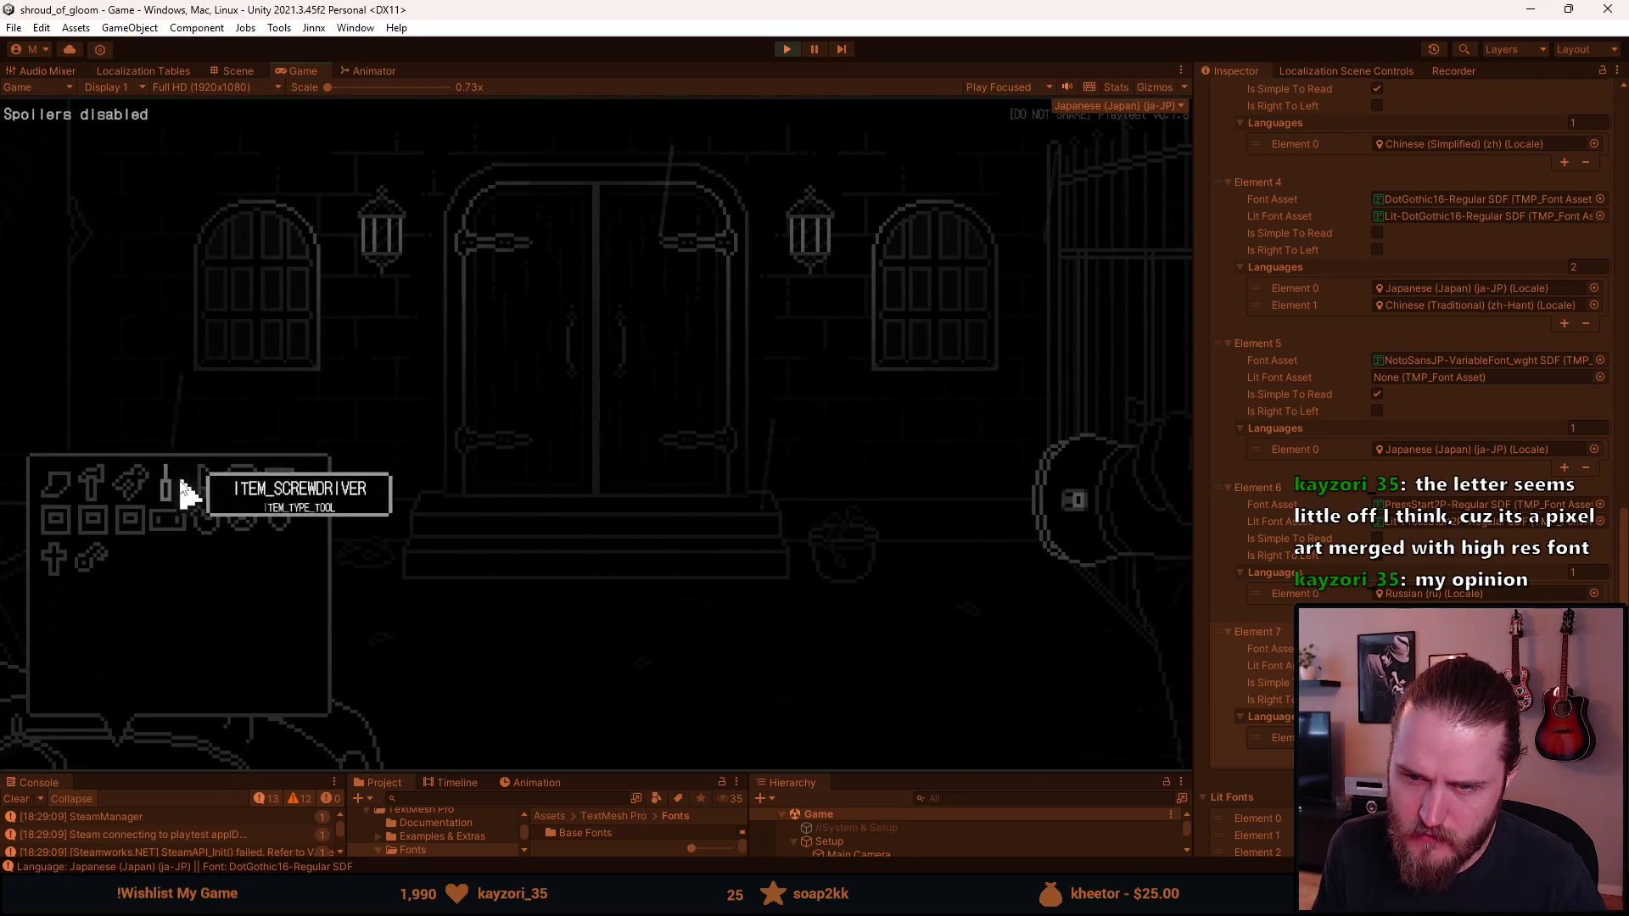
{"action": "left_click", "coordinate": [61, 481]}
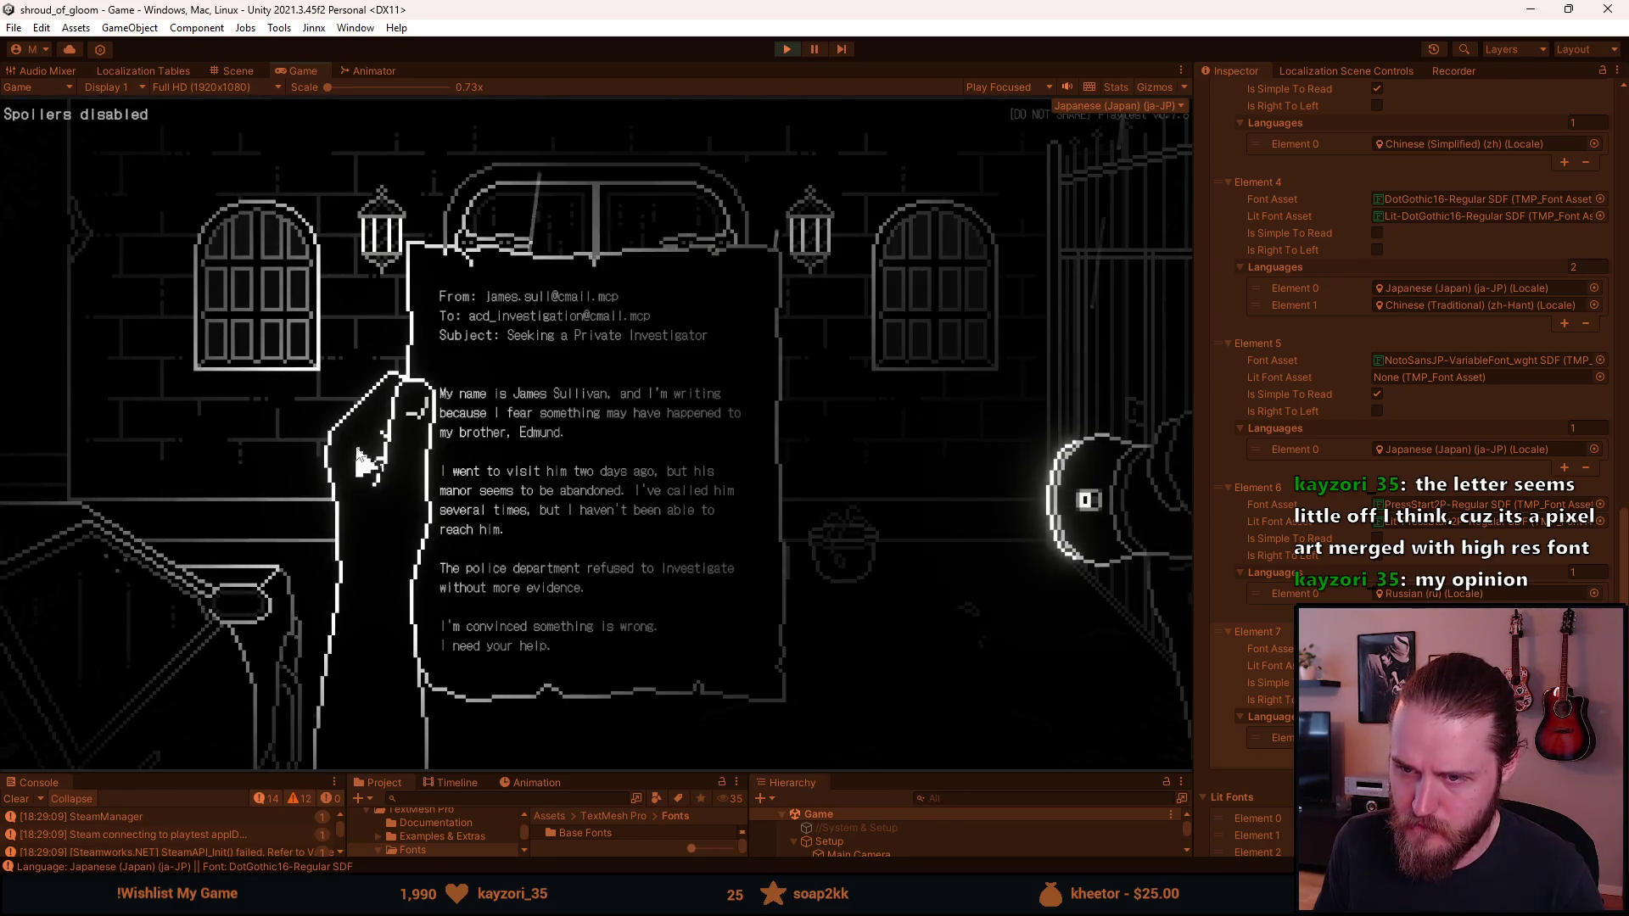
{"action": "left_click", "coordinate": [234, 411]}
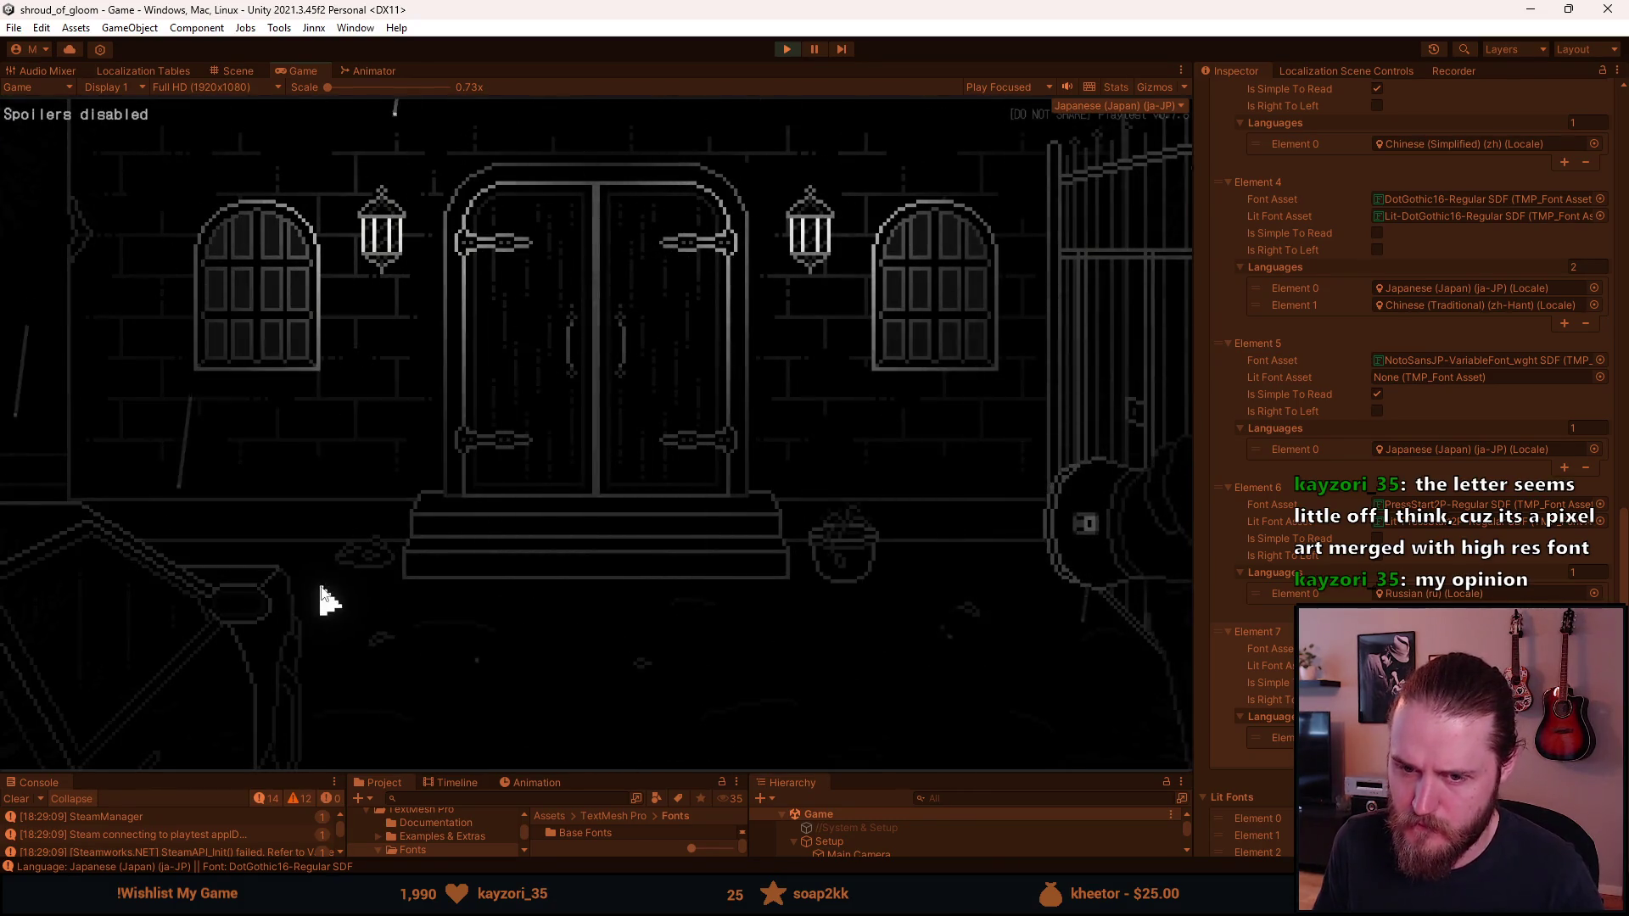
{"action": "key", "text": "Escape"}
Step: Try Low contrast on and off, enable Simpler fonts, check the Japanese pause menu, then stop play
{"action": "left_click", "coordinate": [596, 475]}
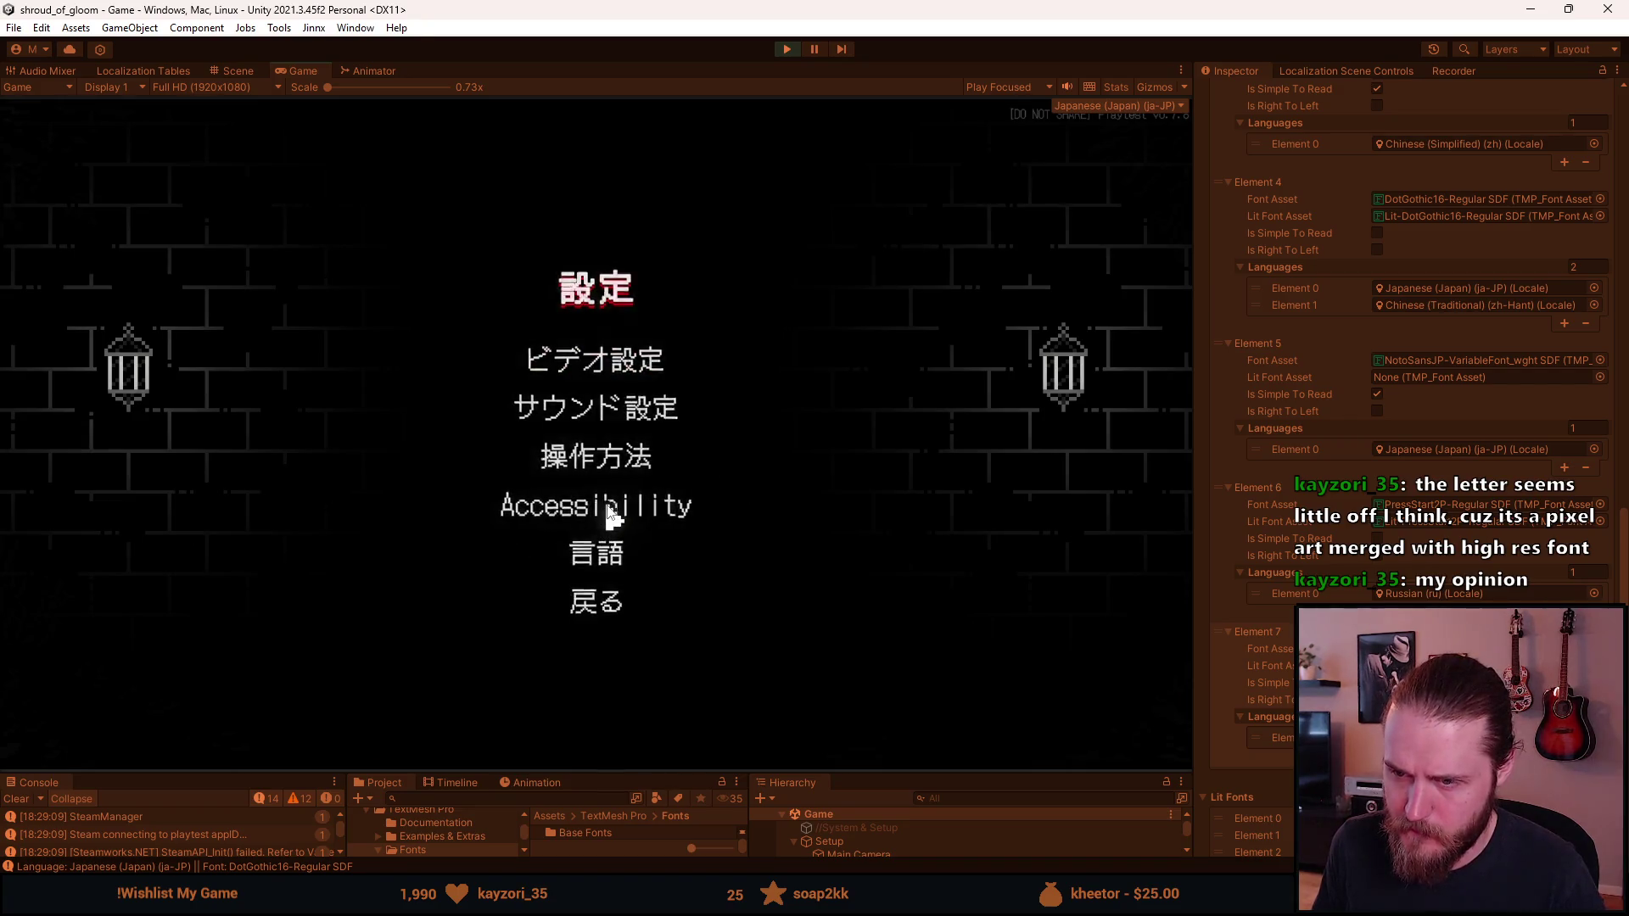
{"action": "left_click", "coordinate": [603, 499]}
{"action": "left_click", "coordinate": [684, 577]}
{"action": "left_click", "coordinate": [678, 577]}
{"action": "left_click", "coordinate": [681, 609]}
{"action": "left_click", "coordinate": [599, 671]}
{"action": "left_click", "coordinate": [605, 608]}
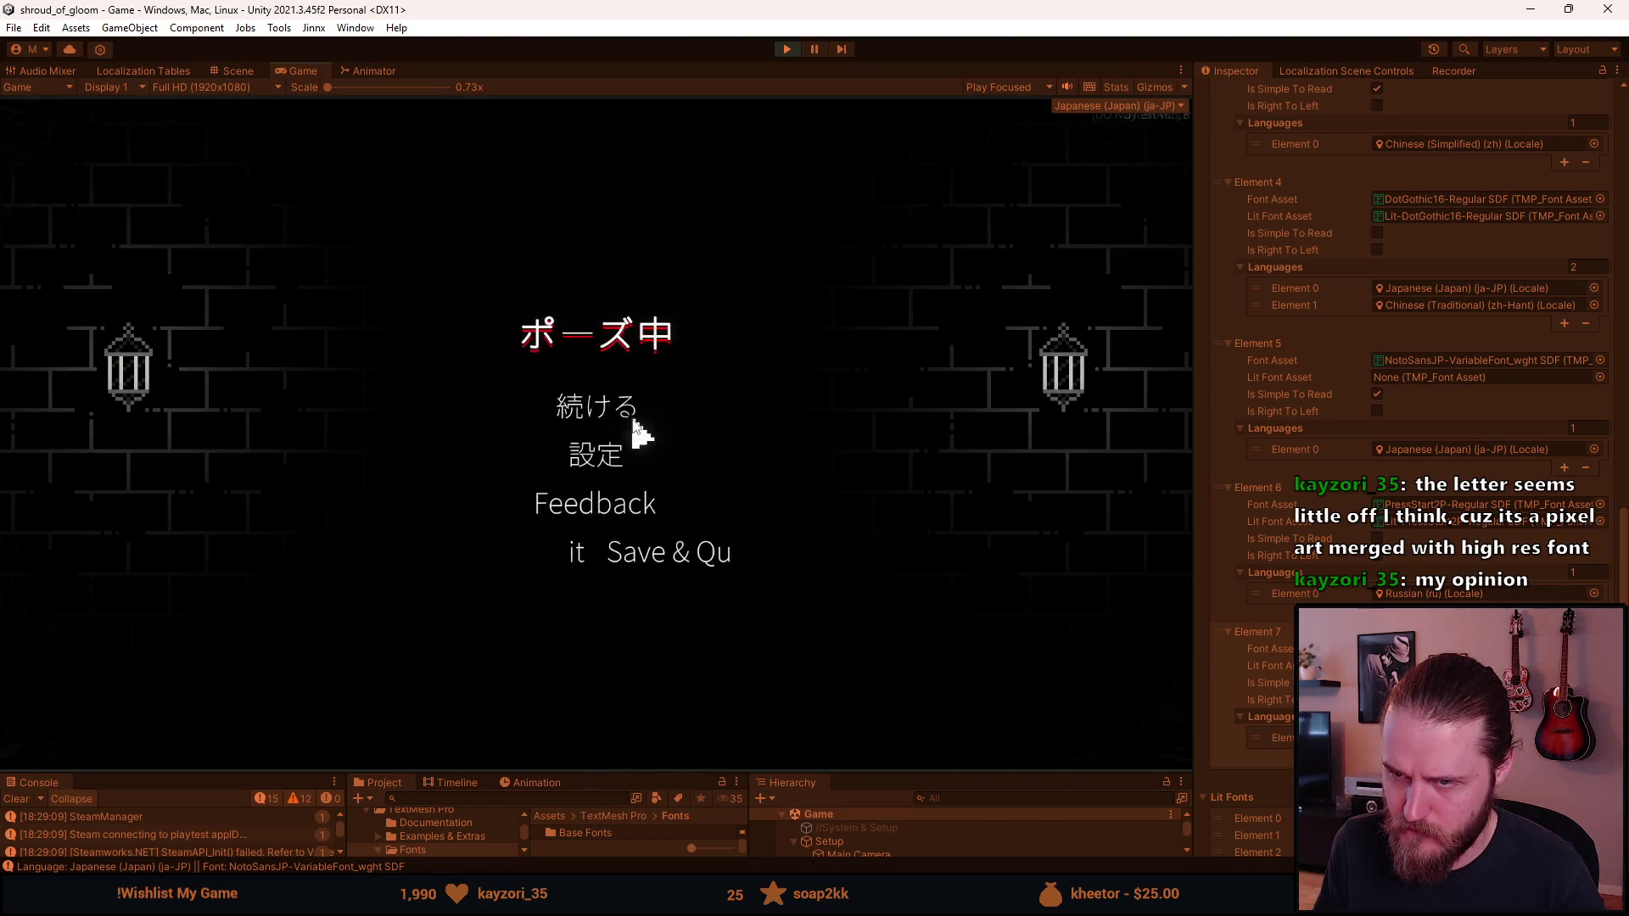
{"action": "left_click", "coordinate": [609, 402]}
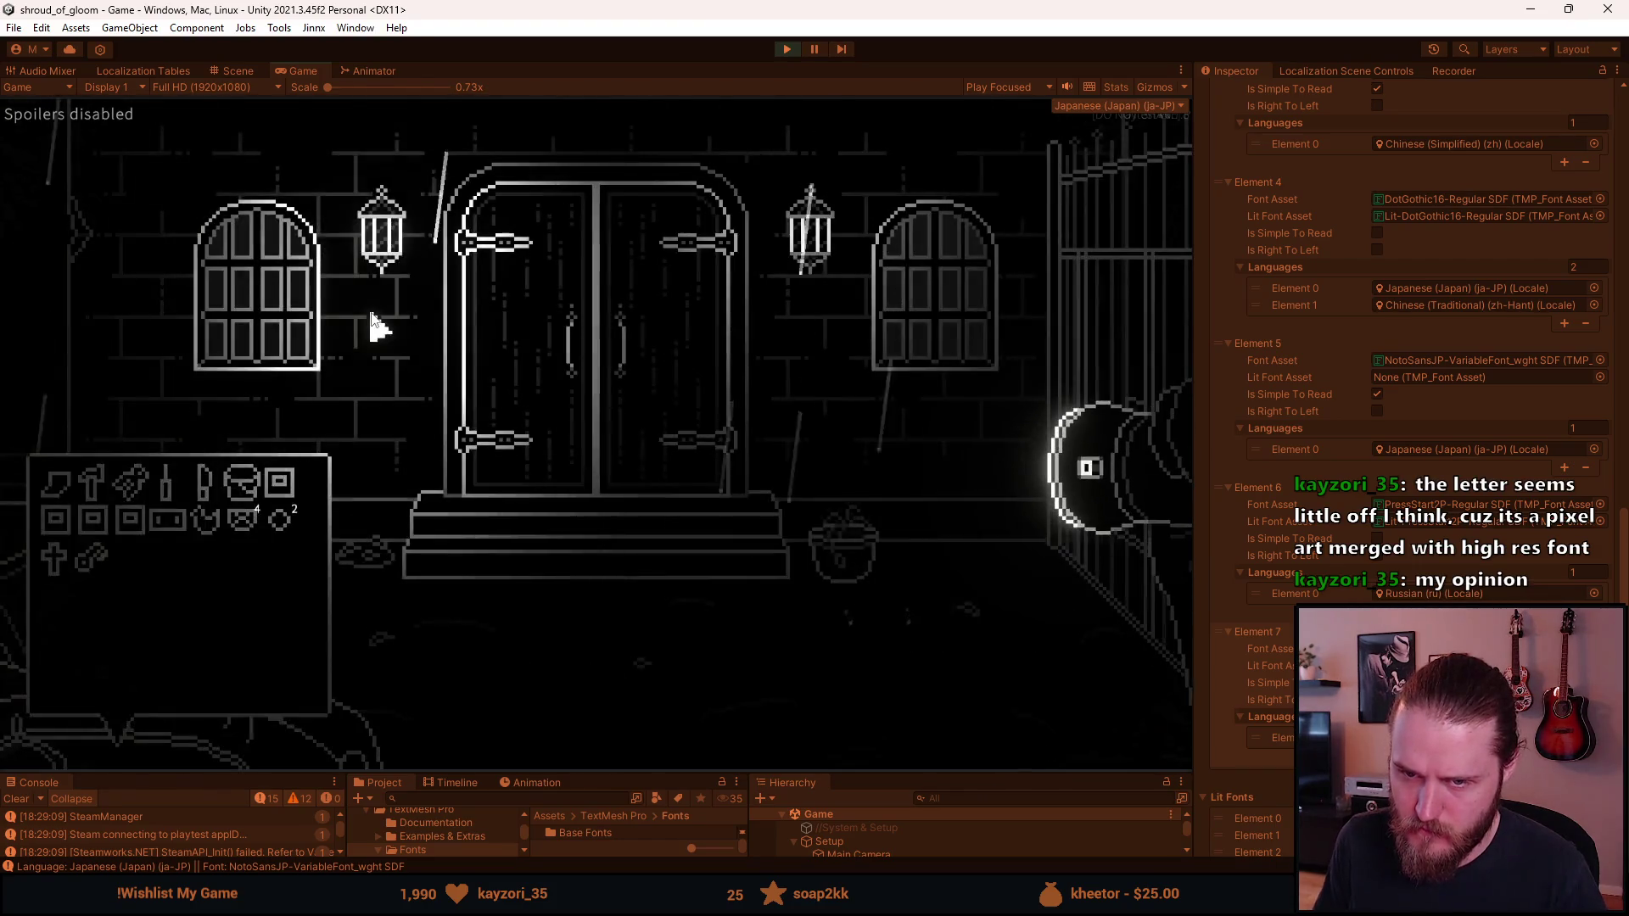
{"action": "key", "text": "Escape"}
{"action": "left_click", "coordinate": [787, 51]}
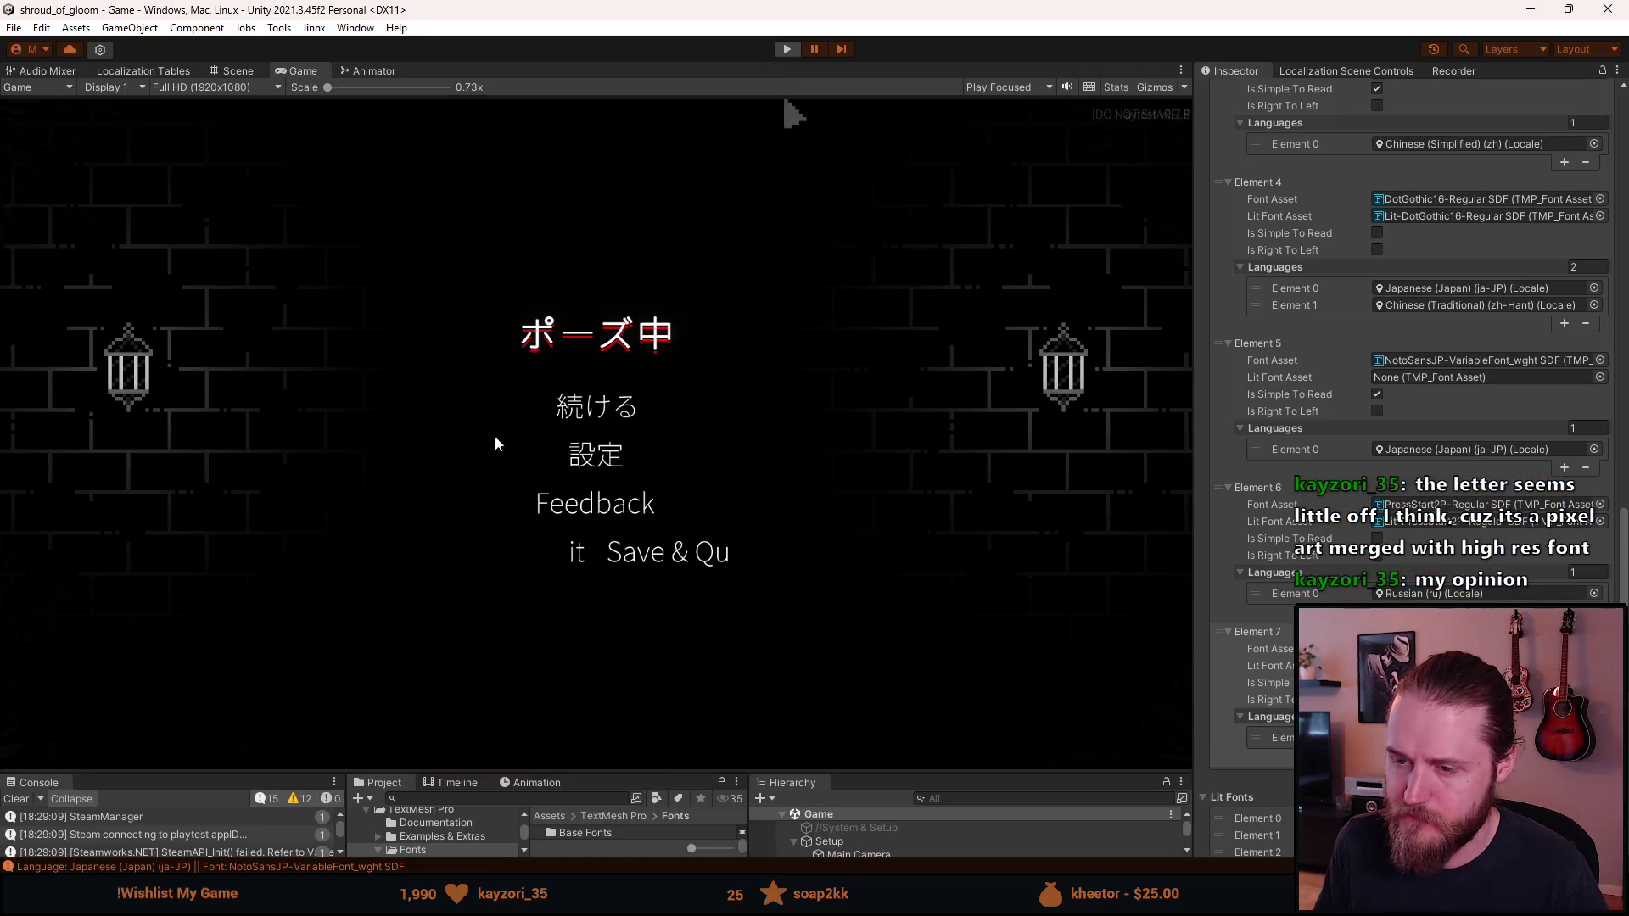
Step: Select the NotoSansJP-VariableFont_wght SDF font asset in the Project panel
{"action": "left_click", "coordinate": [1270, 683]}
{"action": "left_click_drag", "start_coordinate": [589, 776], "coordinate": [601, 593]}
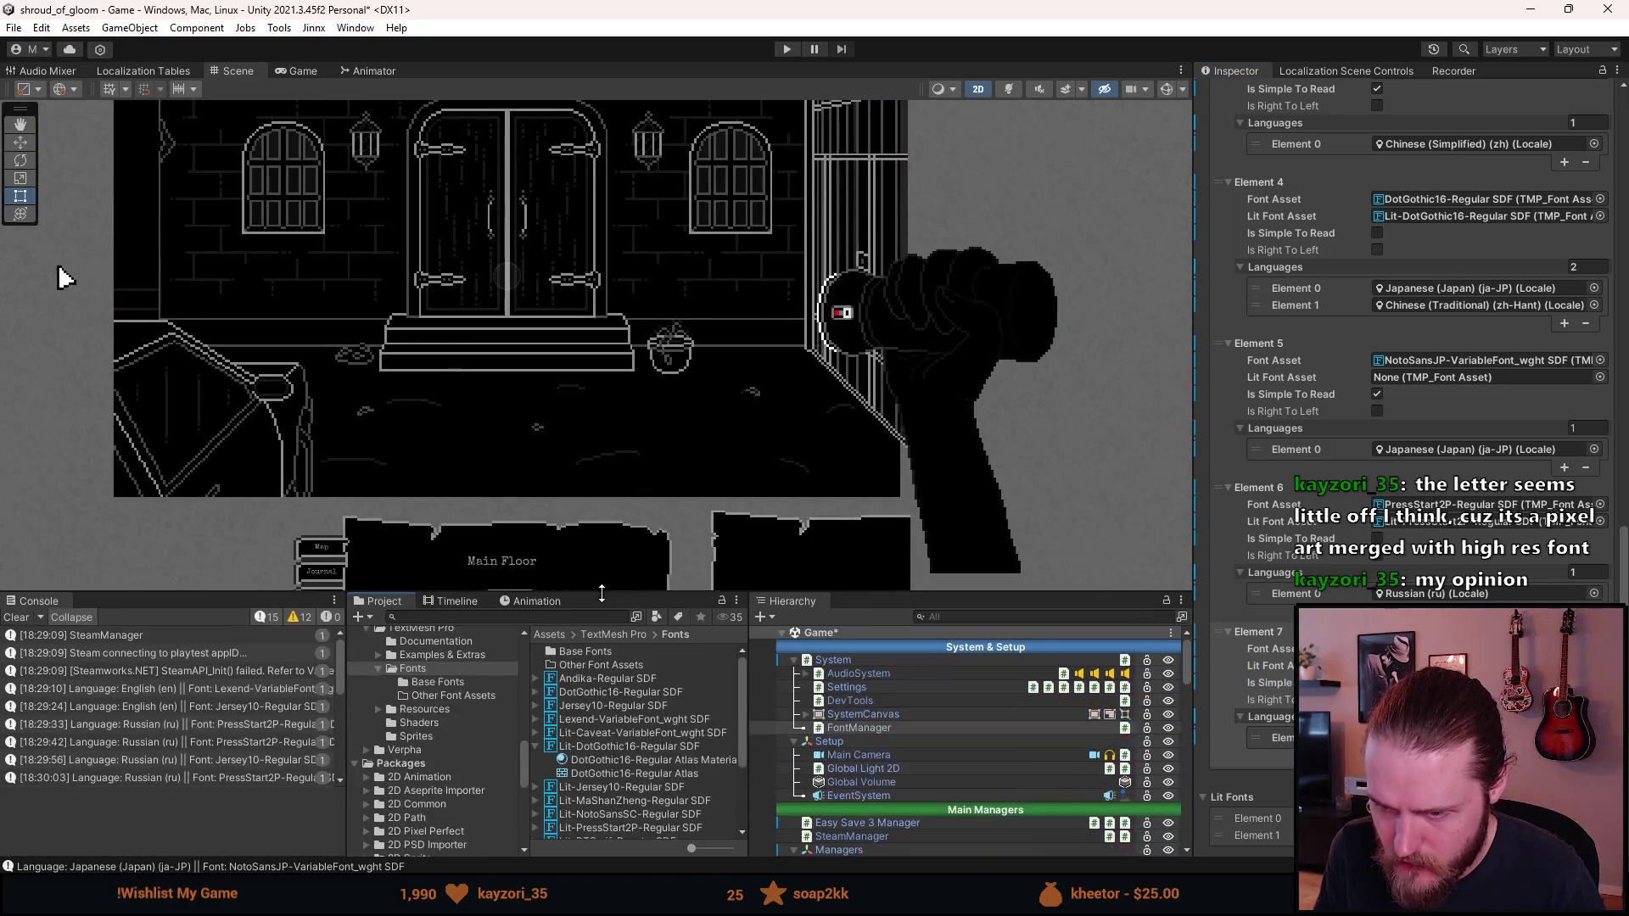
{"action": "scroll", "coordinate": [628, 722], "scroll_direction": "down", "scroll_amount": 3}
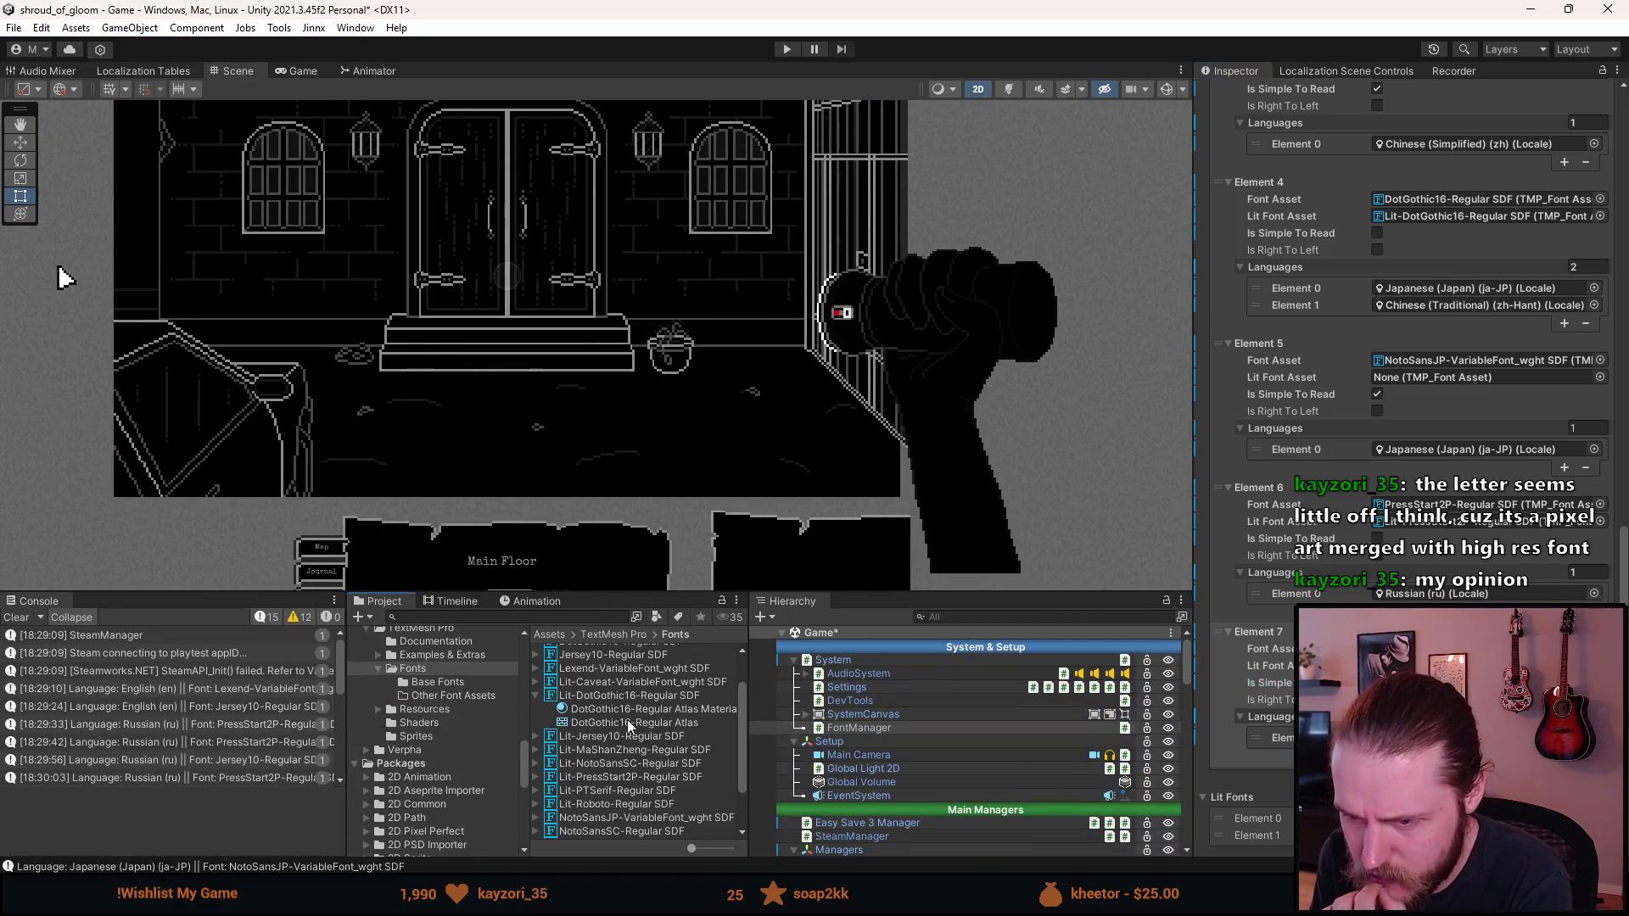
{"action": "left_click", "coordinate": [536, 695]}
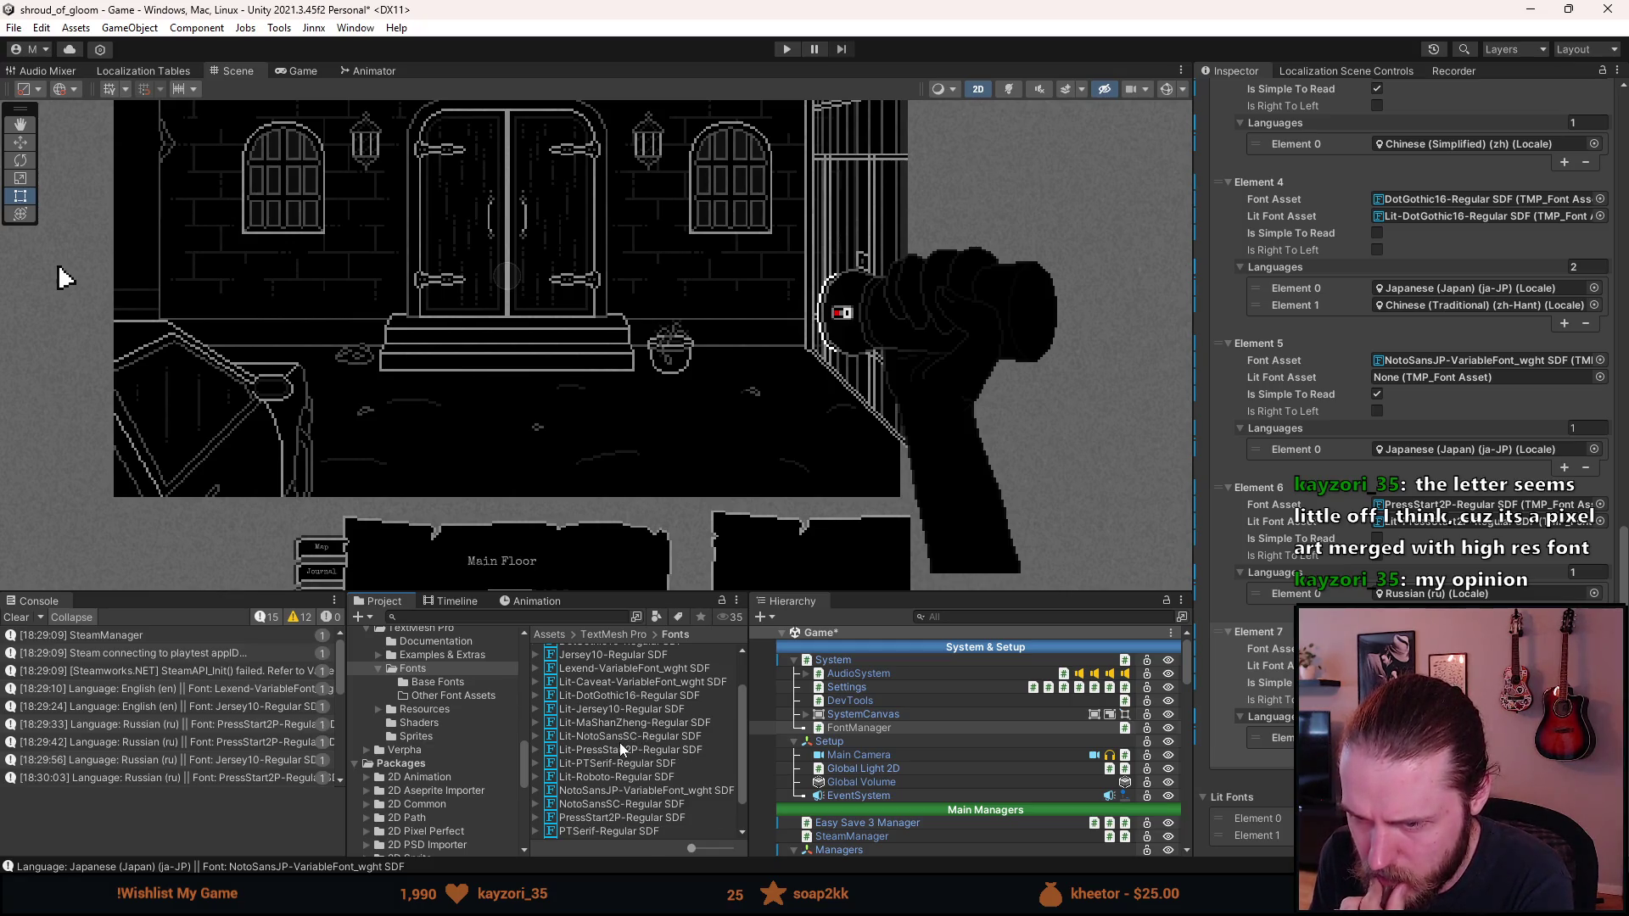
{"action": "left_click", "coordinate": [608, 791]}
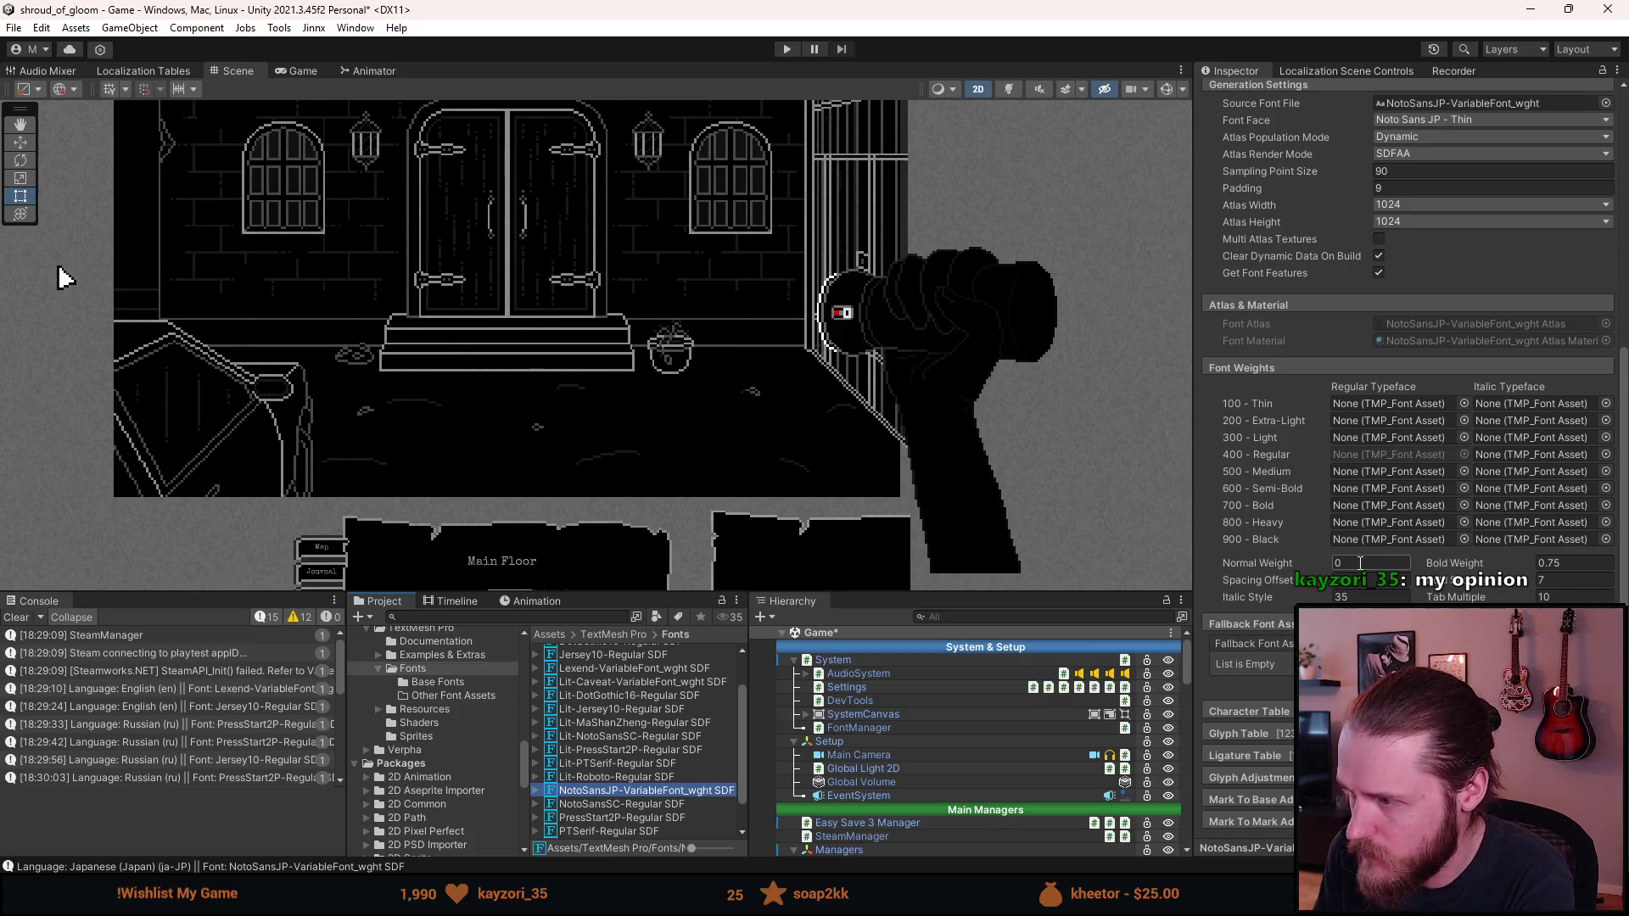
Step: Set the font's Normal Weight to 0.4 and Bold Weight to 1.15, then restart Play Mode
{"action": "left_click", "coordinate": [1570, 562]}
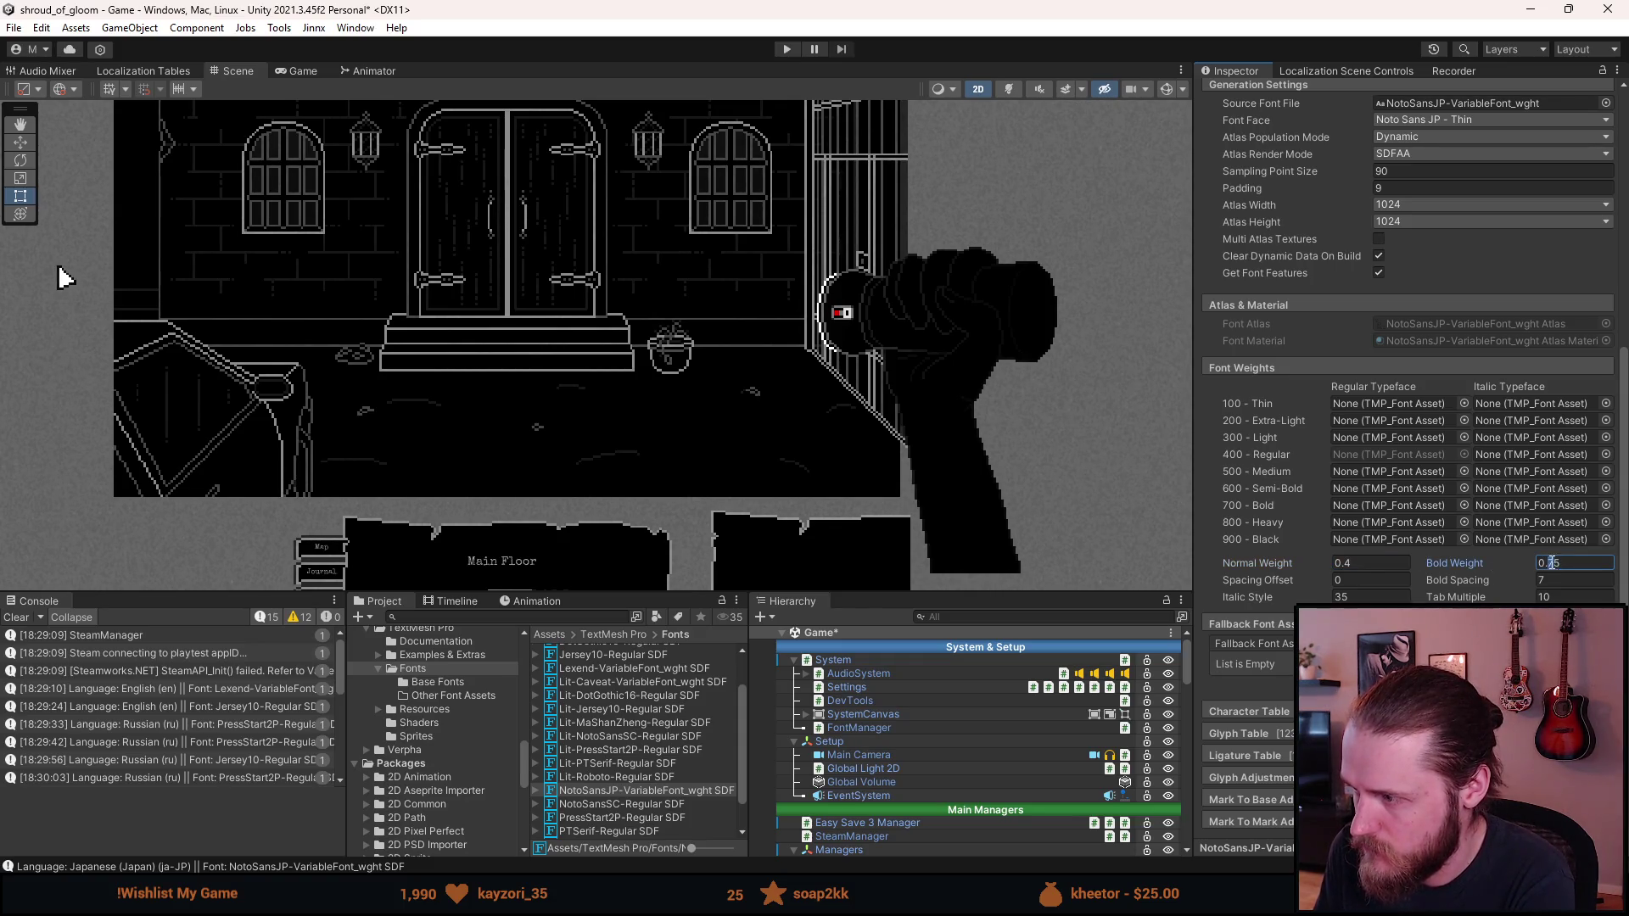
{"action": "key", "text": "BackSpace"}
{"action": "type", "text": "1"}
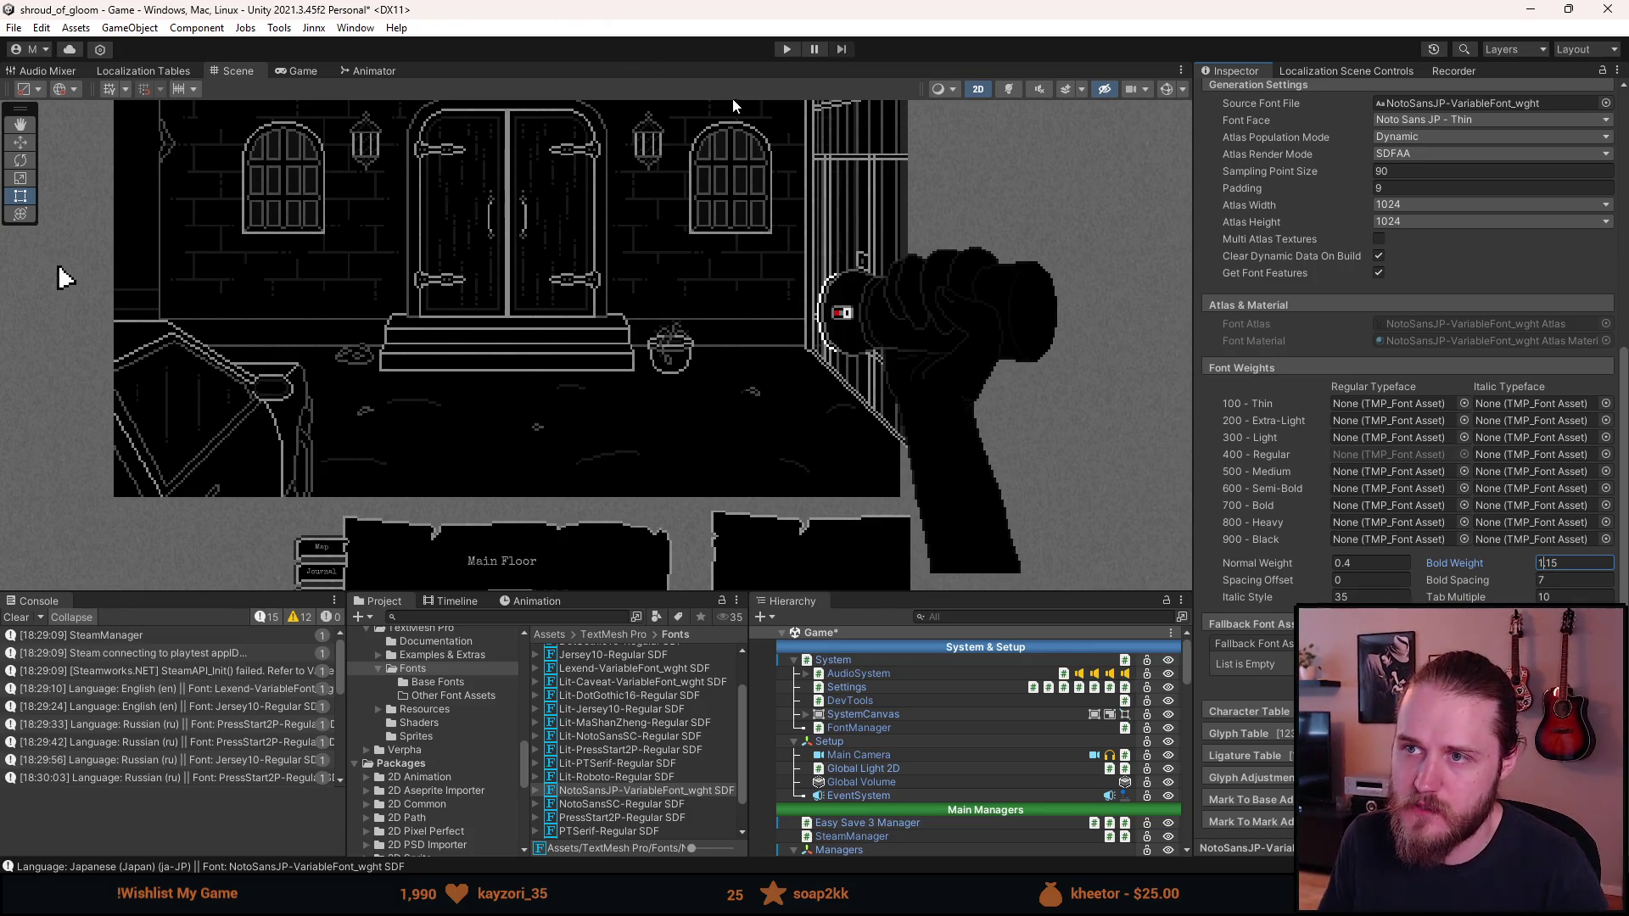
{"action": "left_click", "coordinate": [785, 50]}
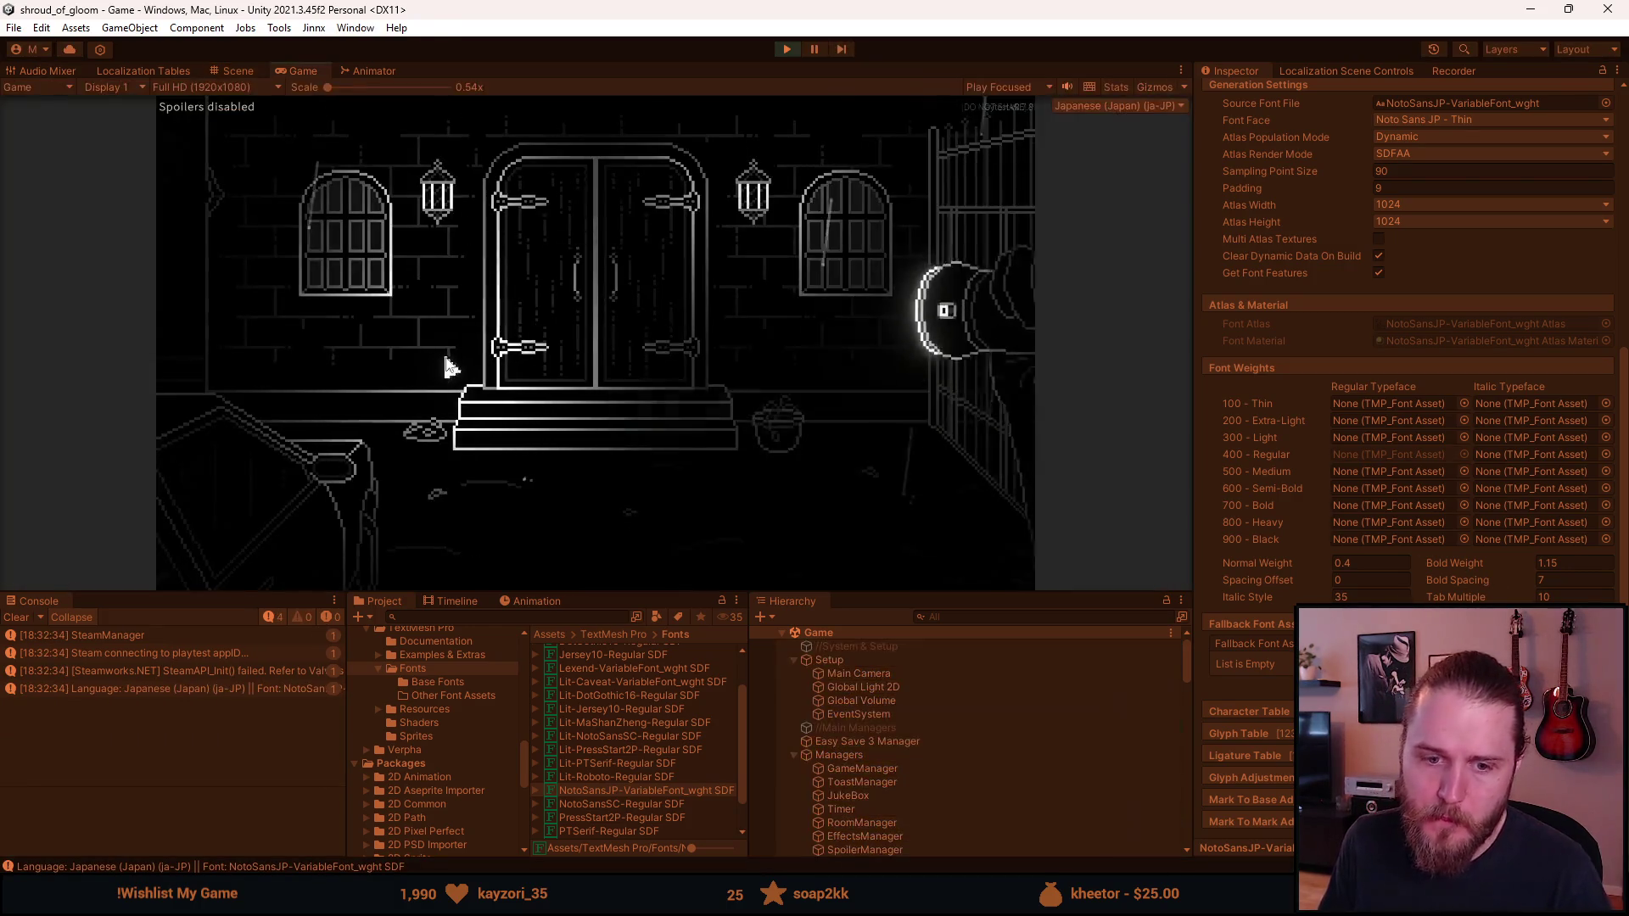
Step: Pause the game, enlarge the Game view, and browse the Japanese settings and language list
{"action": "key", "text": "Escape"}
{"action": "left_click_drag", "start_coordinate": [605, 591], "coordinate": [587, 730]}
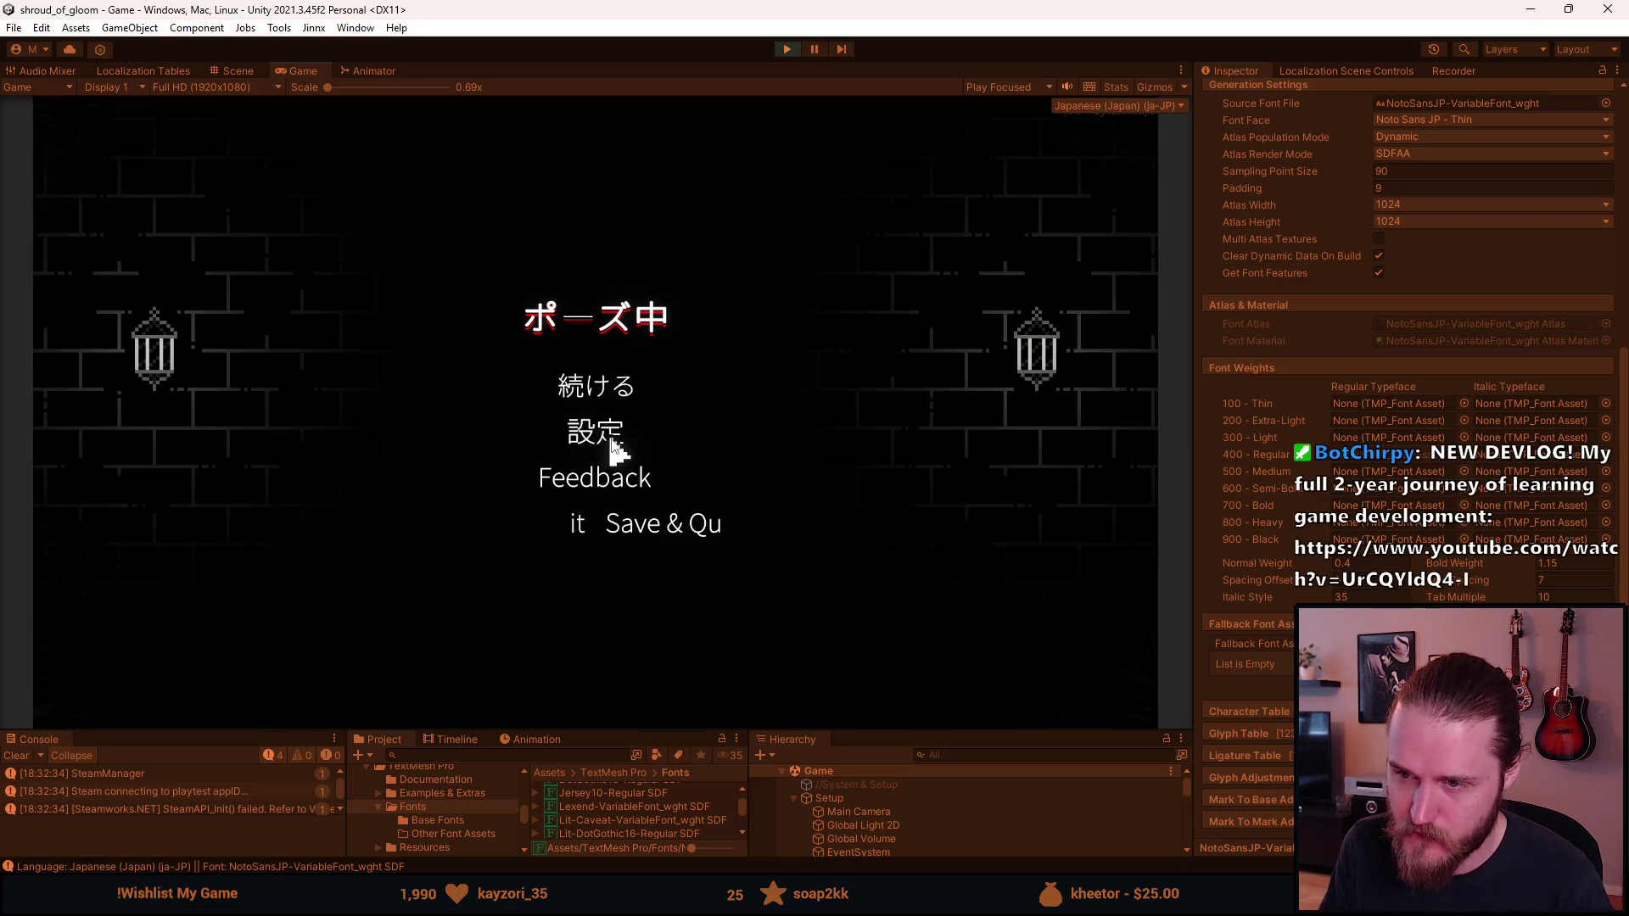
{"action": "left_click", "coordinate": [613, 446]}
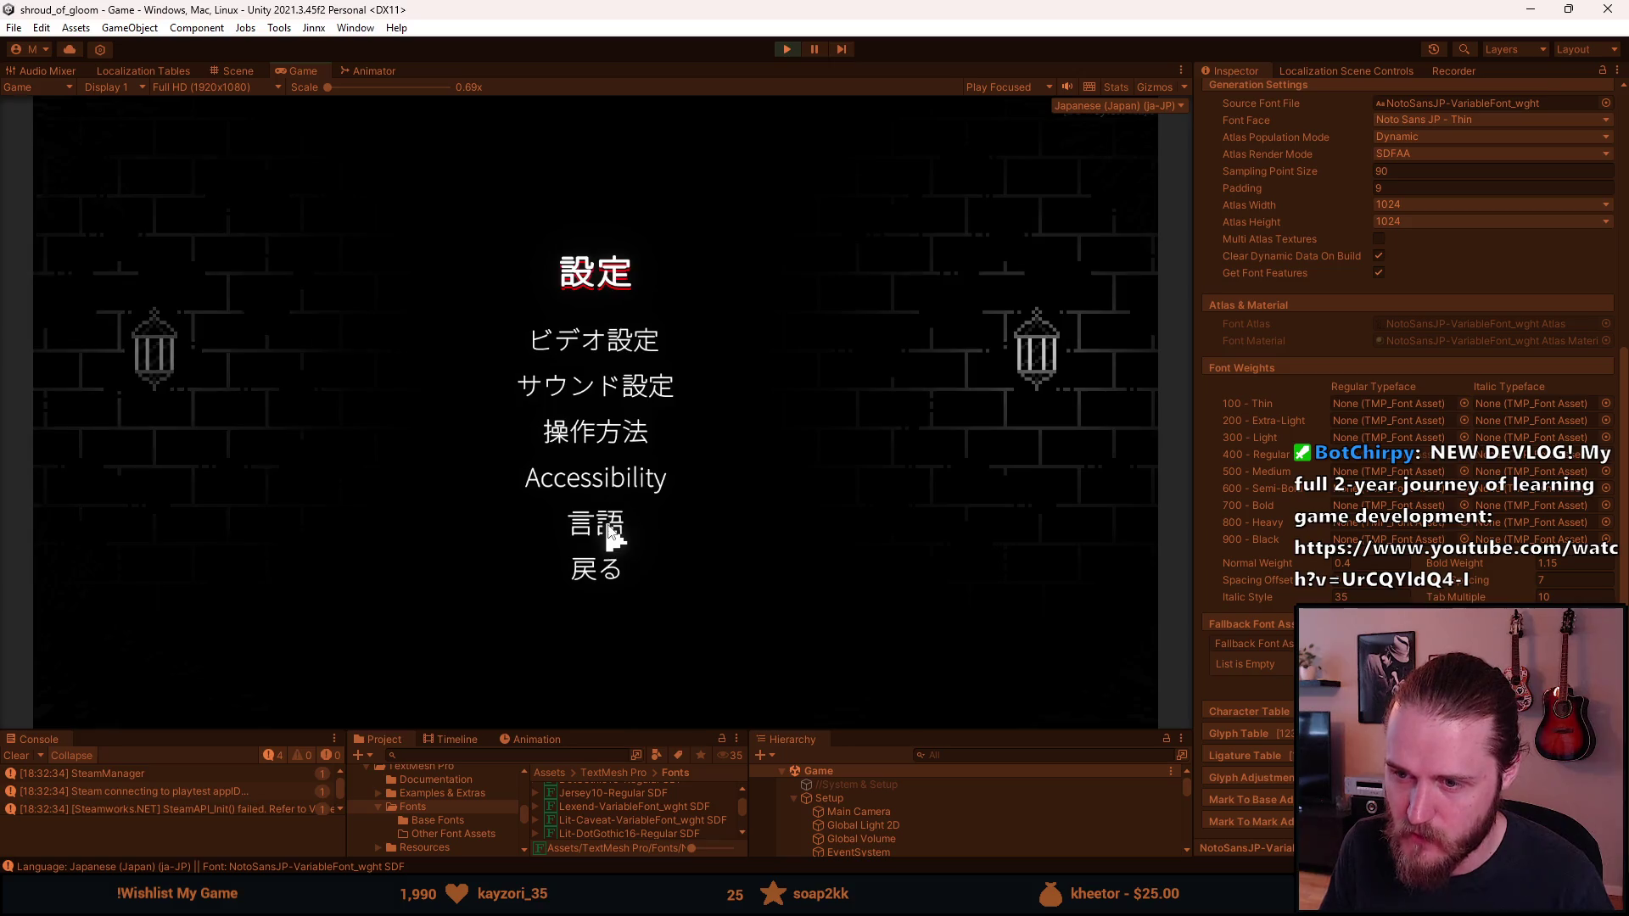
{"action": "left_click", "coordinate": [596, 526]}
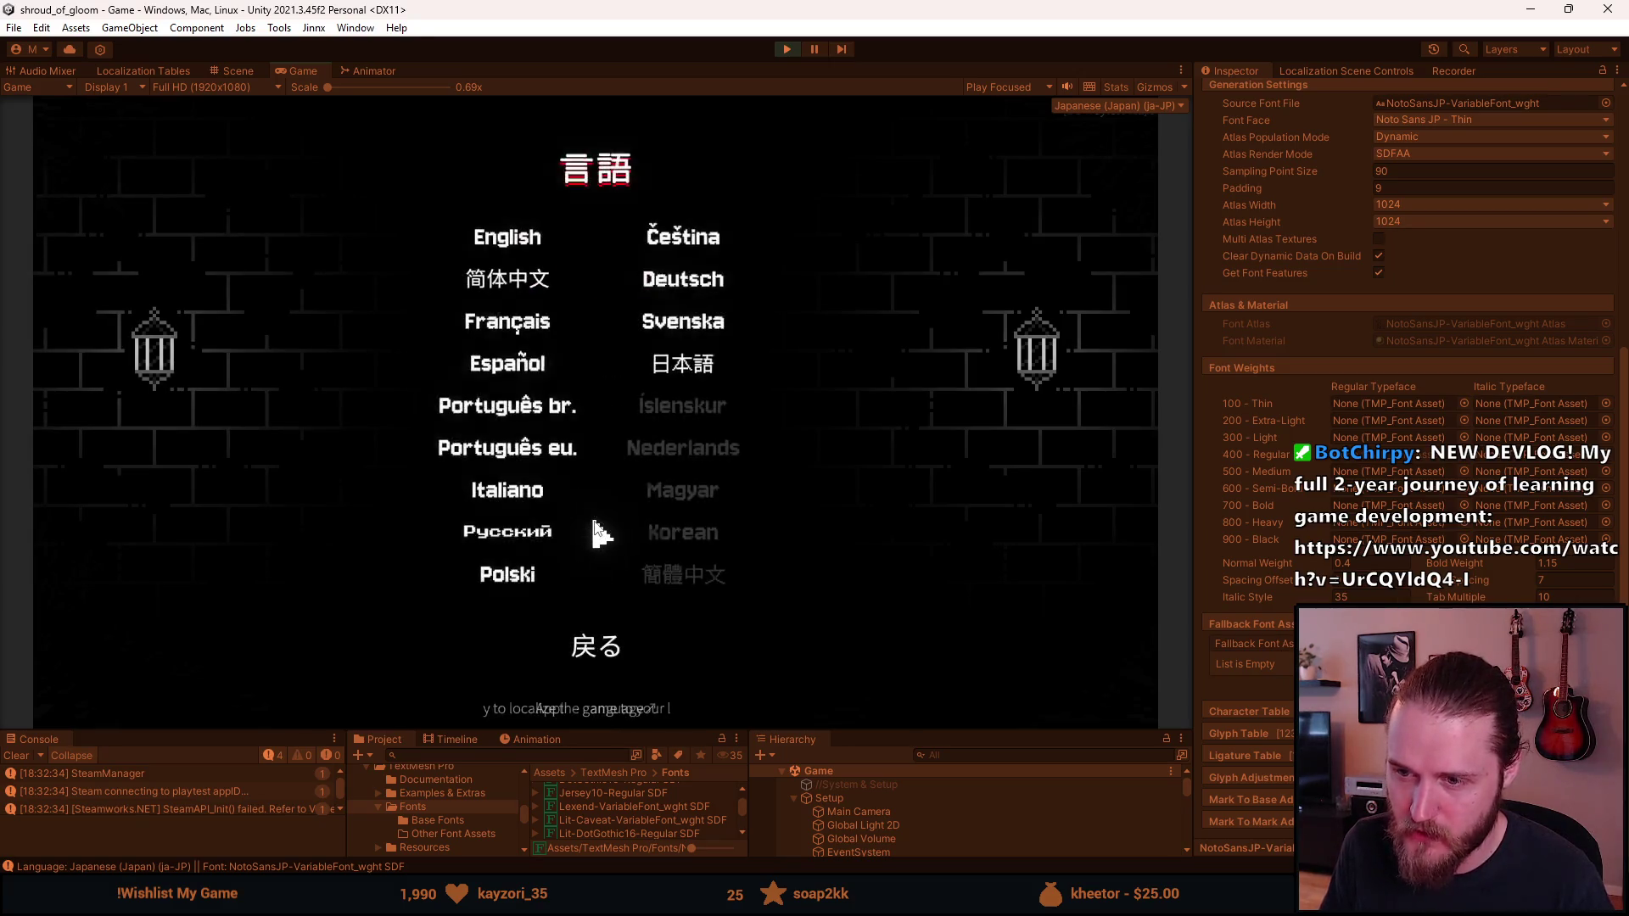
{"action": "left_click", "coordinate": [600, 662]}
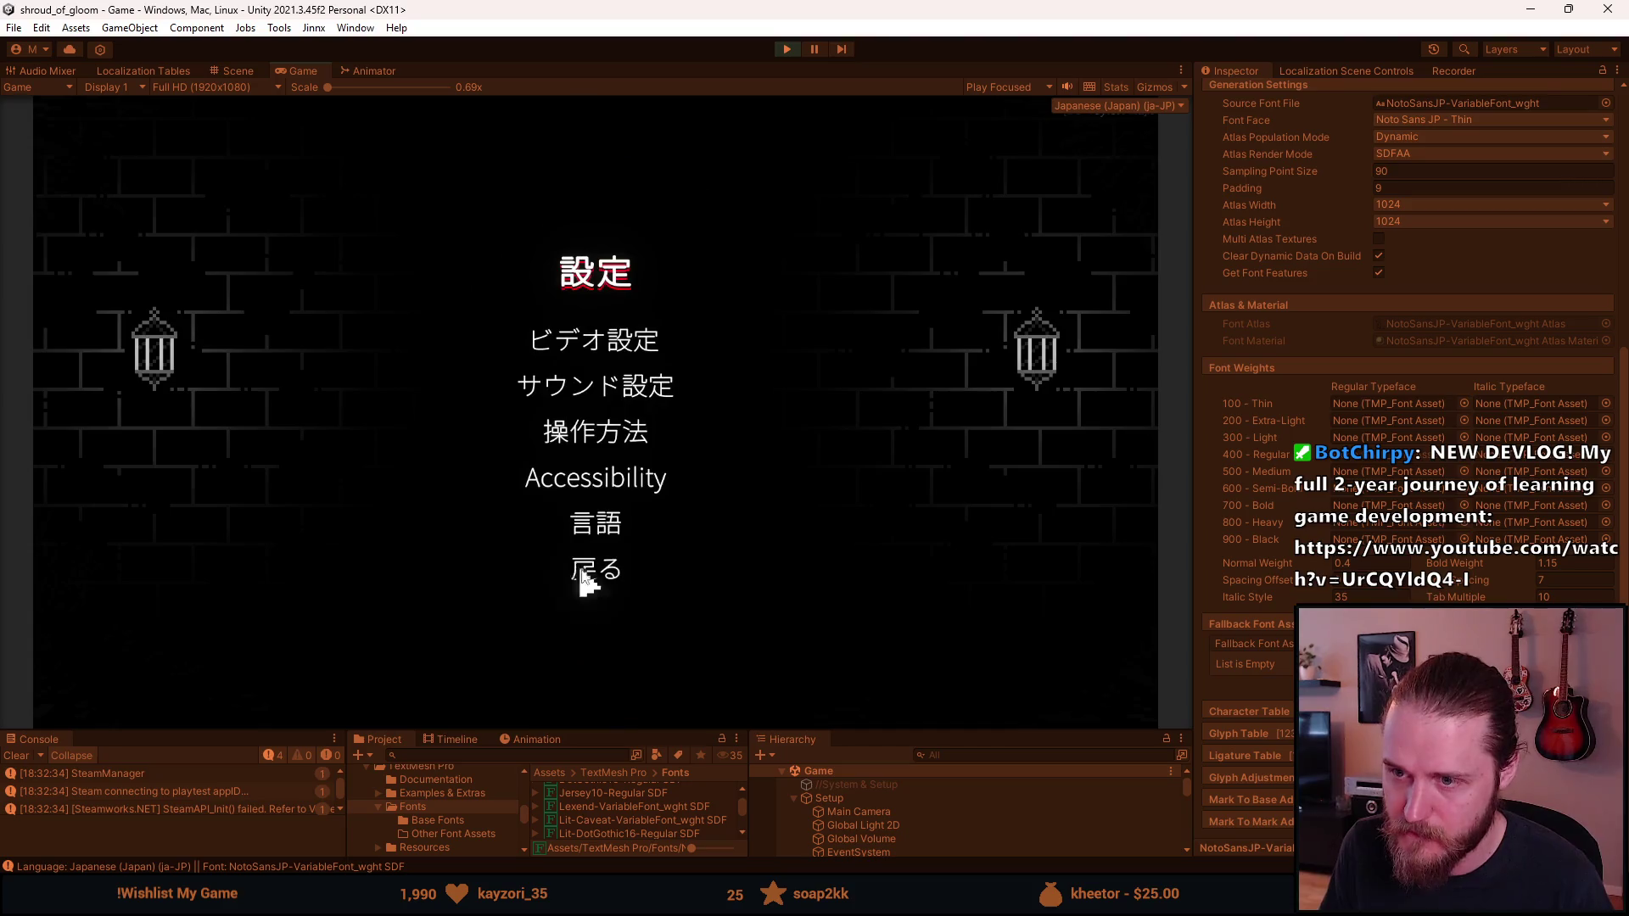
Step: Toggle Simpler fonts off and back on in Accessibility, then resume the game
{"action": "left_click", "coordinate": [600, 482]}
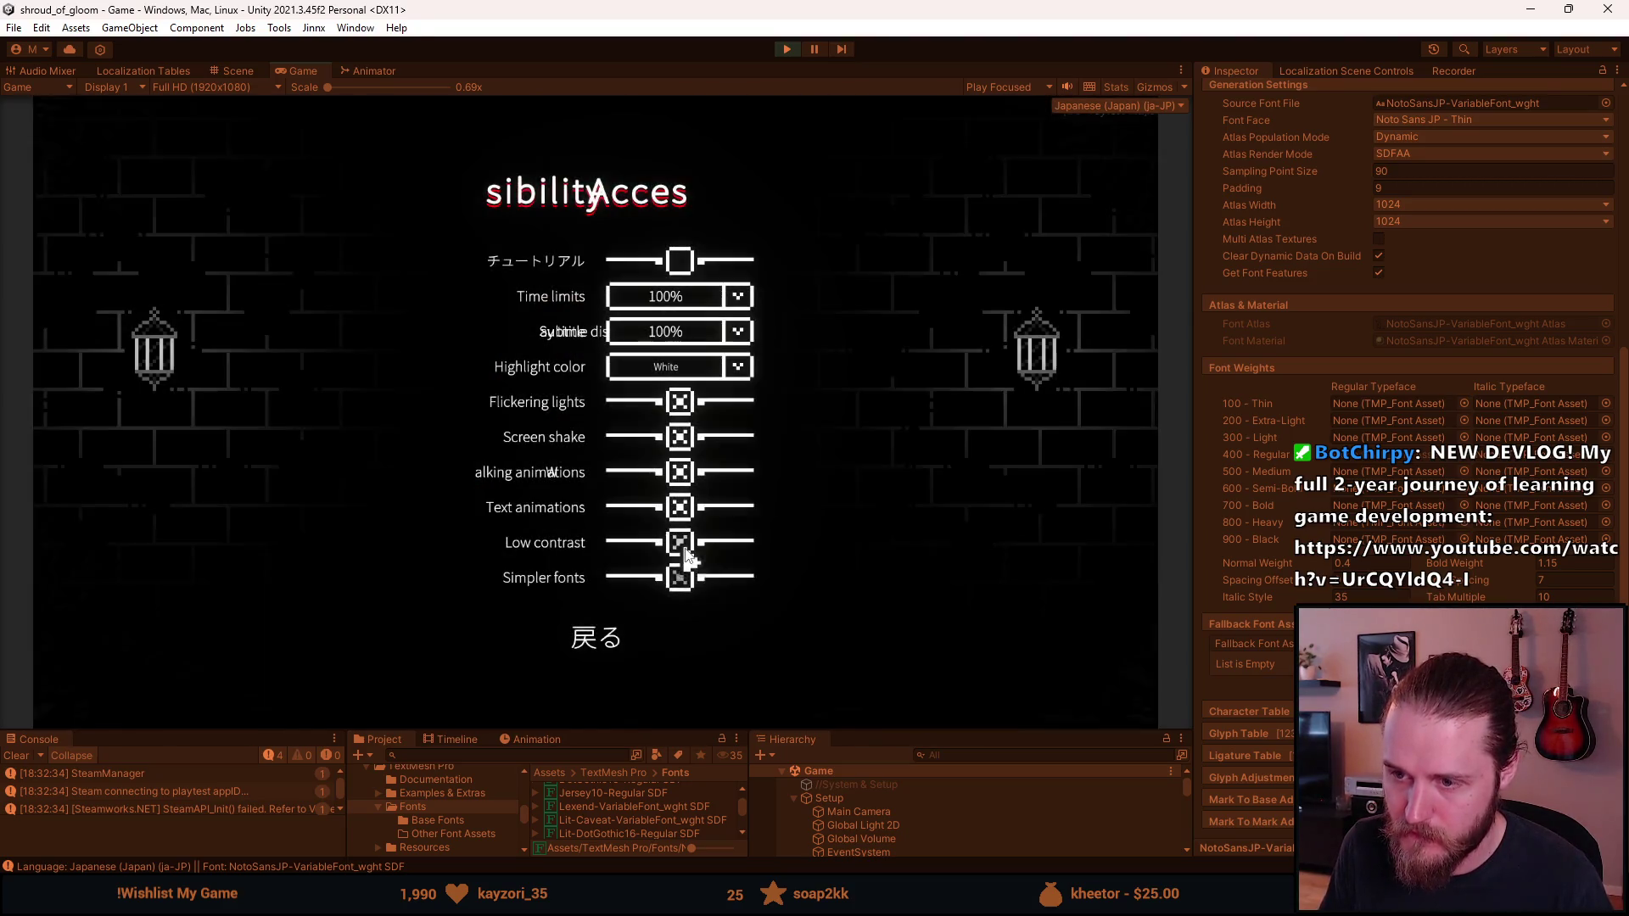
{"action": "left_click", "coordinate": [681, 577]}
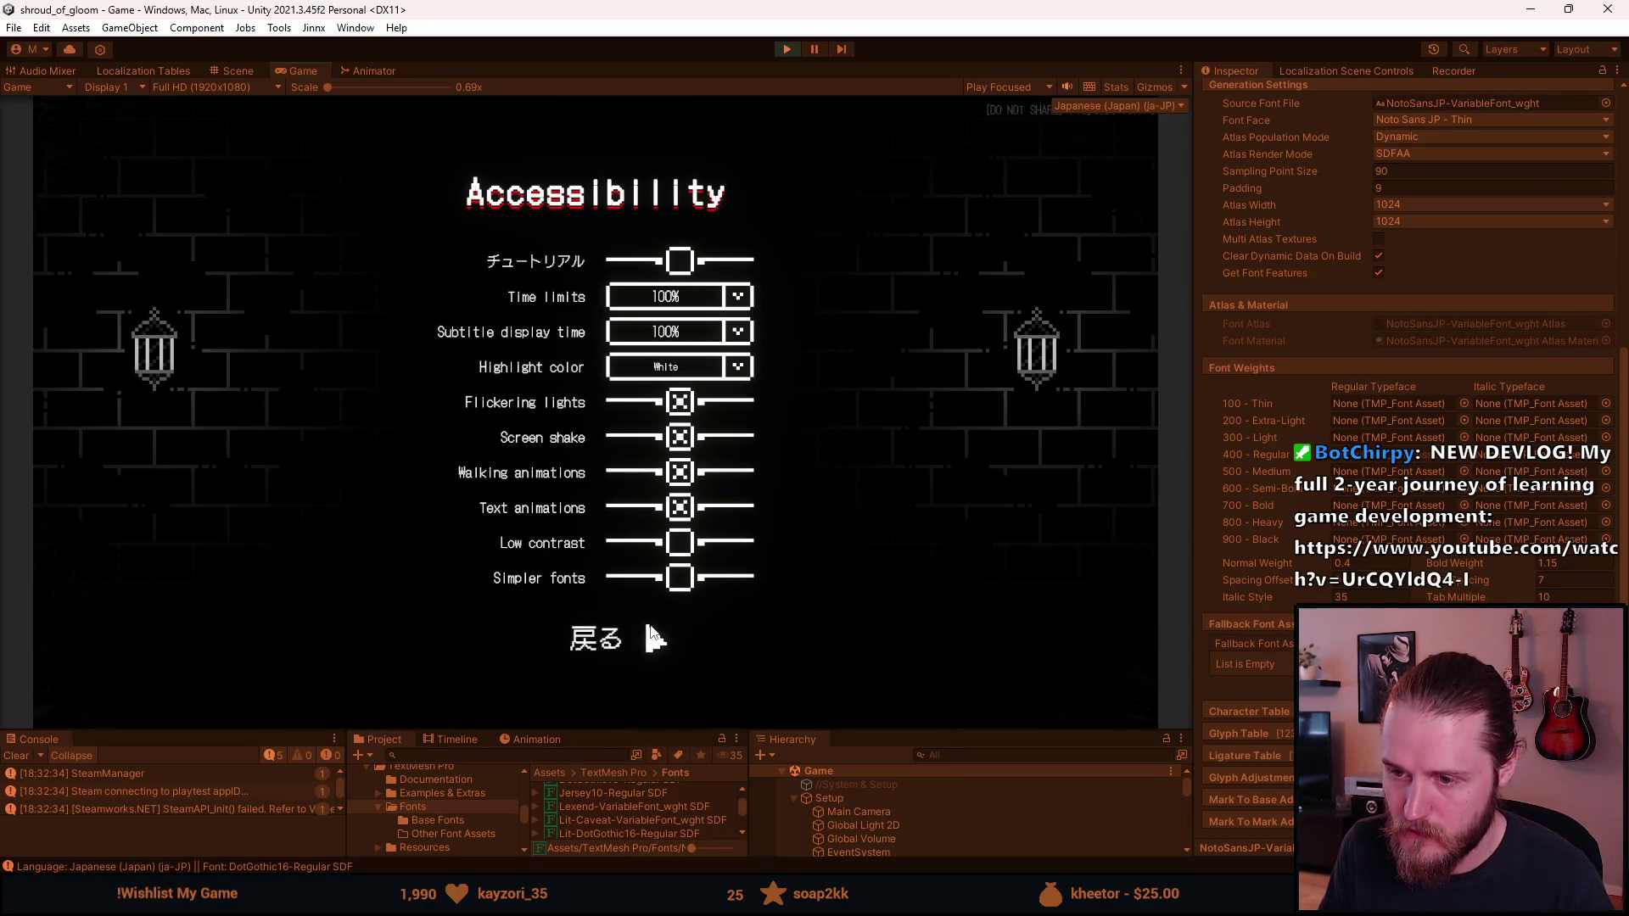
{"action": "left_click", "coordinate": [681, 577]}
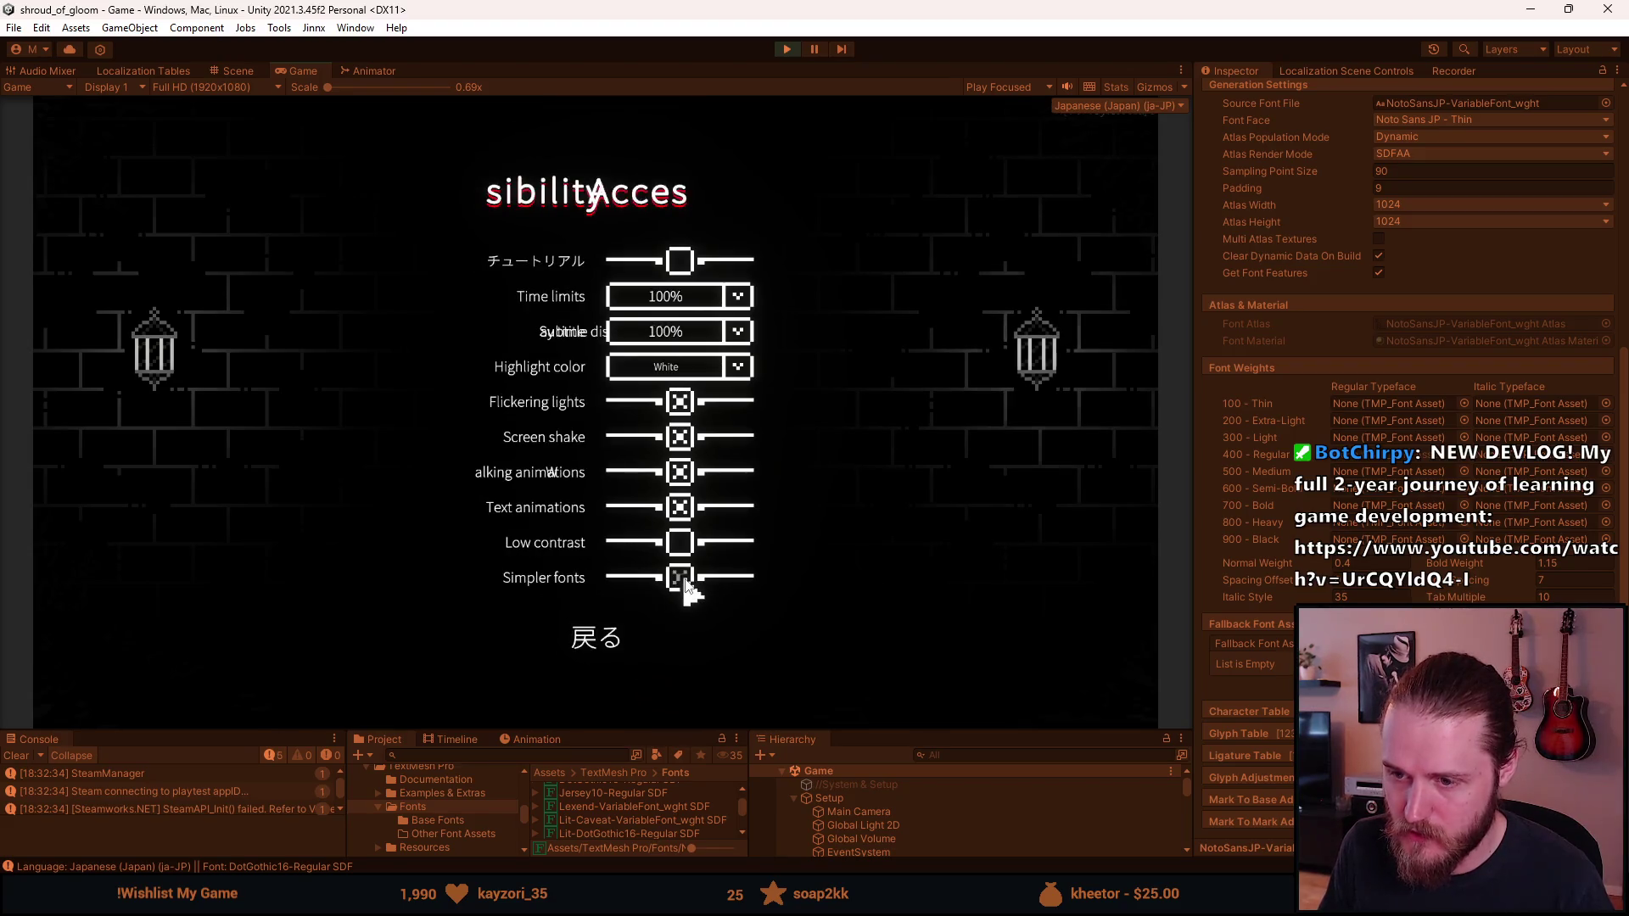
{"action": "left_click", "coordinate": [604, 640]}
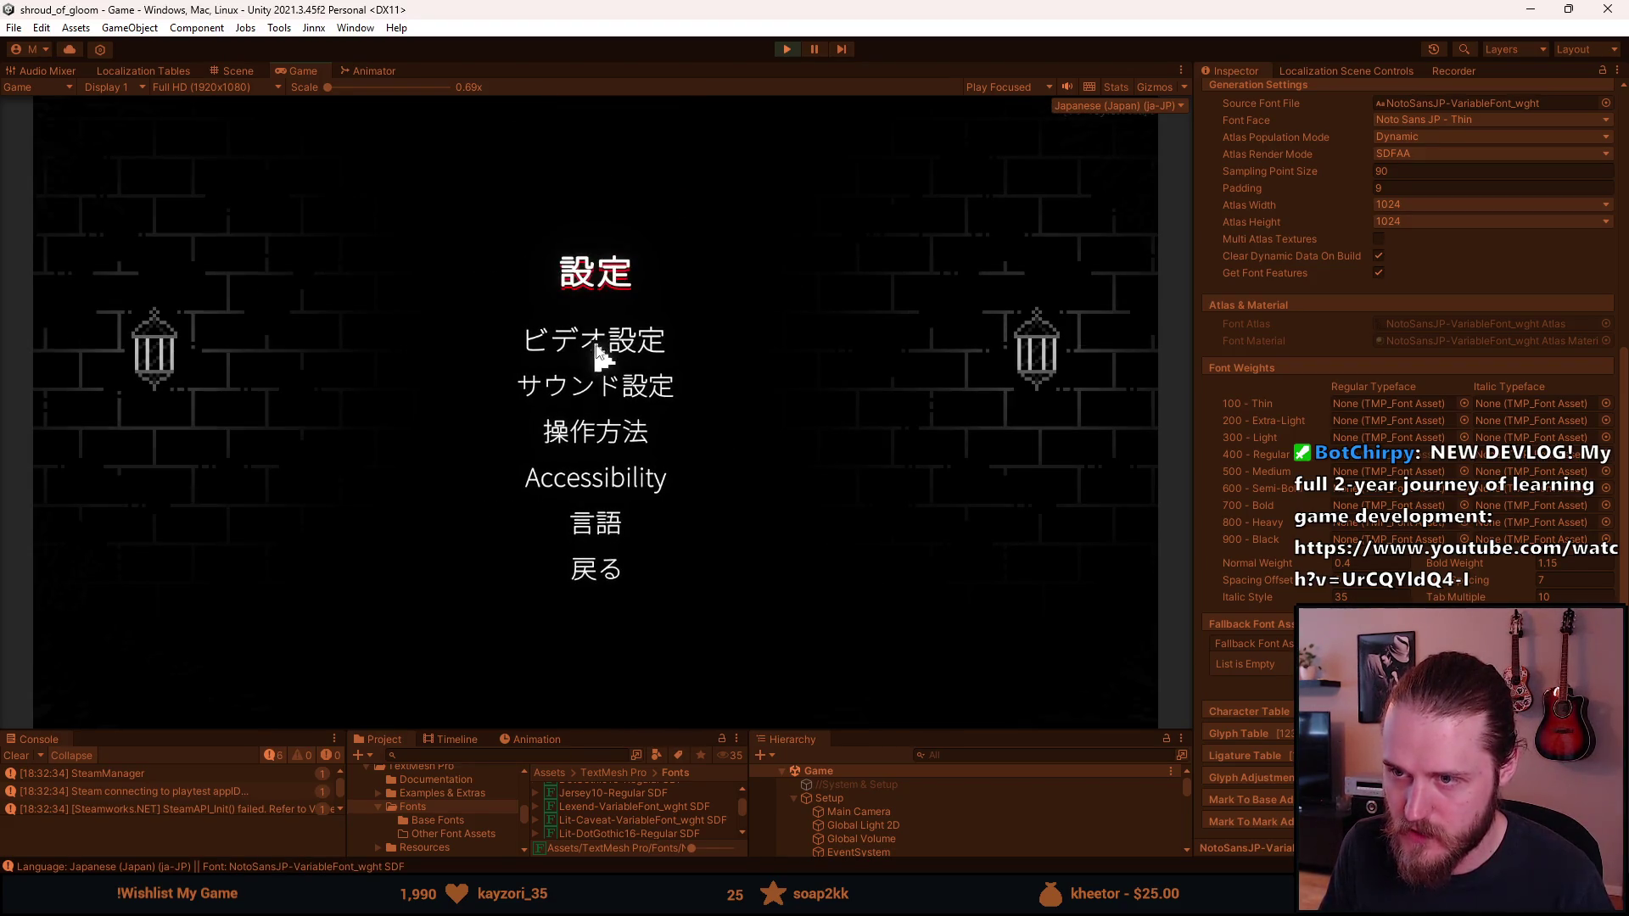
{"action": "left_click", "coordinate": [609, 569]}
{"action": "left_click", "coordinate": [596, 393]}
Step: Open the inventory, pause again, and stop Play Mode
{"action": "left_click", "coordinate": [161, 619]}
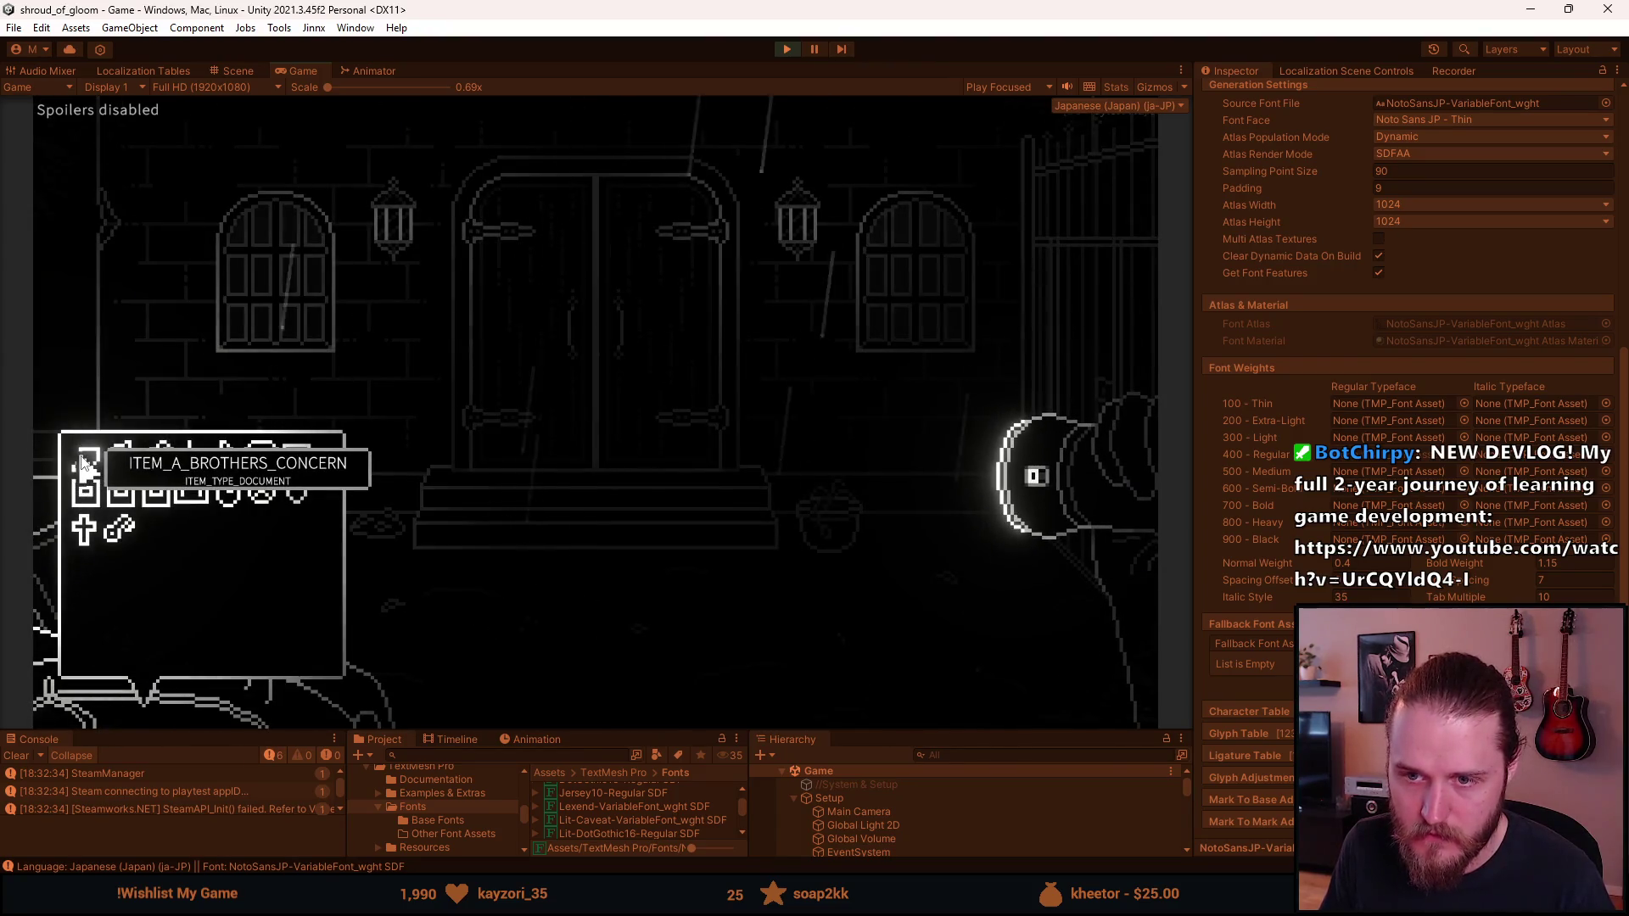
{"action": "key", "text": "Escape"}
{"action": "key", "text": "Escape"}
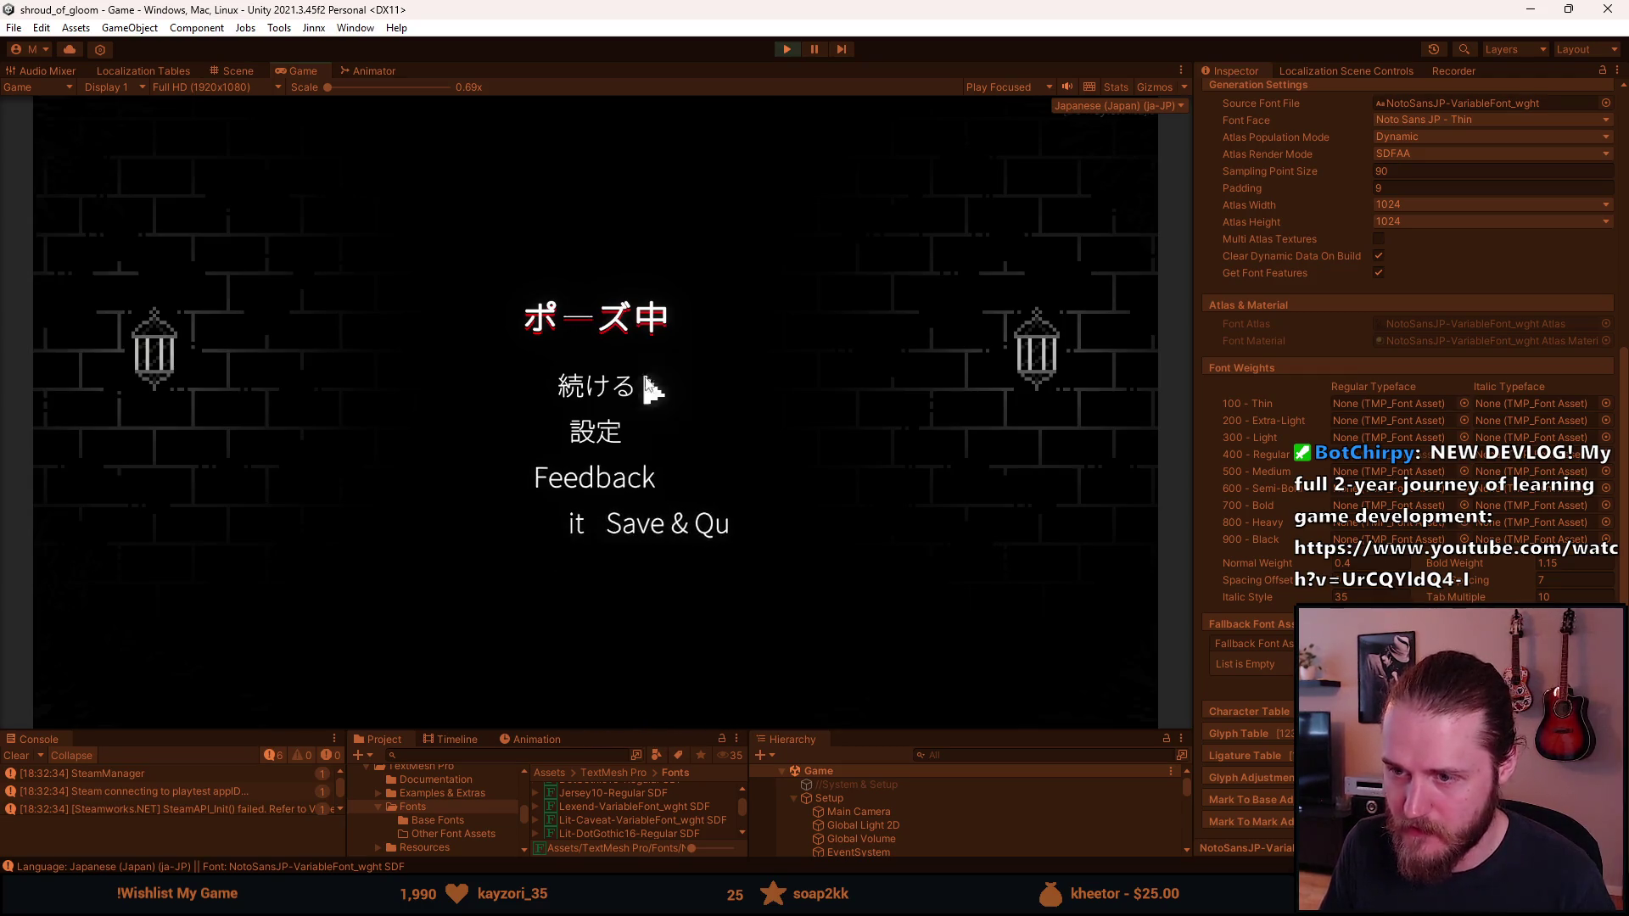
{"action": "left_click", "coordinate": [787, 48]}
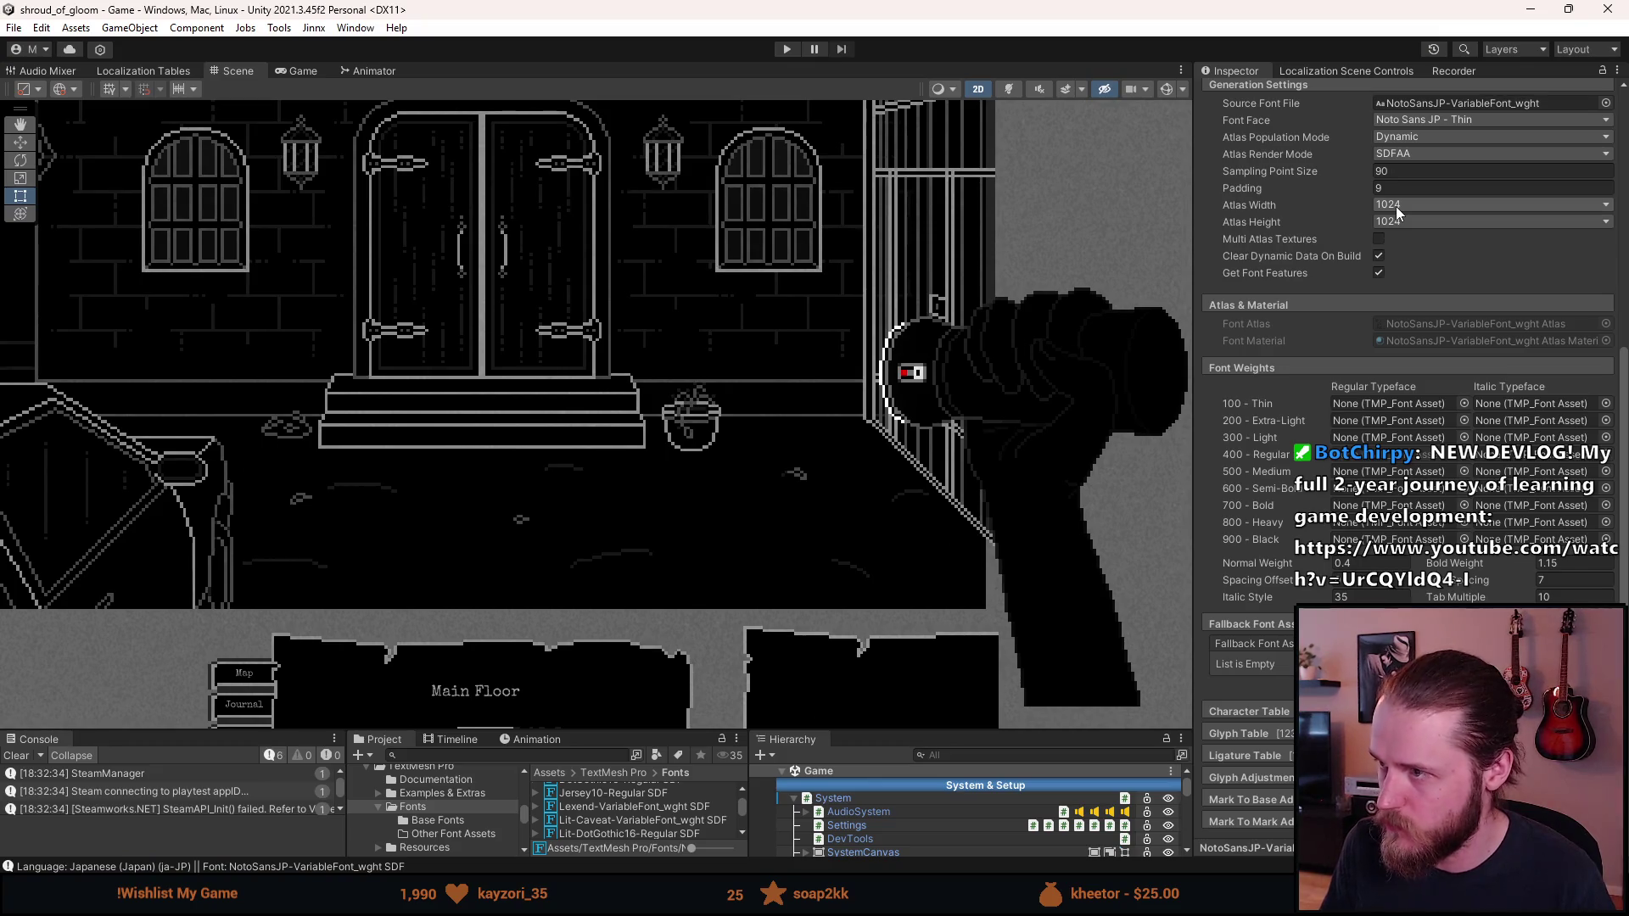
Step: Set the NotoSansJP atlas to 4096 × 4096, apply it, then play to the Japanese pause menu
{"action": "left_click", "coordinate": [1398, 206]}
{"action": "left_click", "coordinate": [1415, 408]}
{"action": "left_click", "coordinate": [1396, 222]}
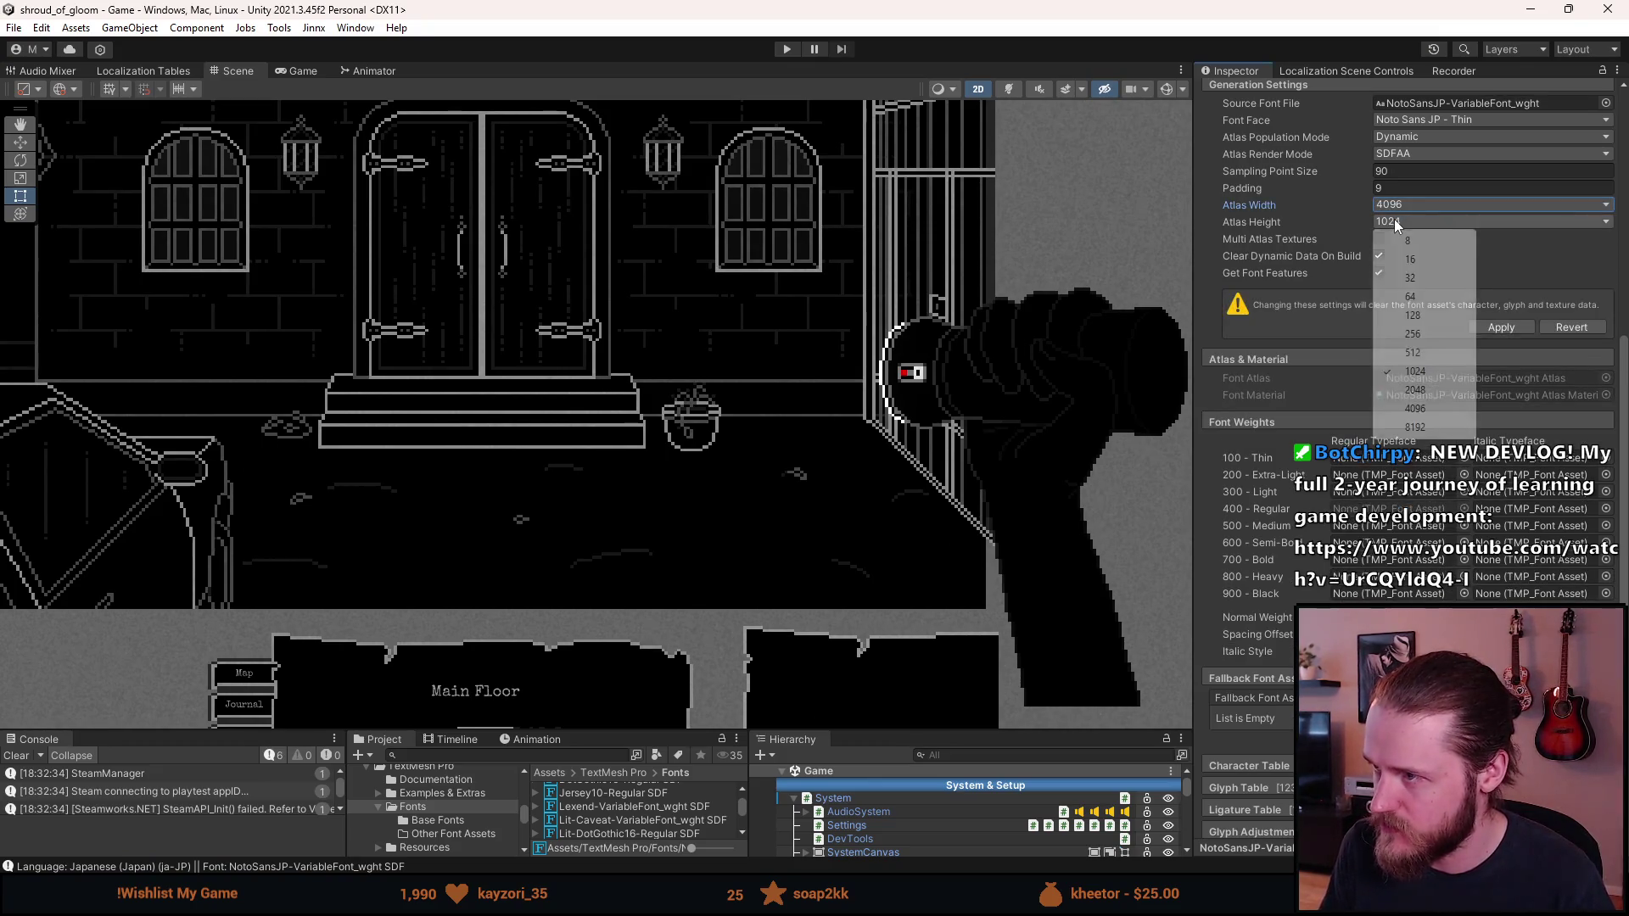
{"action": "left_click", "coordinate": [1415, 408]}
{"action": "left_click", "coordinate": [1499, 329]}
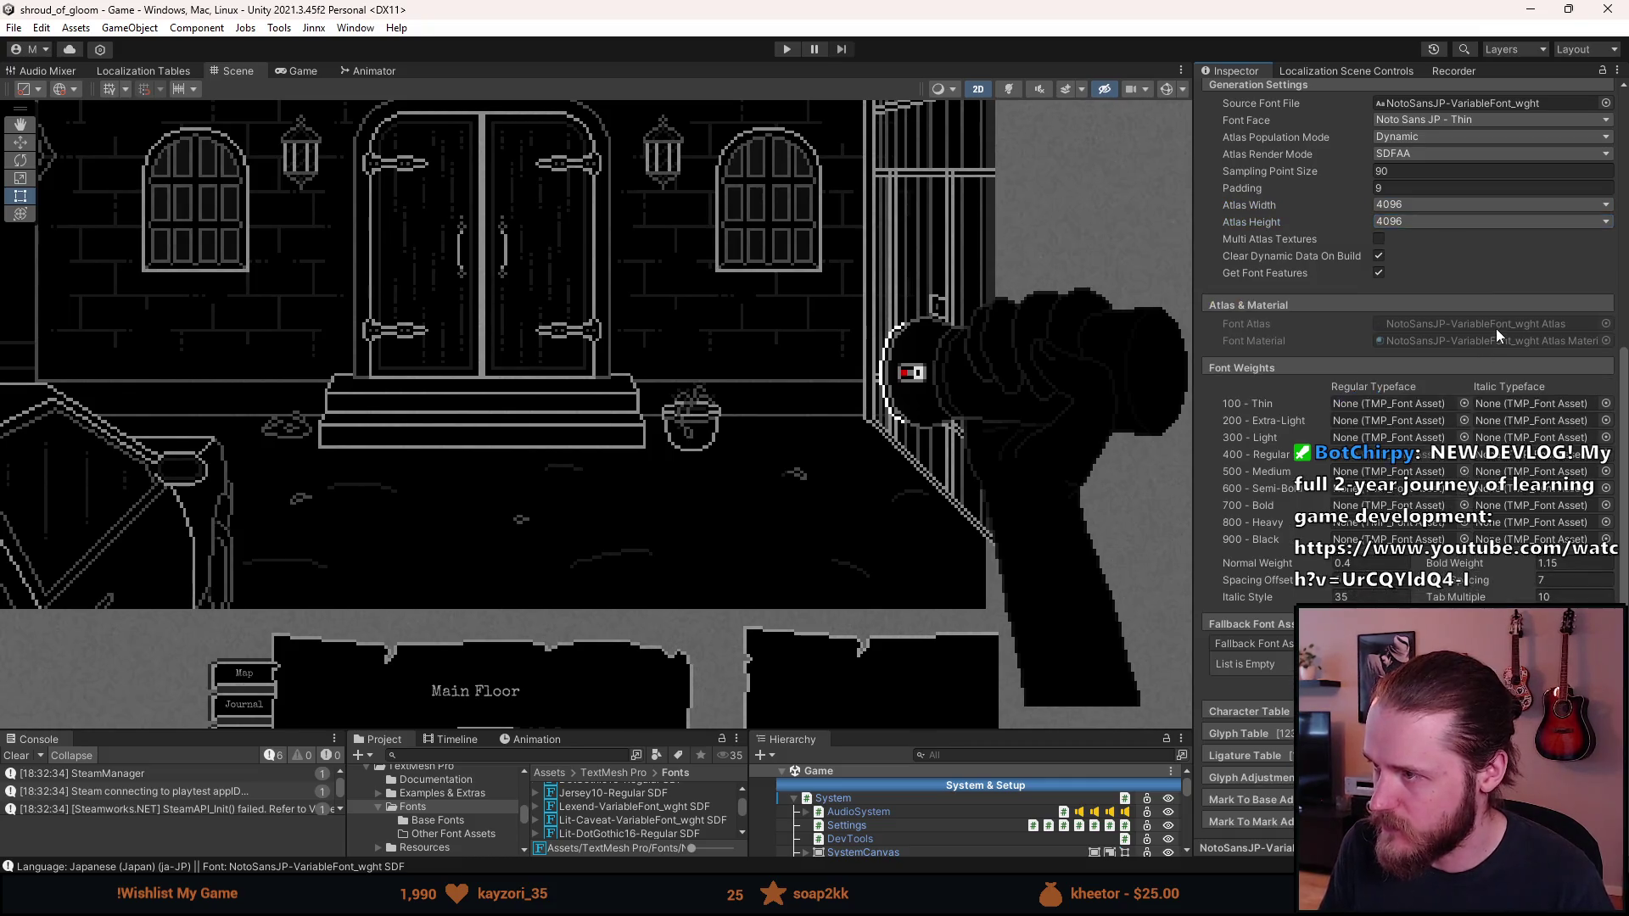
{"action": "left_click", "coordinate": [788, 49]}
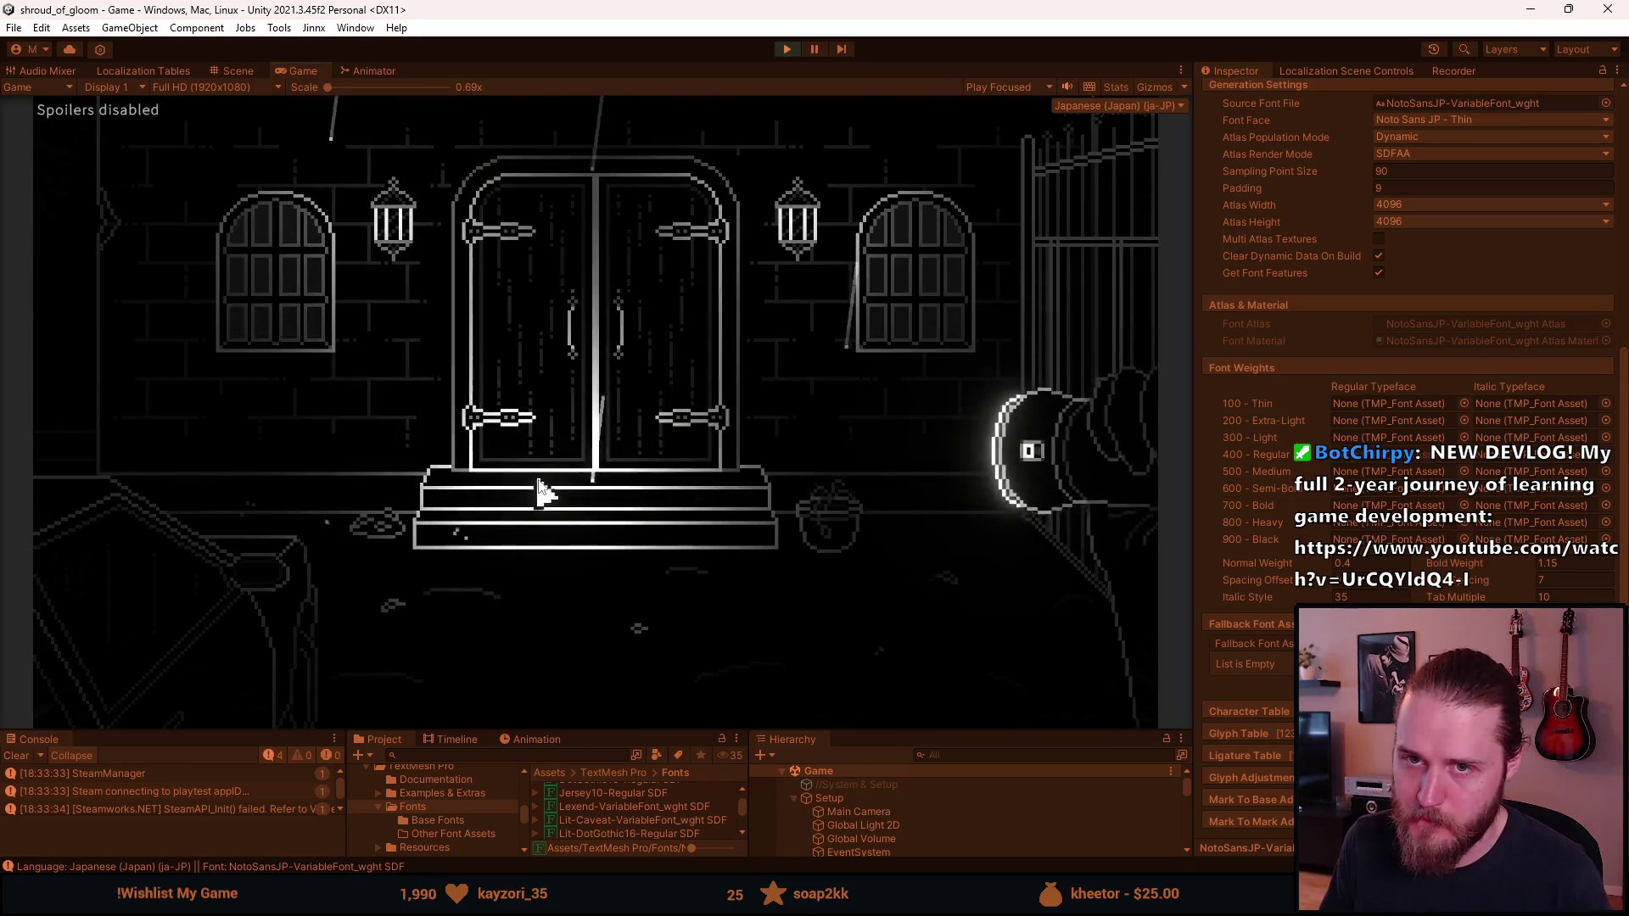
{"action": "key", "text": "Escape"}
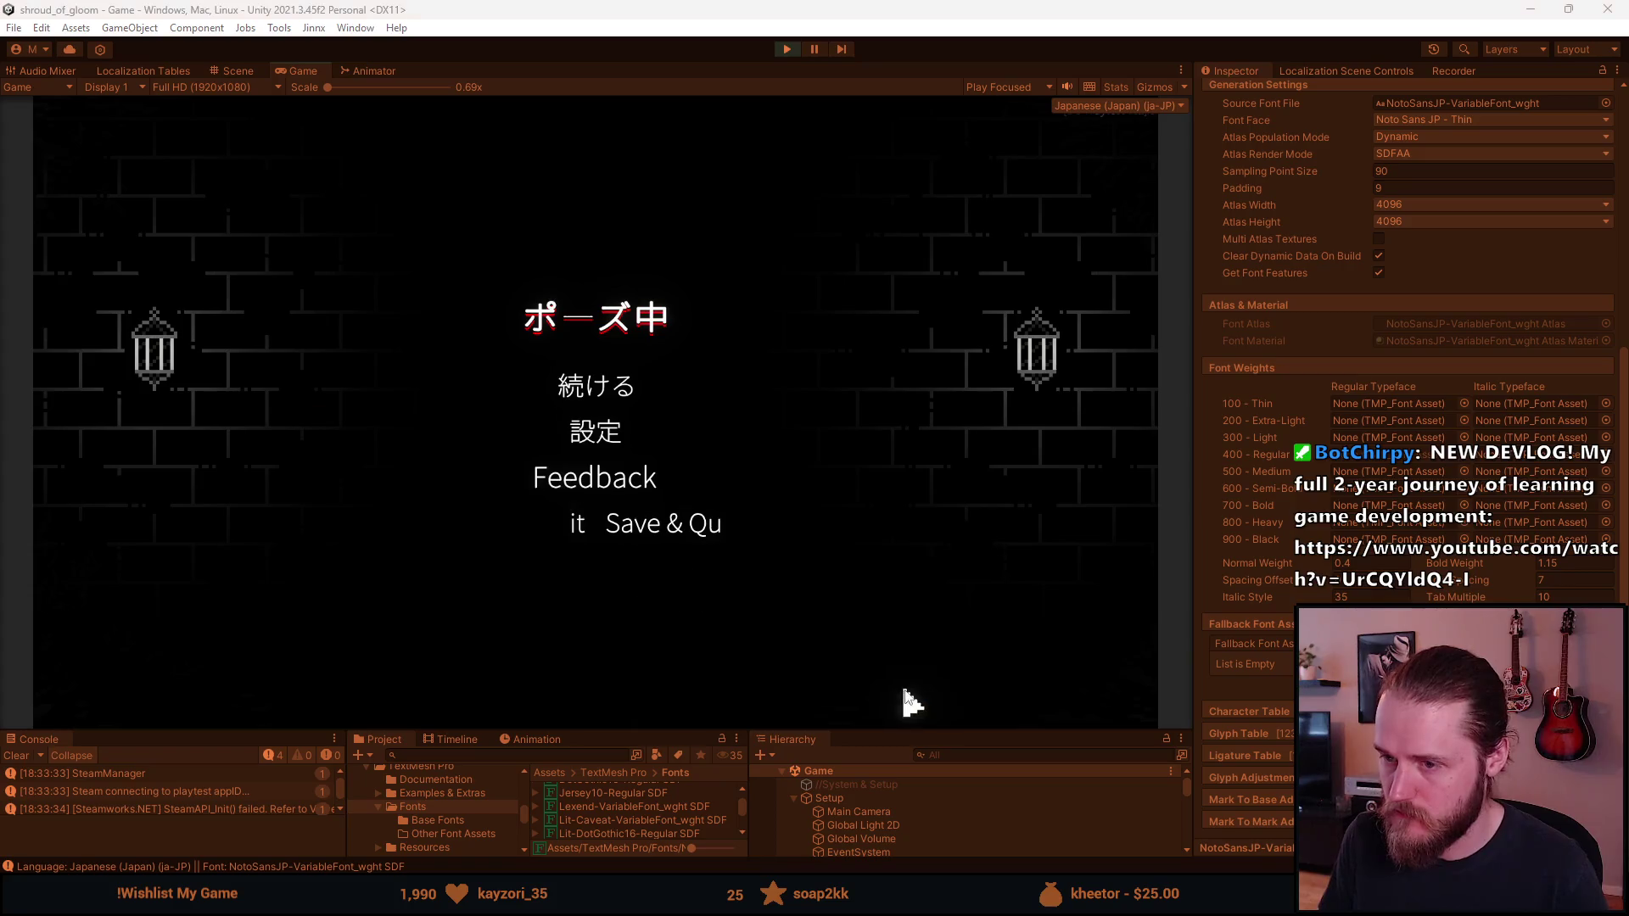
Step: Select the PauseMenu's MenuButton and inspect its MENU_SAVE_AND_QUIT Localize String Event entries
{"action": "left_click_drag", "start_coordinate": [908, 730], "coordinate": [909, 596]}
{"action": "scroll", "coordinate": [884, 831], "scroll_direction": "down", "scroll_amount": 5}
{"action": "scroll", "coordinate": [828, 733], "scroll_direction": "down", "scroll_amount": 10}
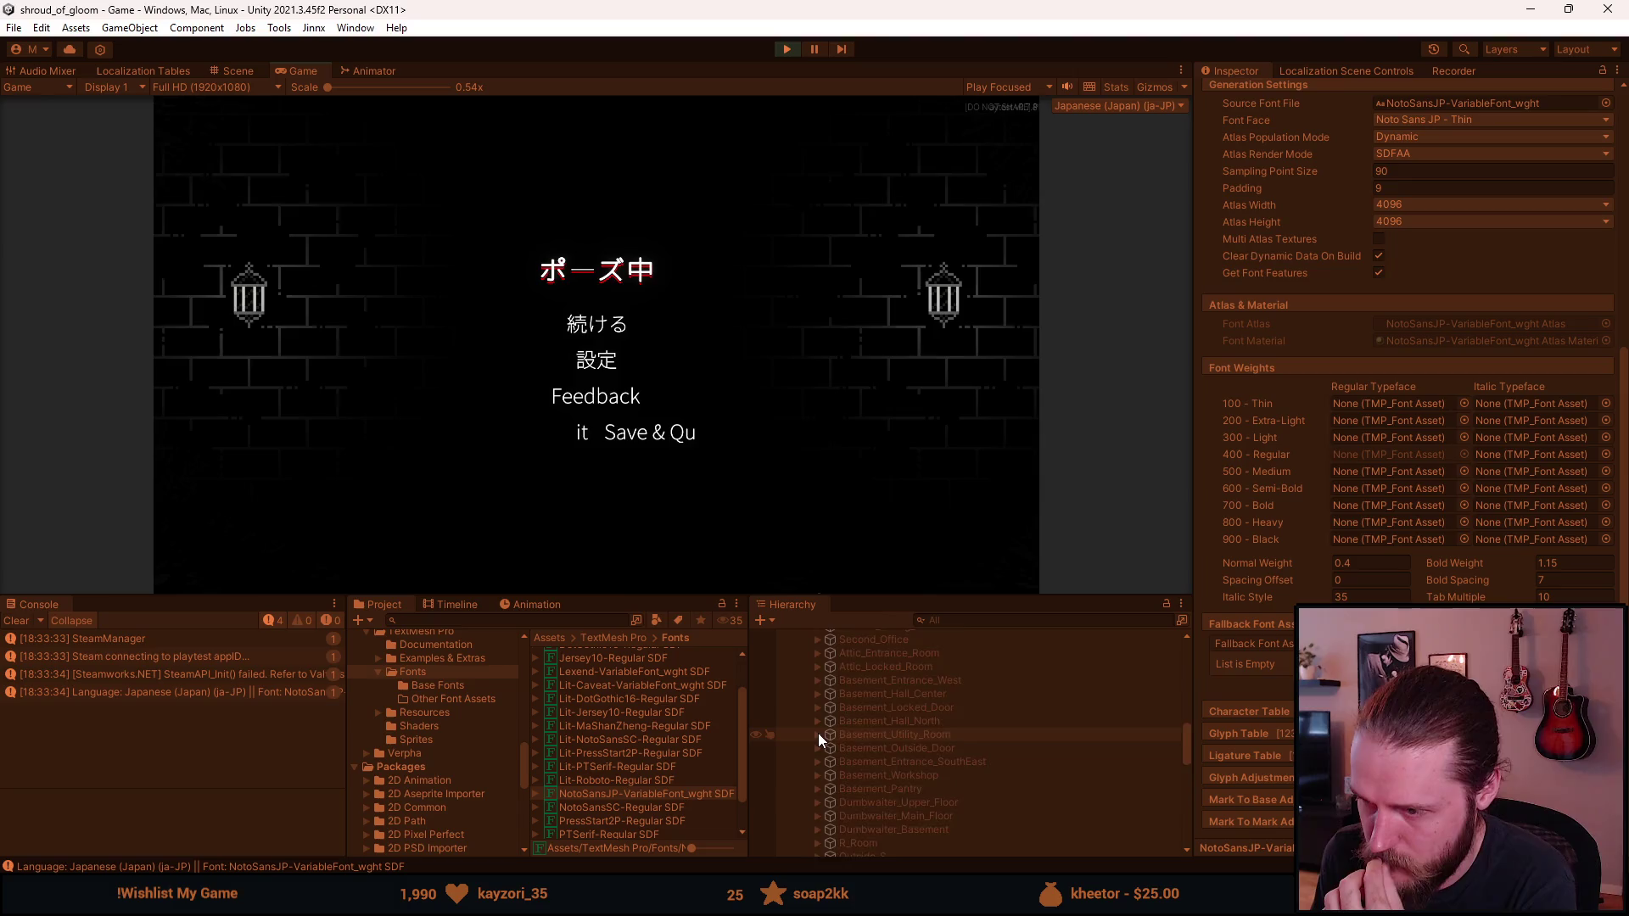
{"action": "scroll", "coordinate": [799, 738], "scroll_direction": "up", "scroll_amount": 3}
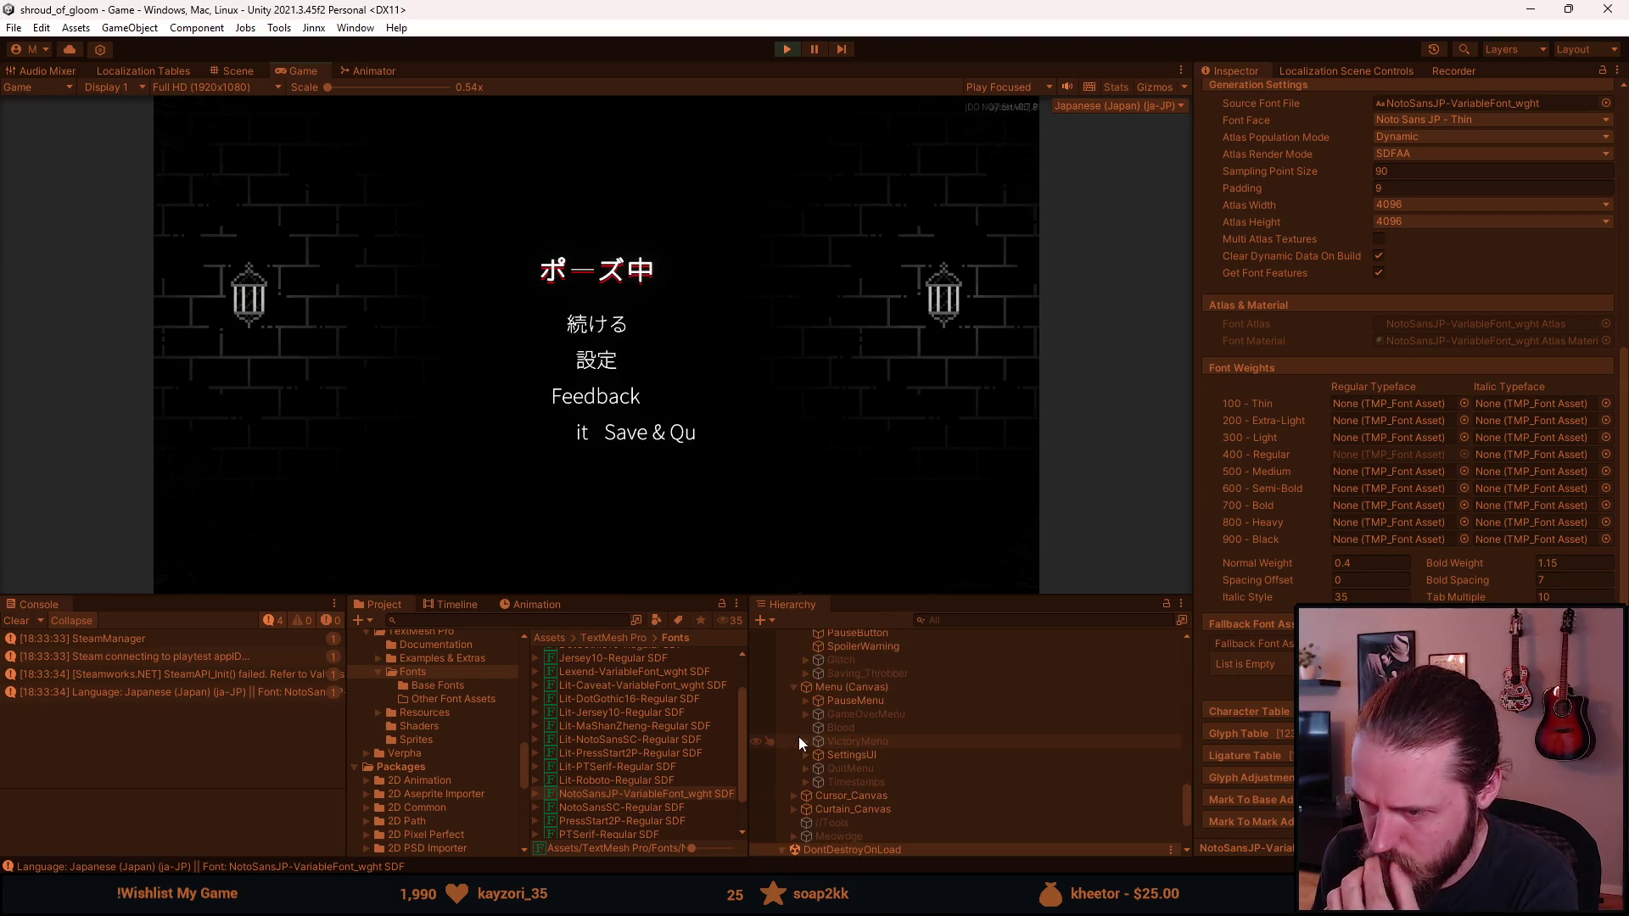
{"action": "left_click", "coordinate": [804, 701]}
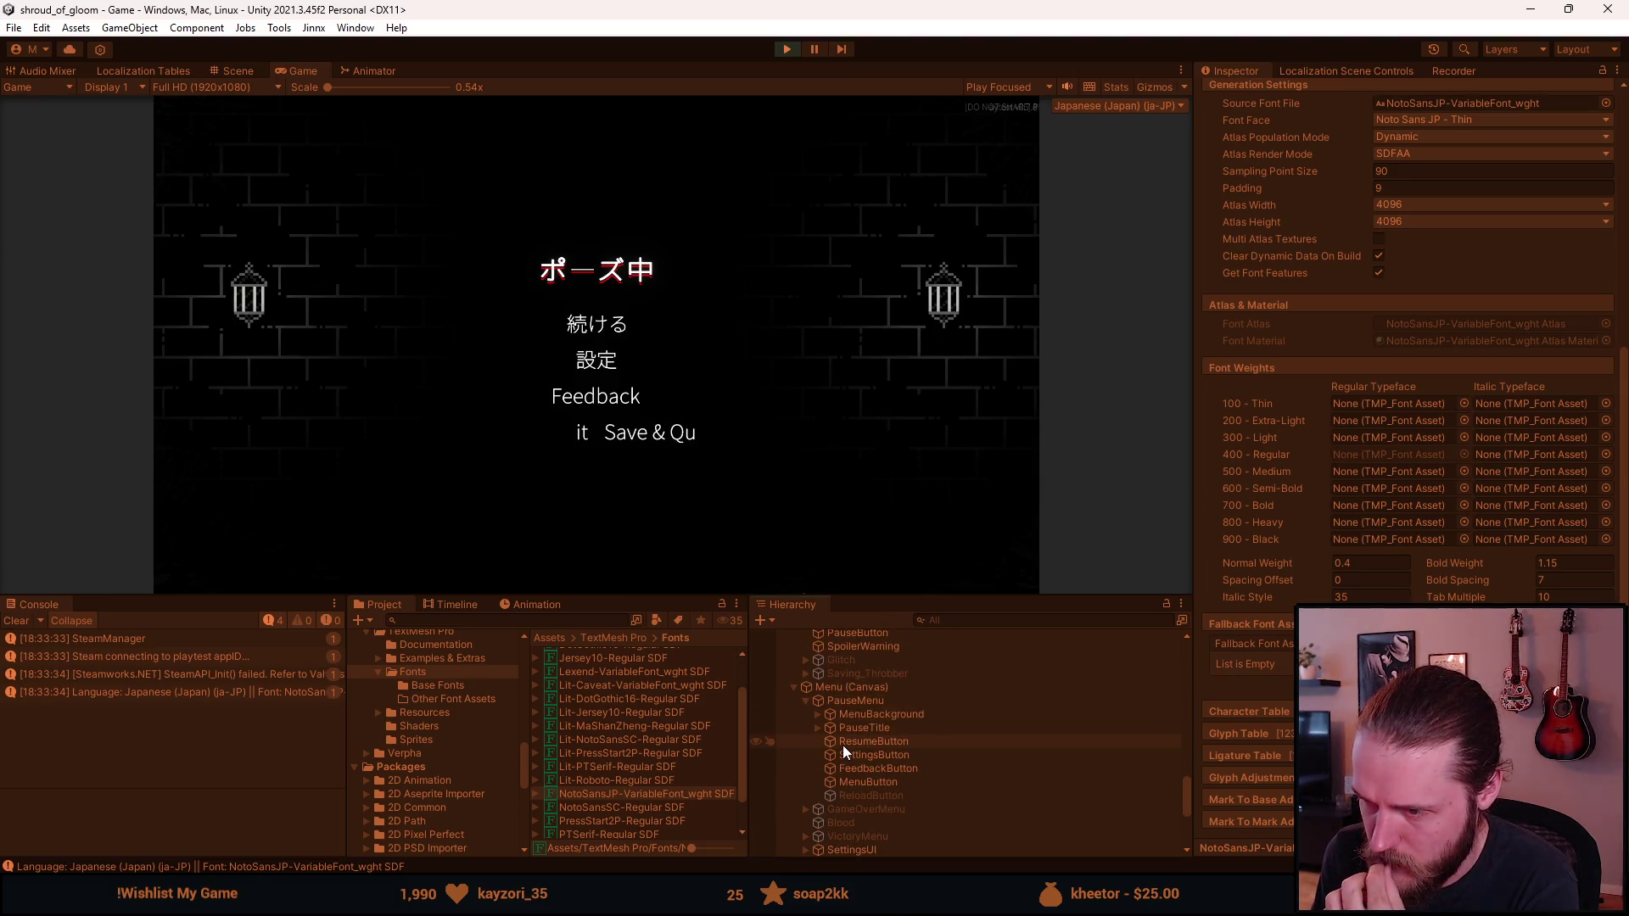
{"action": "left_click", "coordinate": [845, 781]}
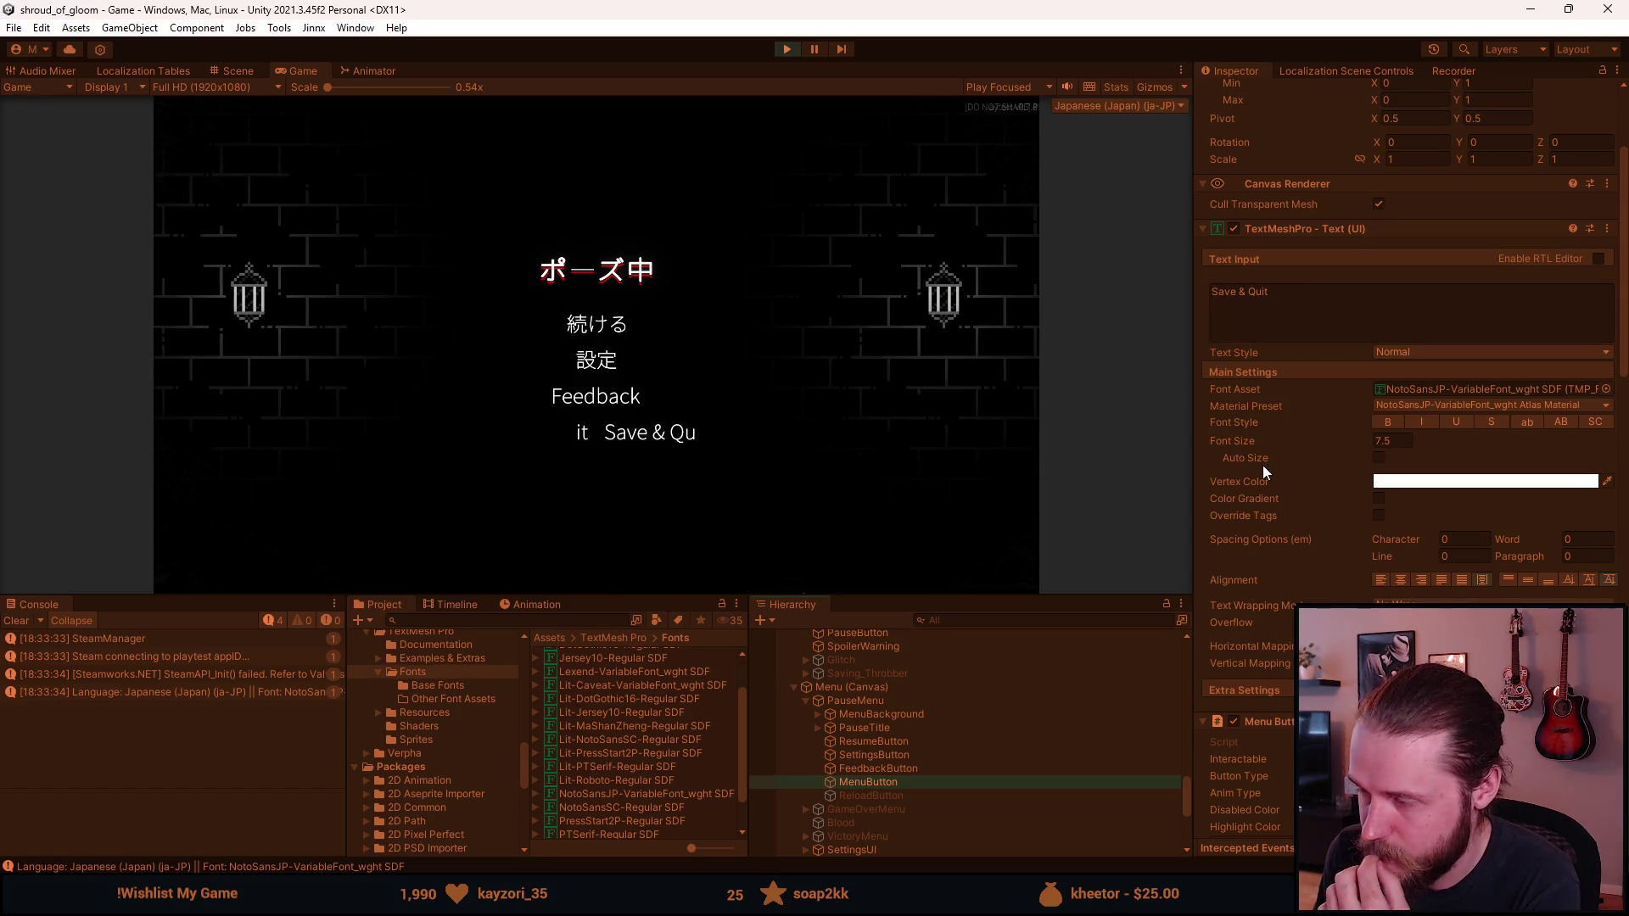
{"action": "scroll", "coordinate": [1262, 465], "scroll_direction": "down", "scroll_amount": 8}
{"action": "scroll", "coordinate": [1262, 467], "scroll_direction": "down", "scroll_amount": 10}
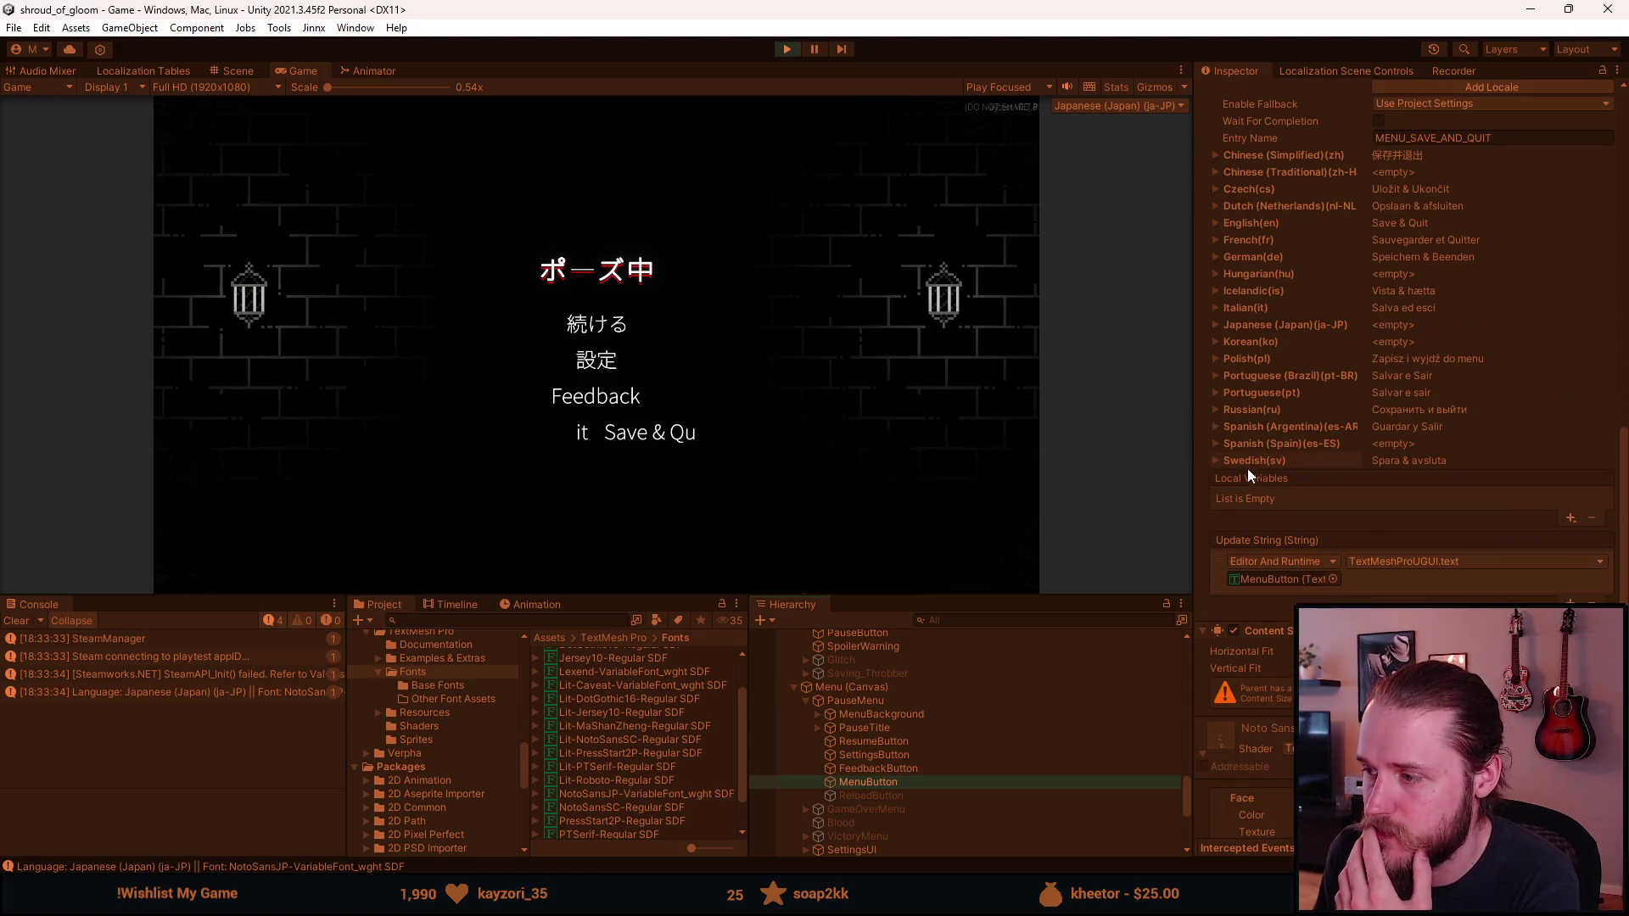
{"action": "left_click", "coordinate": [232, 73]}
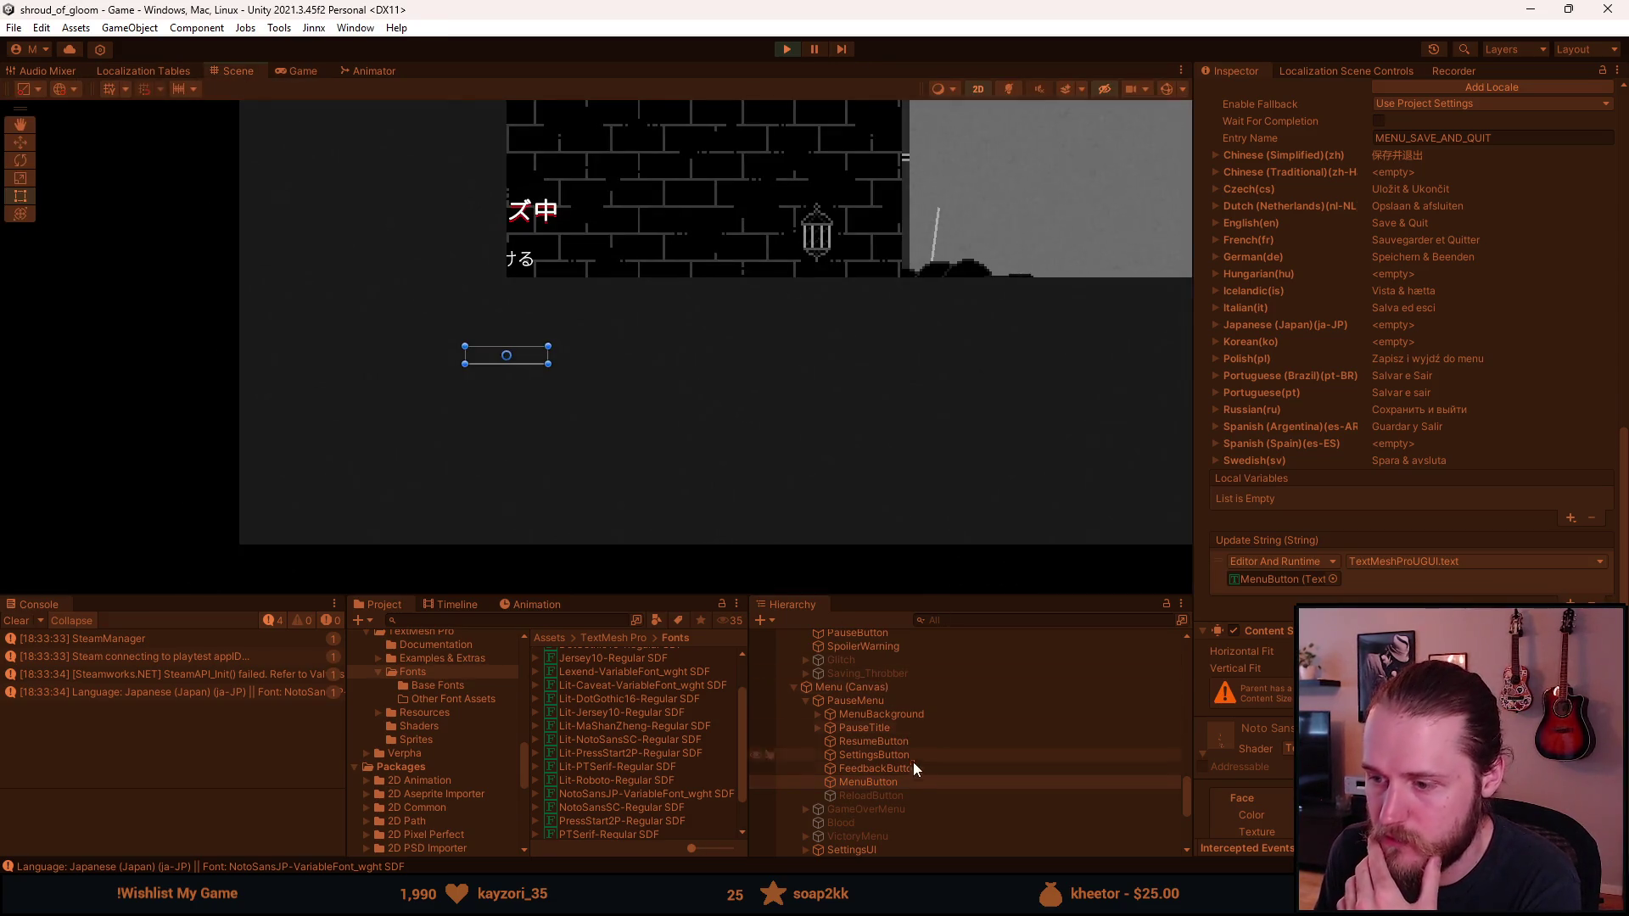
Step: Deactivate Curtain_Canvas under DontDestroyOnLoad, then select the Save & Quit MenuButton
{"action": "scroll", "coordinate": [887, 841], "scroll_direction": "down", "scroll_amount": 5}
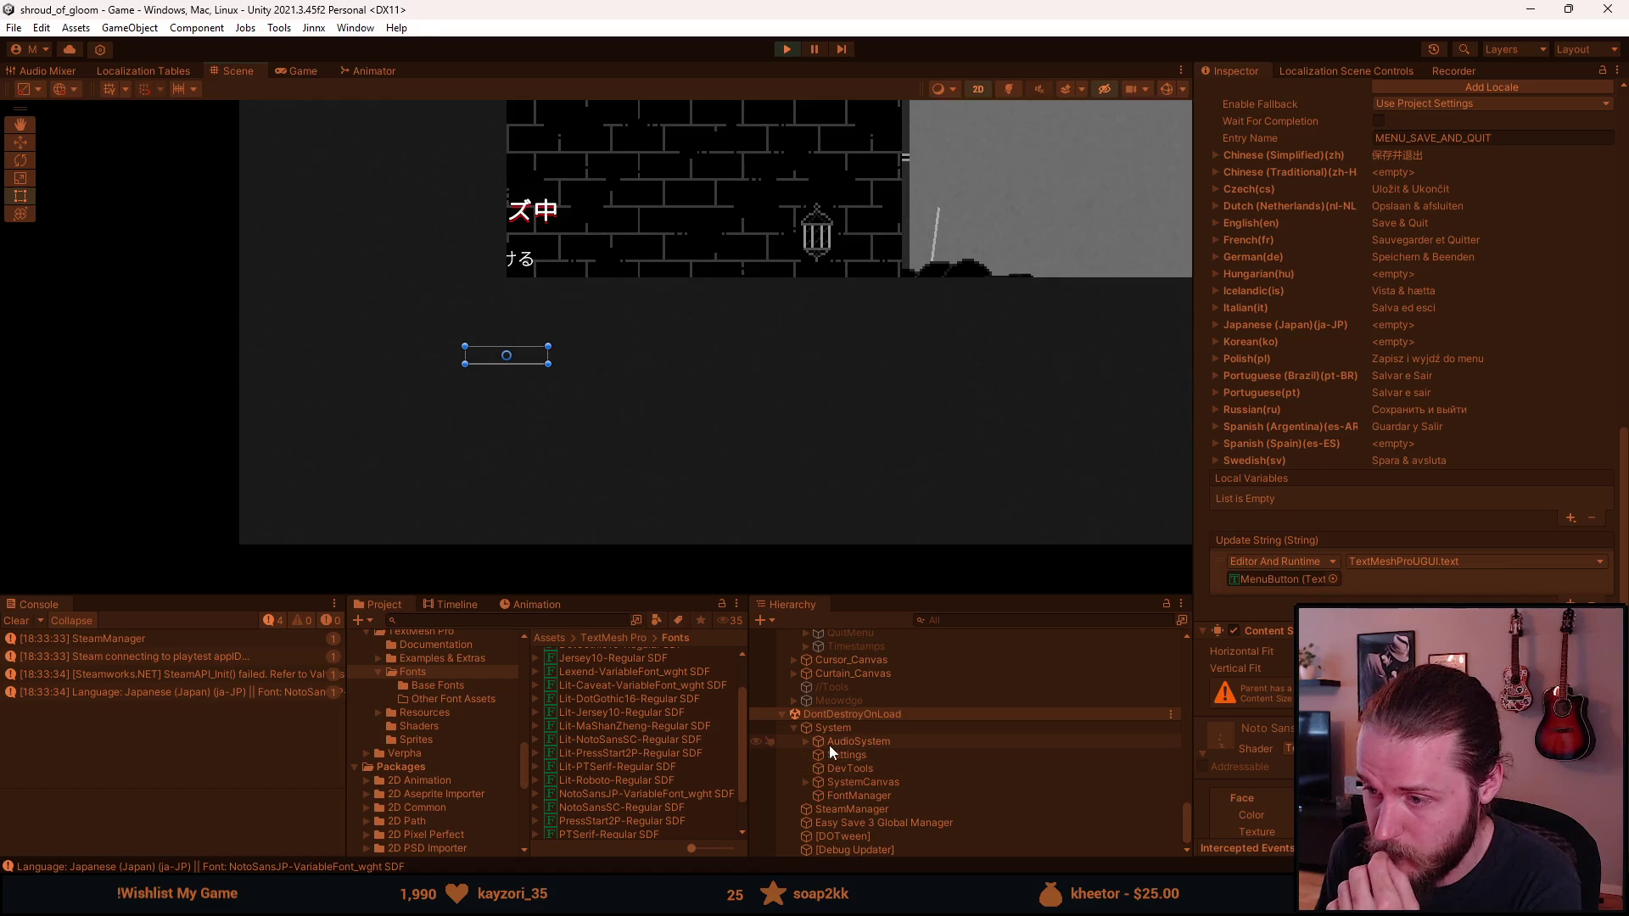
{"action": "left_click", "coordinate": [837, 675]}
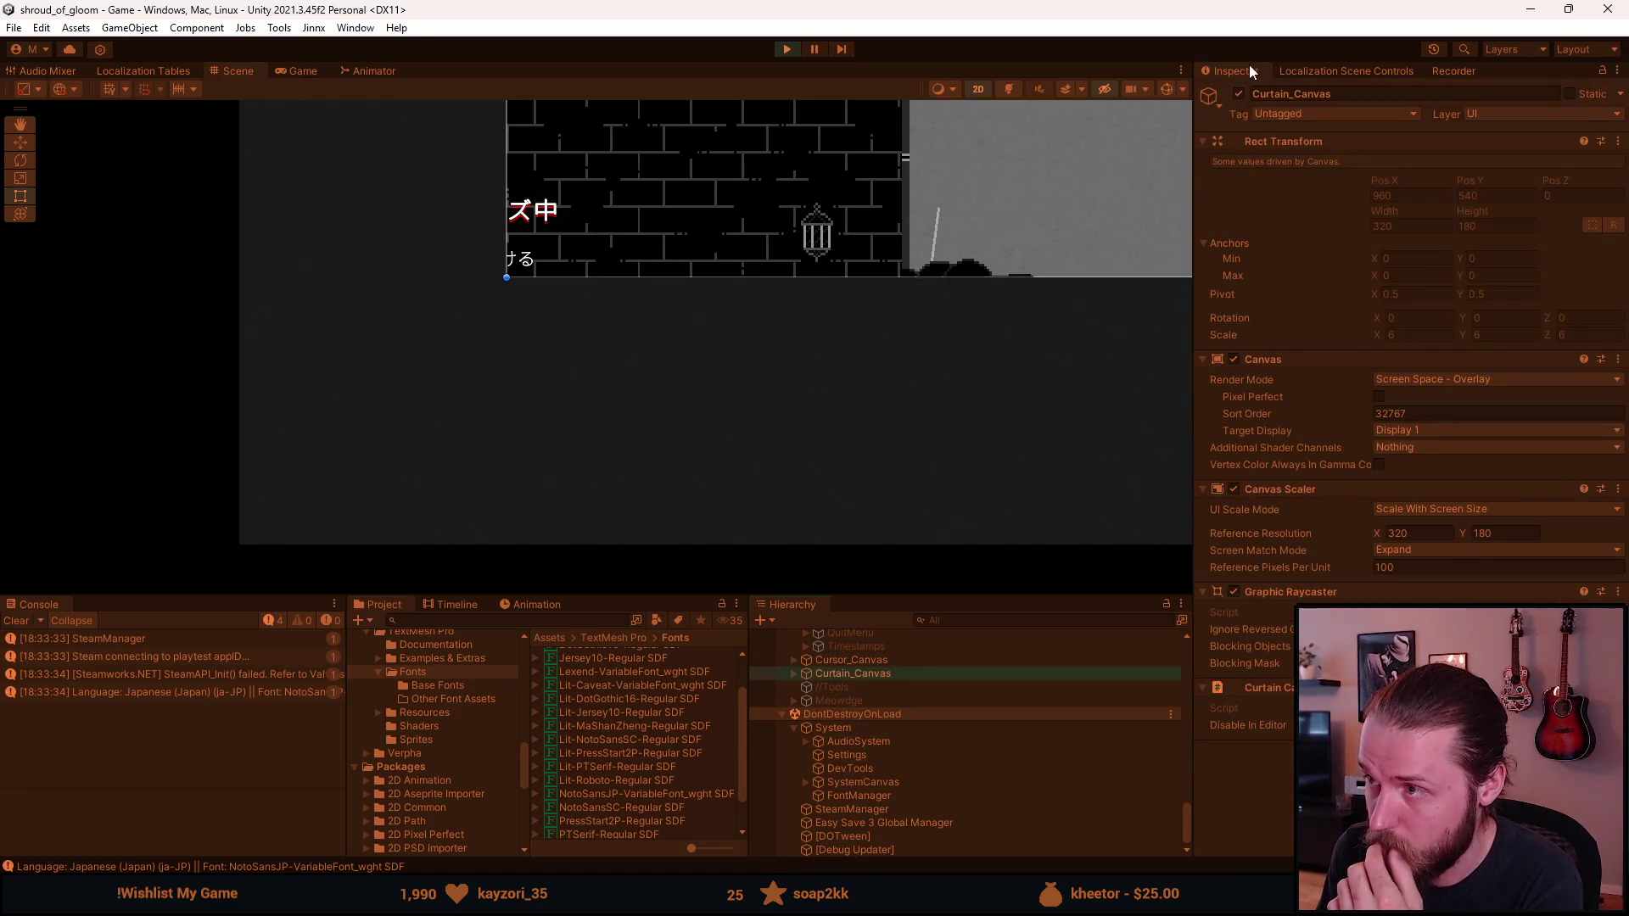
{"action": "left_click", "coordinate": [1238, 93]}
{"action": "scroll", "coordinate": [802, 720], "scroll_direction": "up", "scroll_amount": 3}
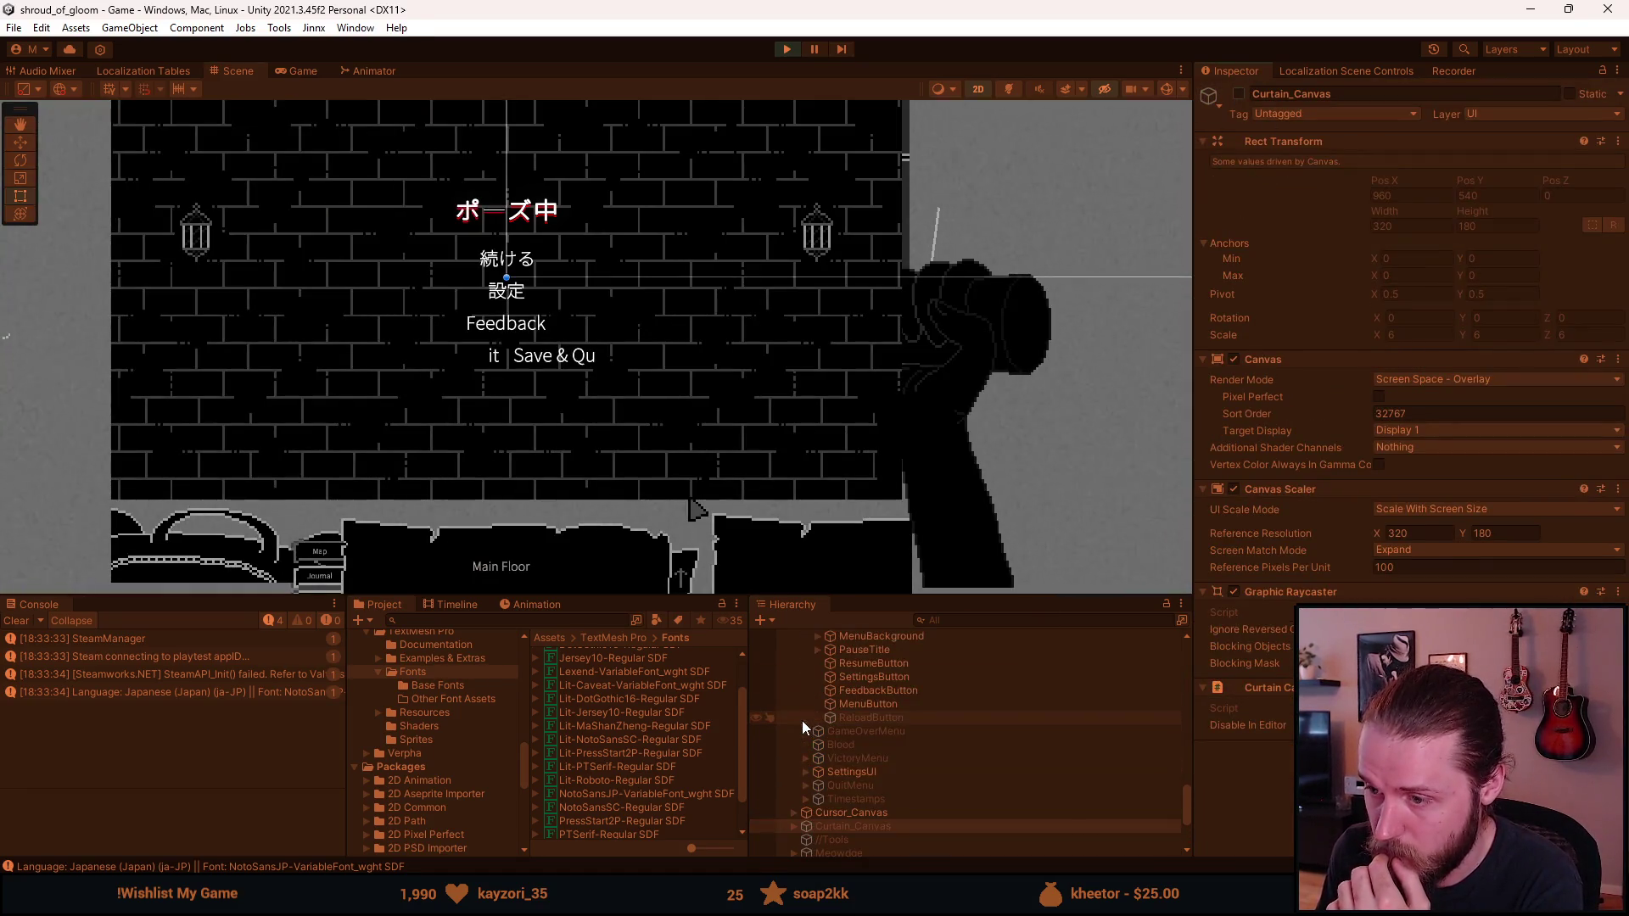
{"action": "left_click", "coordinate": [874, 703]}
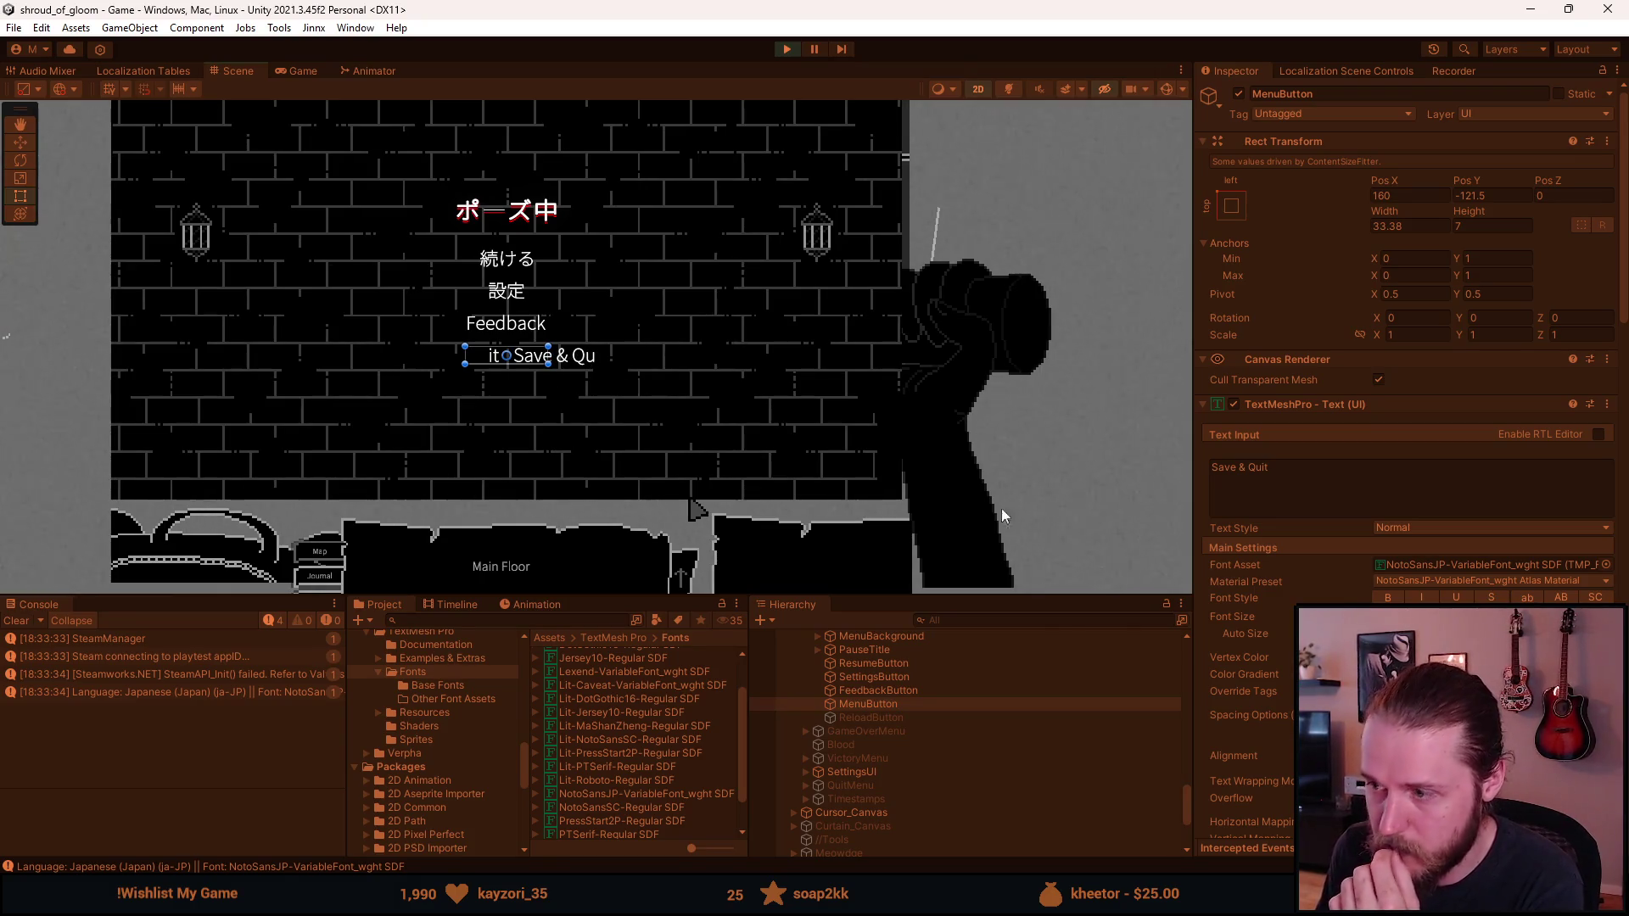
Step: Widen the Save & Quit text box in the Scene view to 73.625
{"action": "scroll", "coordinate": [1188, 559], "scroll_direction": "down", "scroll_amount": 5}
{"action": "scroll", "coordinate": [878, 478], "scroll_direction": "up", "scroll_amount": 5}
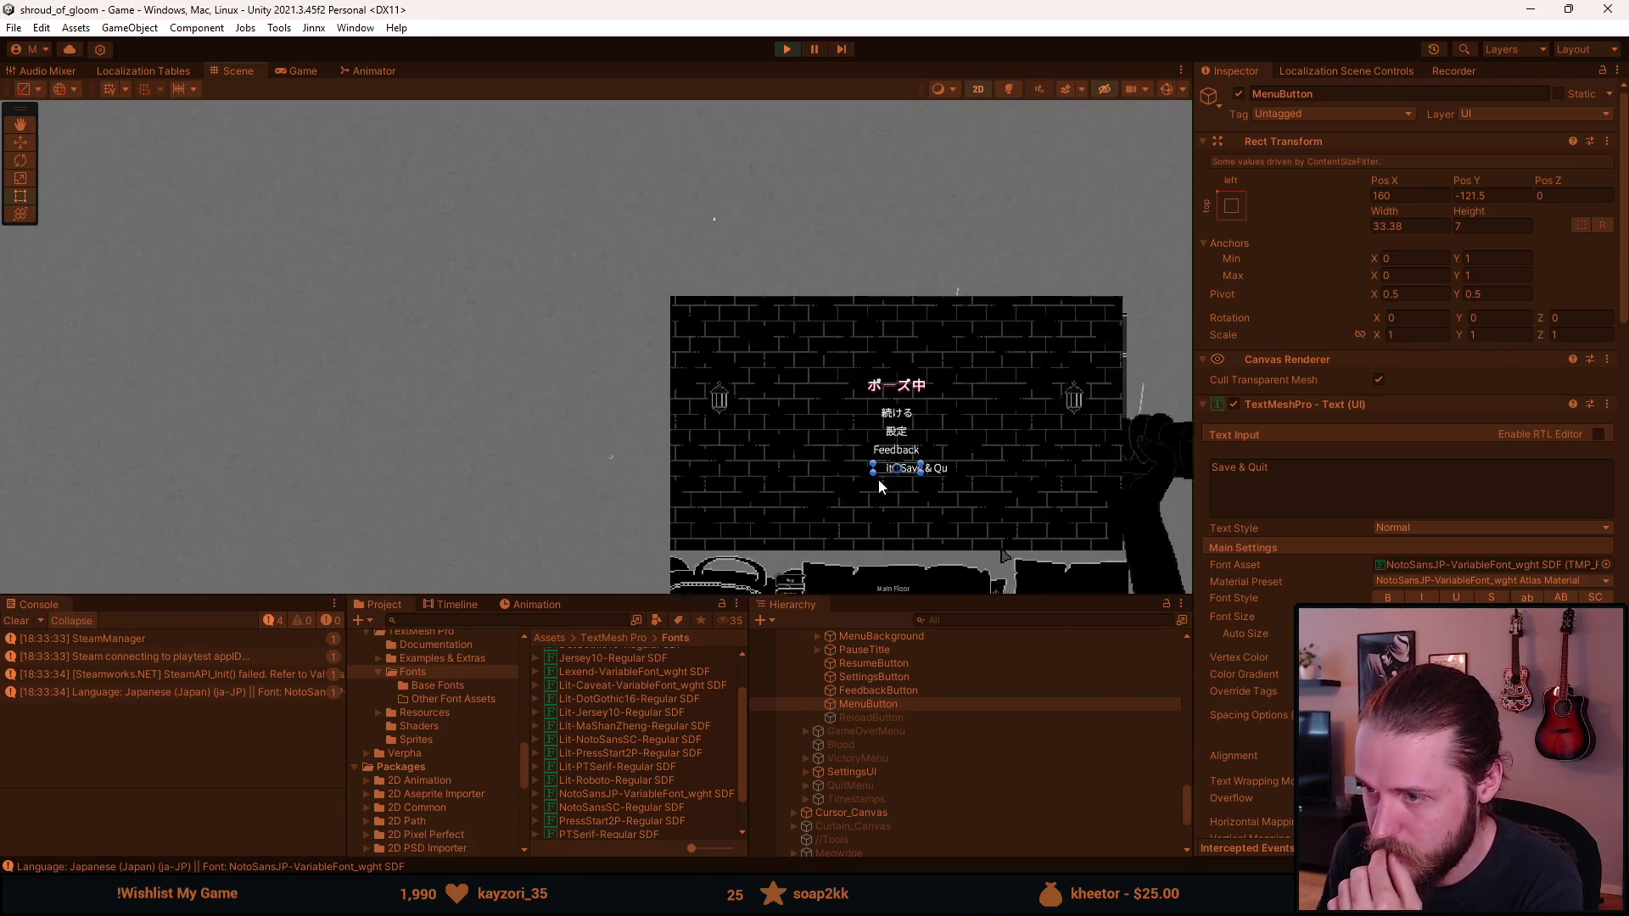
{"action": "scroll", "coordinate": [1408, 339], "scroll_direction": "down", "scroll_amount": 10}
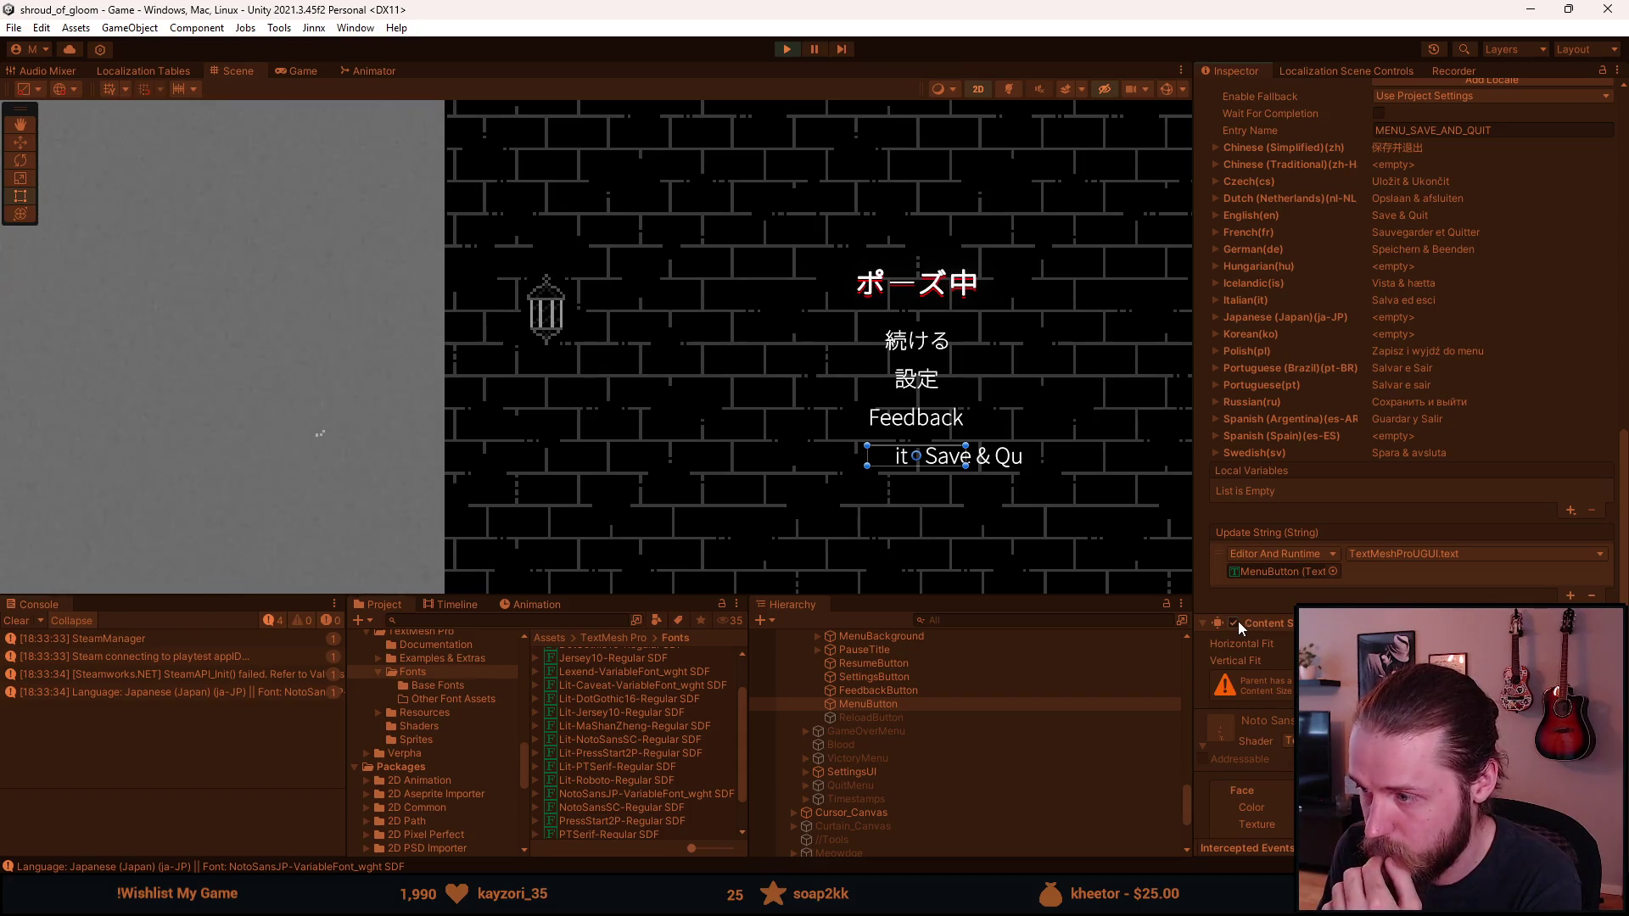
{"action": "scroll", "coordinate": [1223, 623], "scroll_direction": "up", "scroll_amount": 5}
{"action": "left_click_drag", "start_coordinate": [964, 456], "coordinate": [1082, 460]}
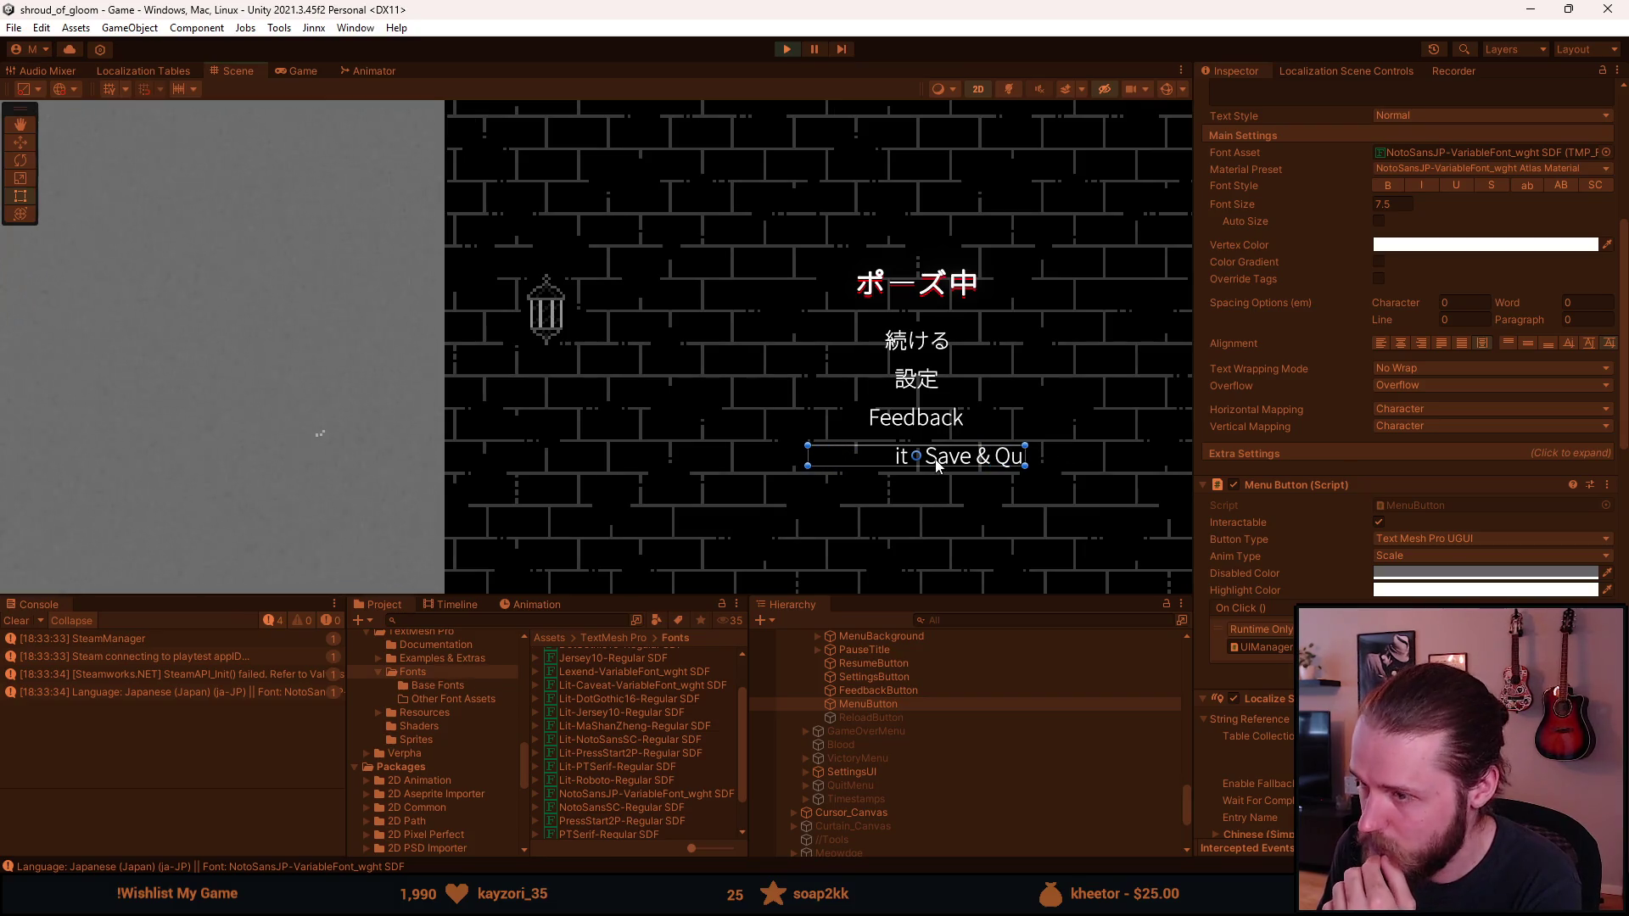
Step: Make the text box 17.061 tall and check the pause menu in the Game view
{"action": "scroll", "coordinate": [1474, 308], "scroll_direction": "up", "scroll_amount": 3}
{"action": "left_click", "coordinate": [1375, 387]}
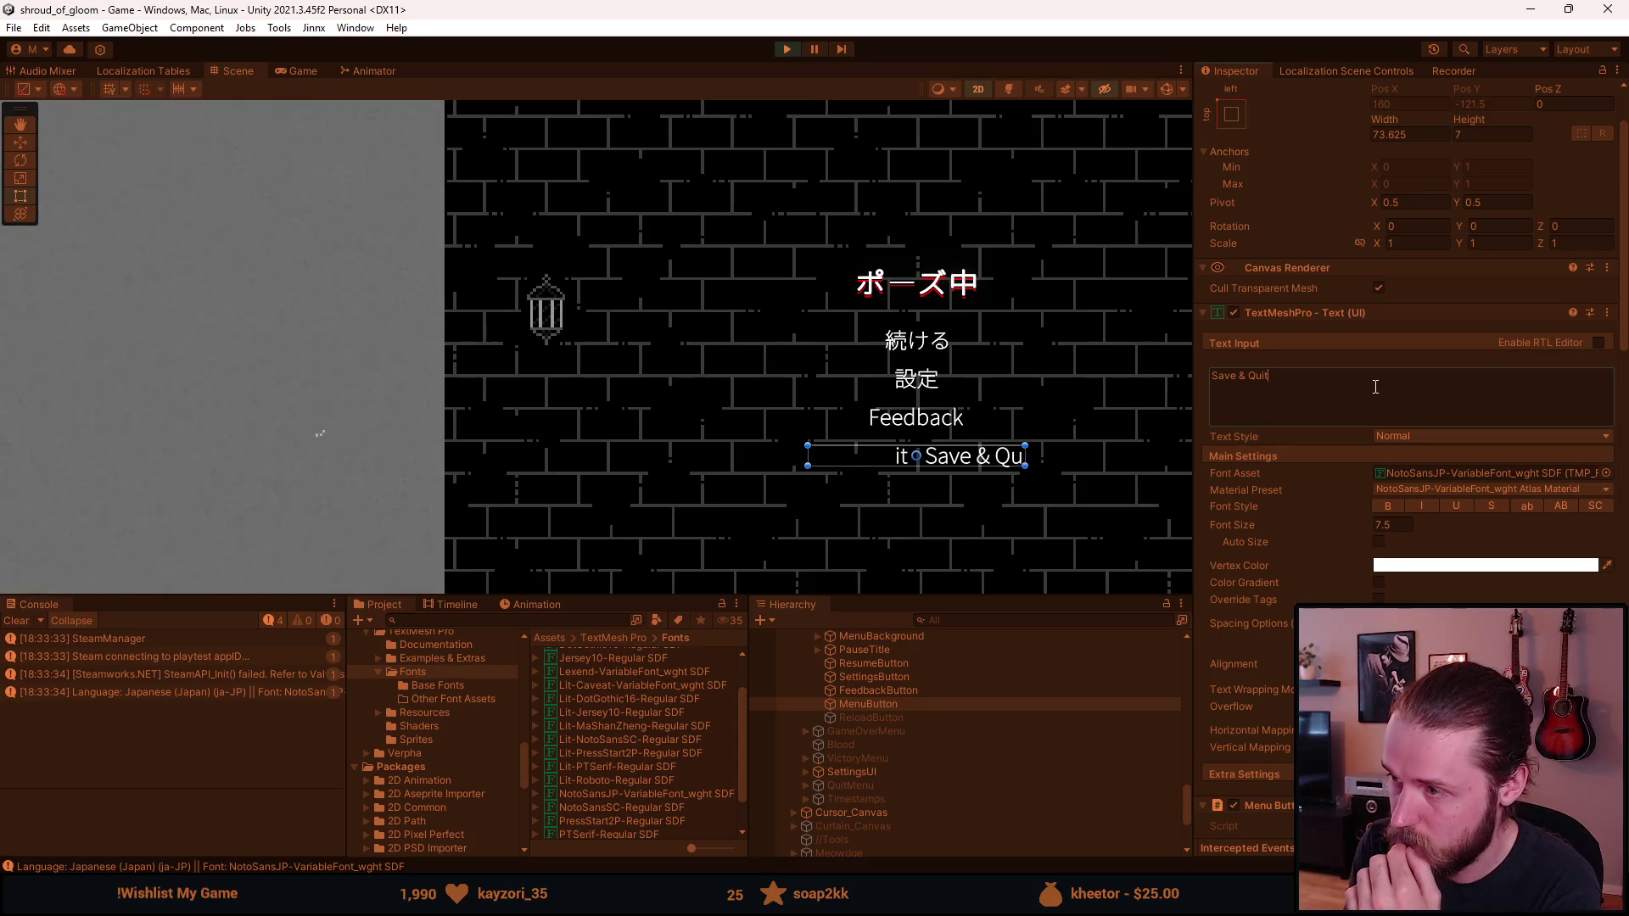
{"action": "left_click", "coordinate": [979, 465]}
{"action": "left_click_drag", "start_coordinate": [979, 465], "coordinate": [977, 481]}
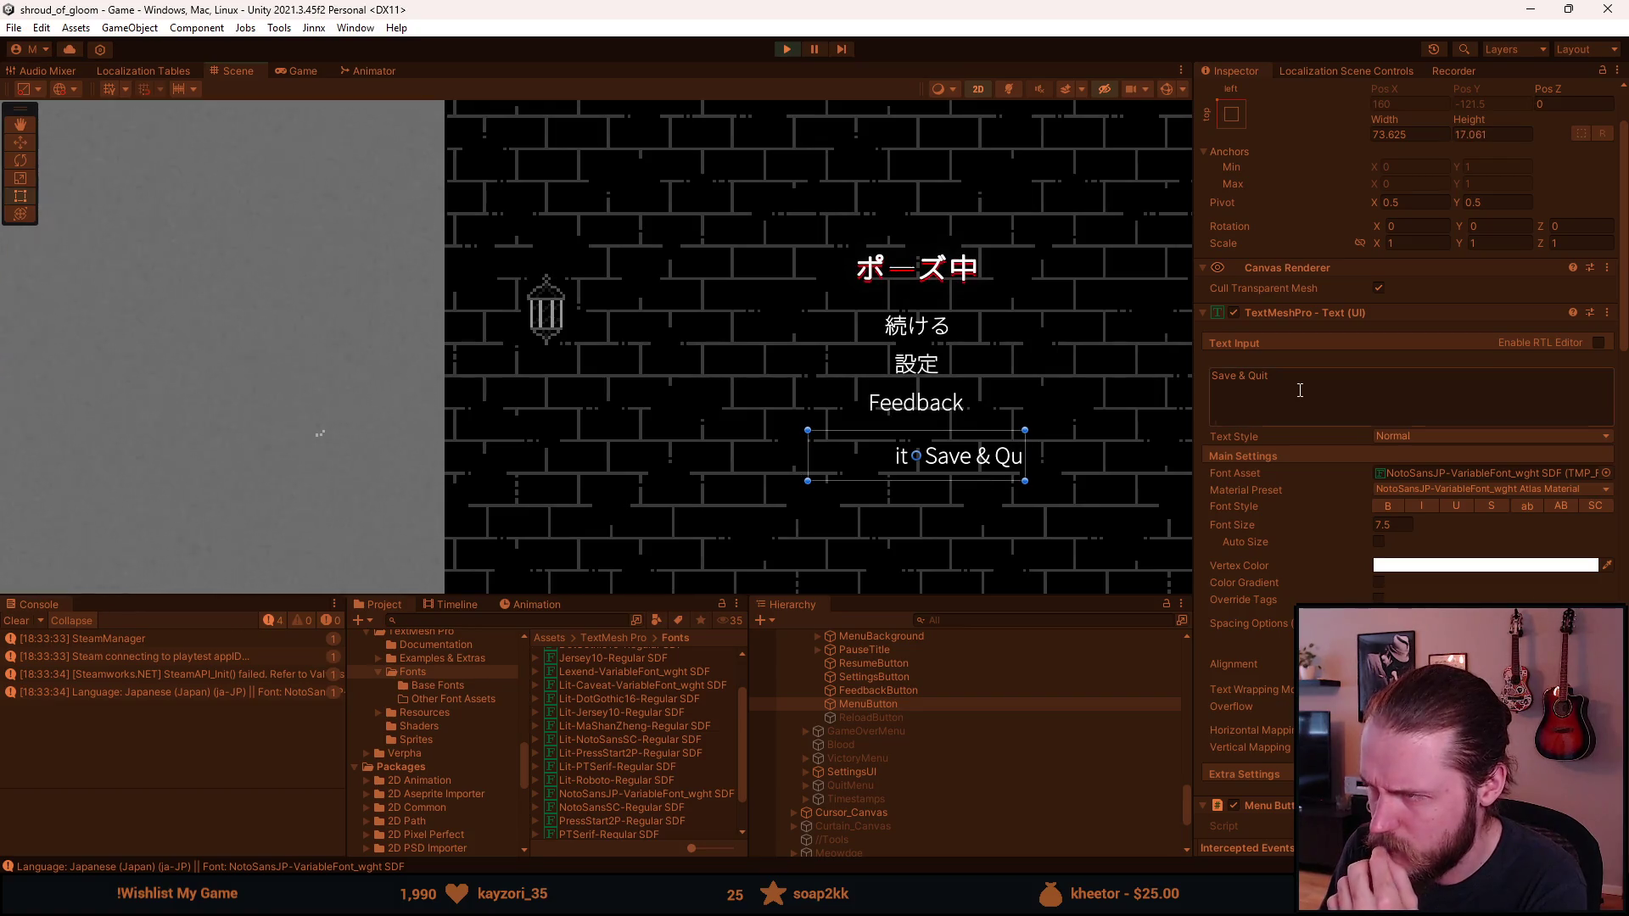
{"action": "left_click", "coordinate": [284, 71]}
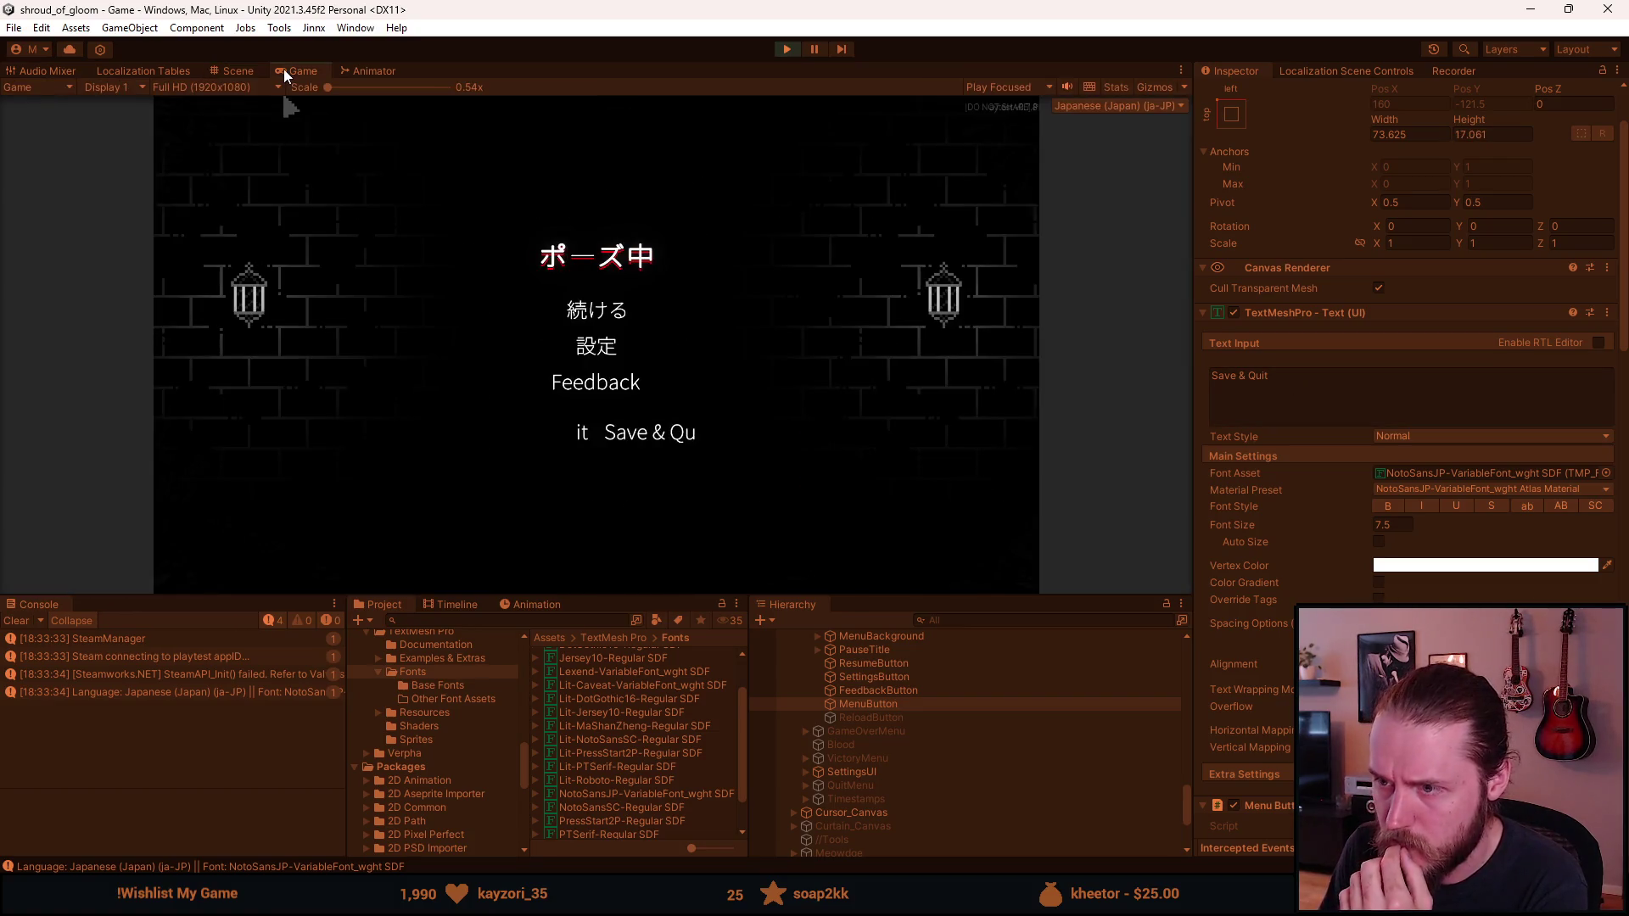
Step: In the Scene view, toggle MenuButton's Content Size Fitter so the box fits its text
{"action": "left_click", "coordinate": [225, 72]}
{"action": "scroll", "coordinate": [1345, 536], "scroll_direction": "down", "scroll_amount": 10}
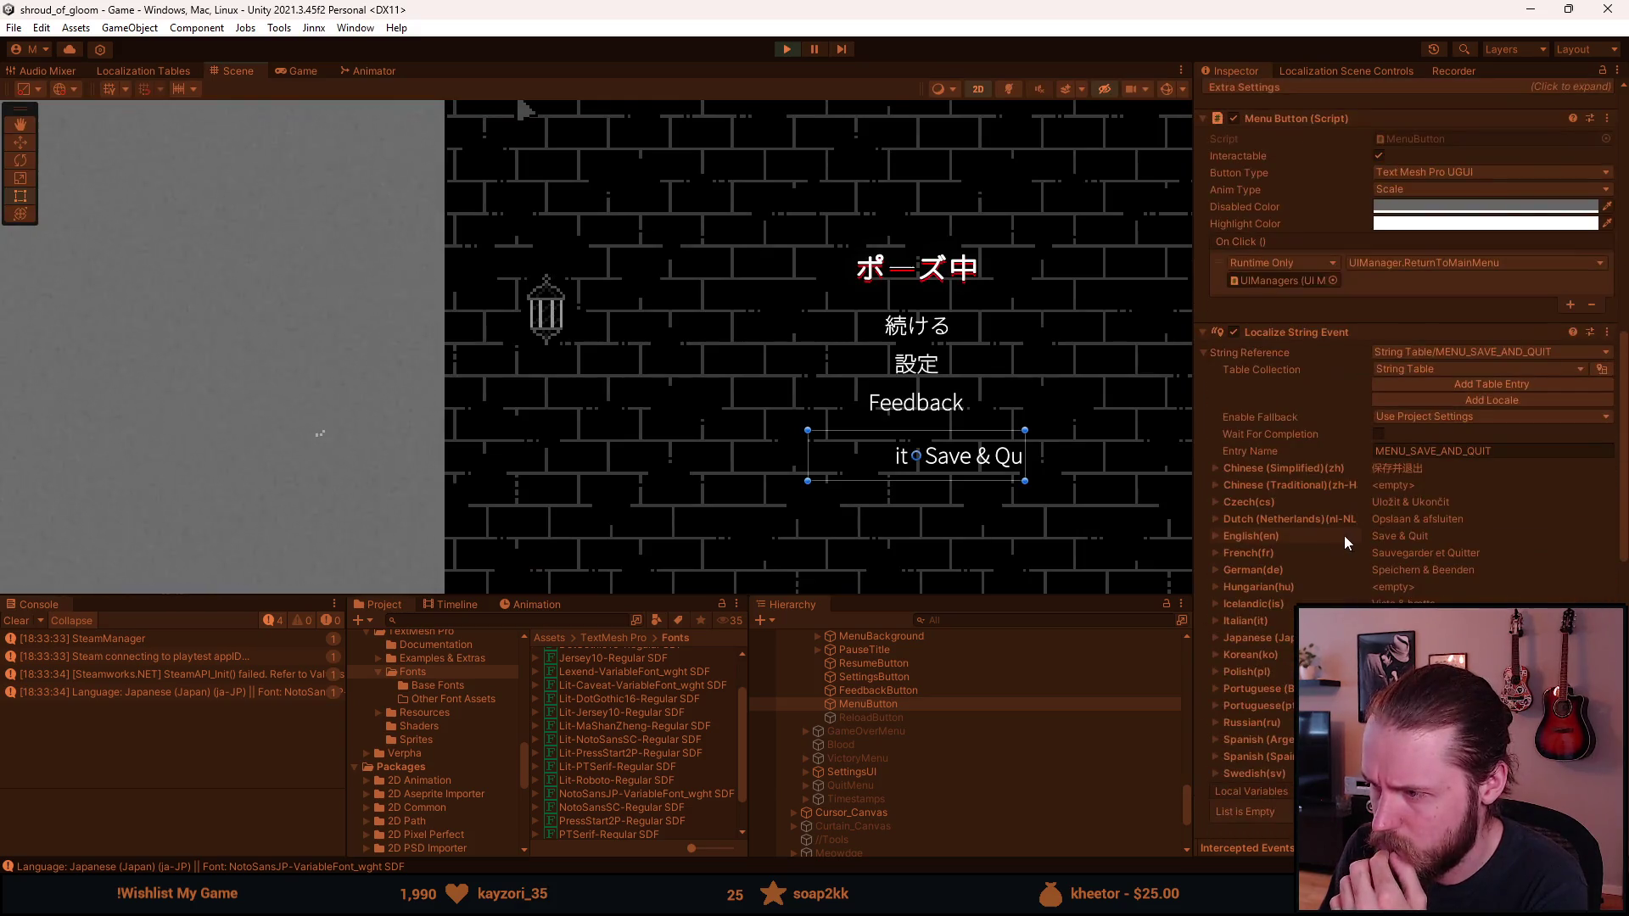
{"action": "scroll", "coordinate": [1259, 455], "scroll_direction": "down", "scroll_amount": 5}
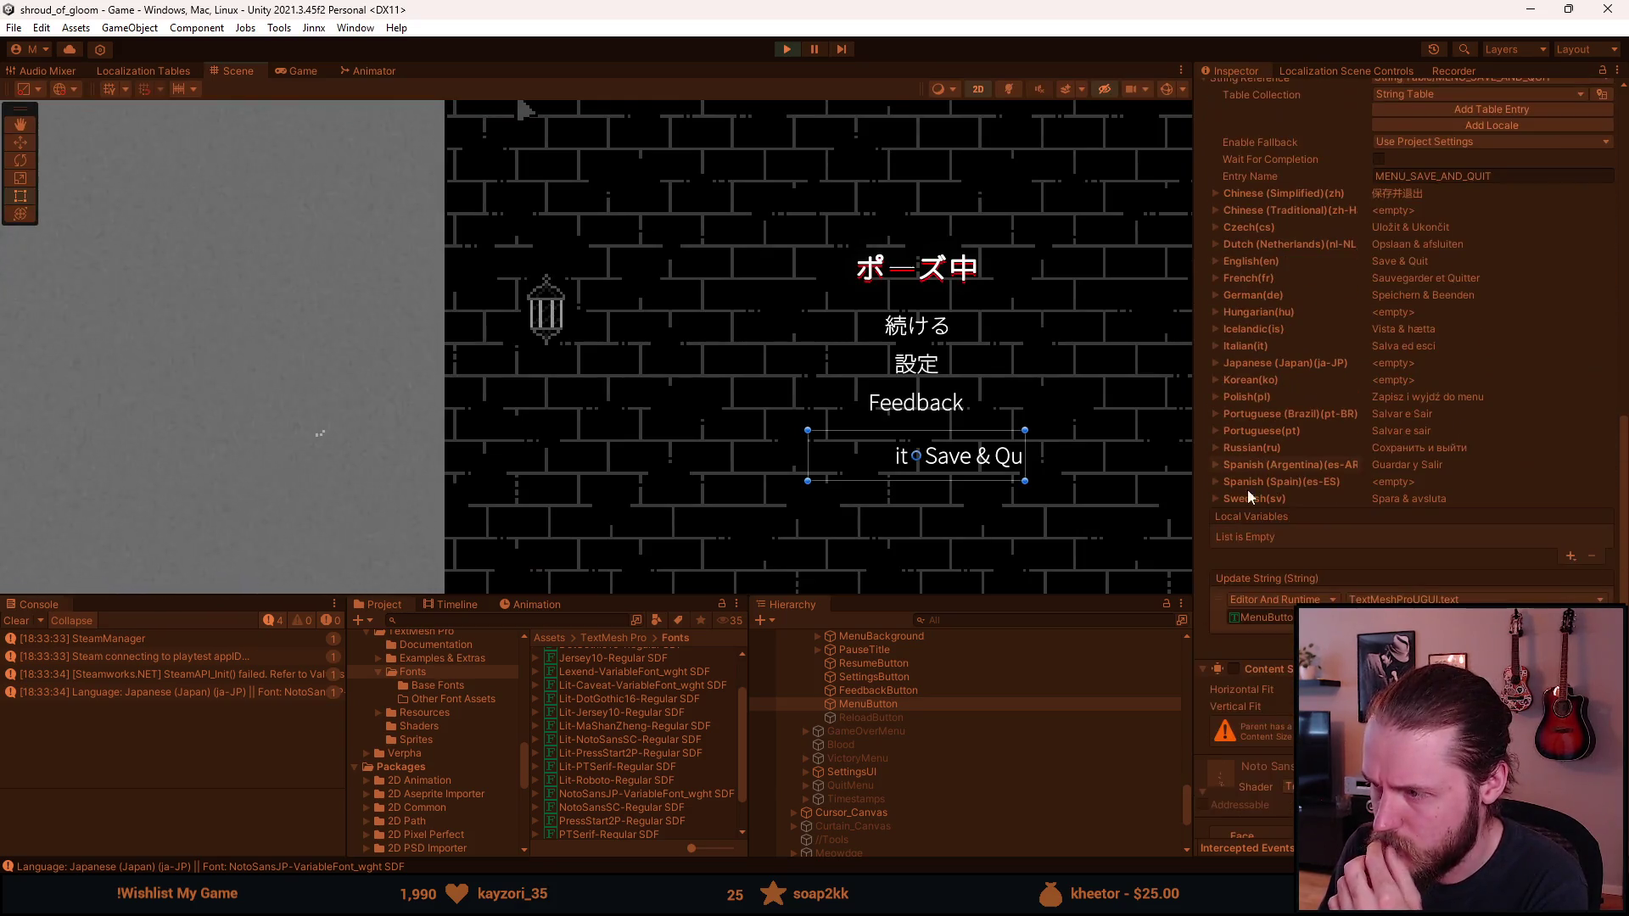
{"action": "left_click", "coordinate": [1234, 668]}
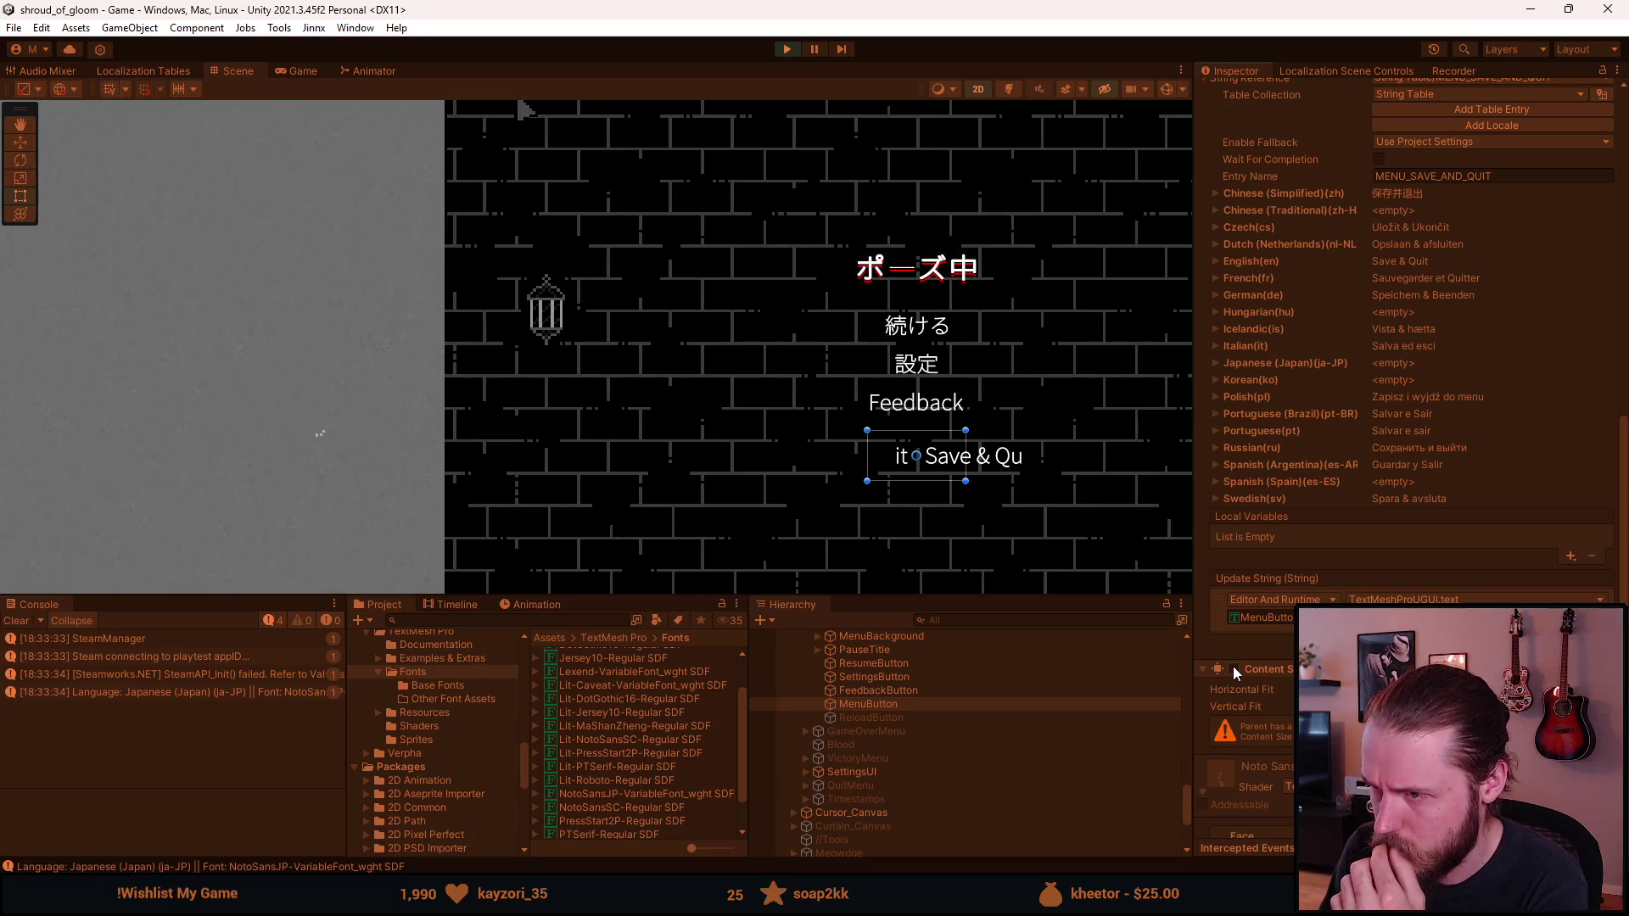
{"action": "scroll", "coordinate": [1234, 665], "scroll_direction": "up", "scroll_amount": 15}
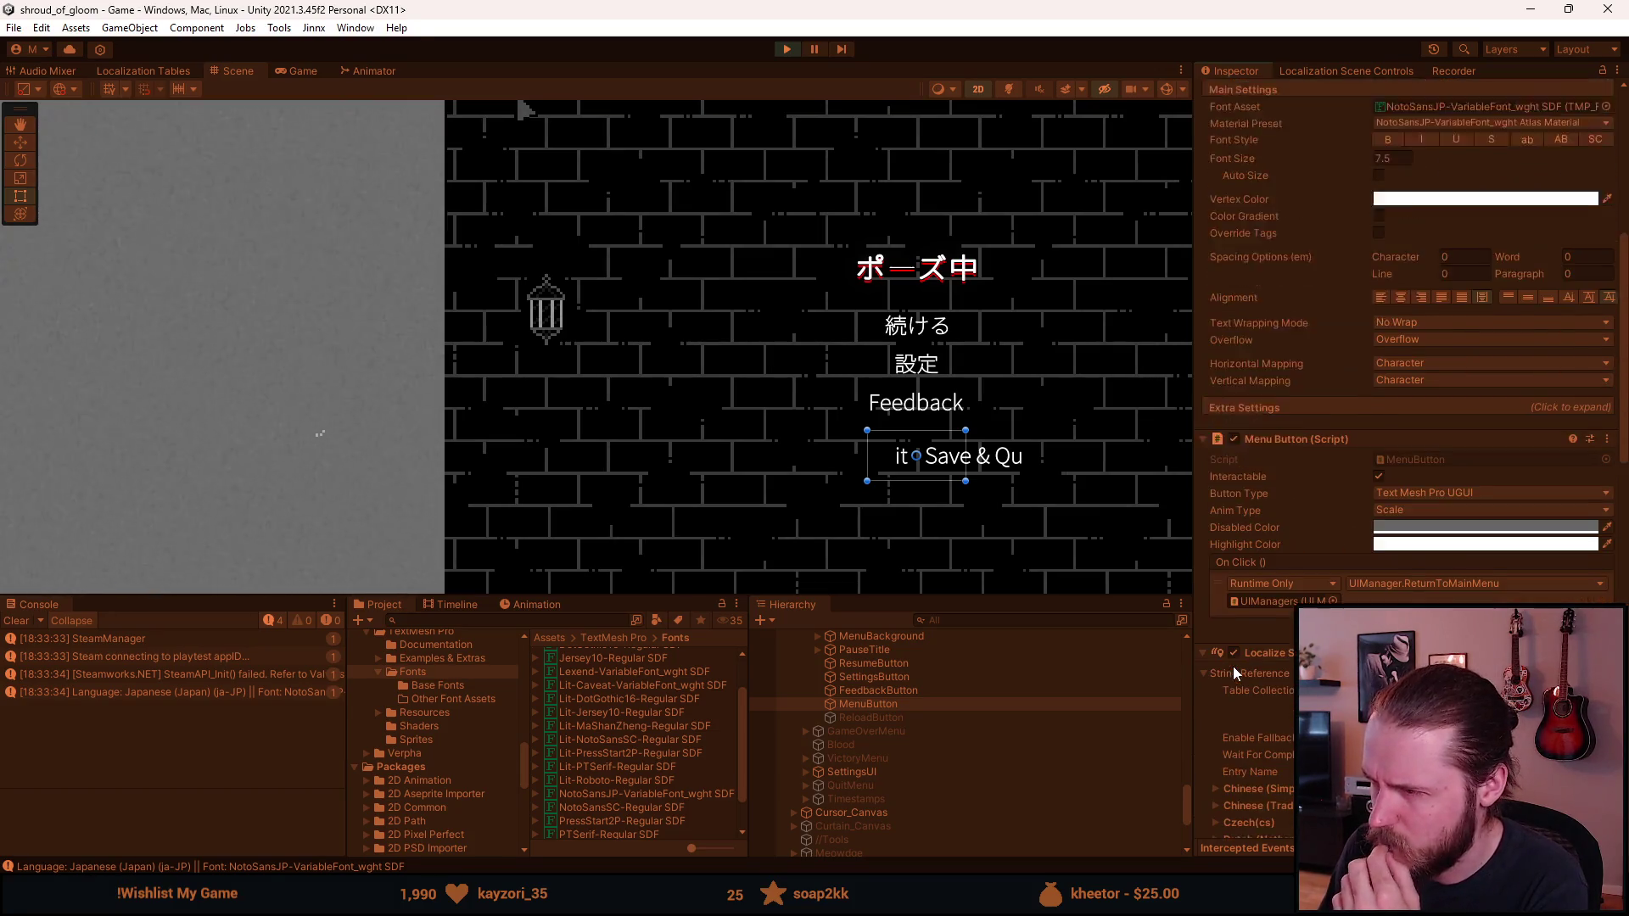
{"action": "scroll", "coordinate": [1235, 662], "scroll_direction": "up", "scroll_amount": 1}
Step: Toggle the MenuButton object off and back on twice
{"action": "left_click", "coordinate": [1239, 94]}
{"action": "left_click", "coordinate": [1239, 94]}
{"action": "left_click", "coordinate": [1239, 94]}
{"action": "left_click", "coordinate": [1239, 94]}
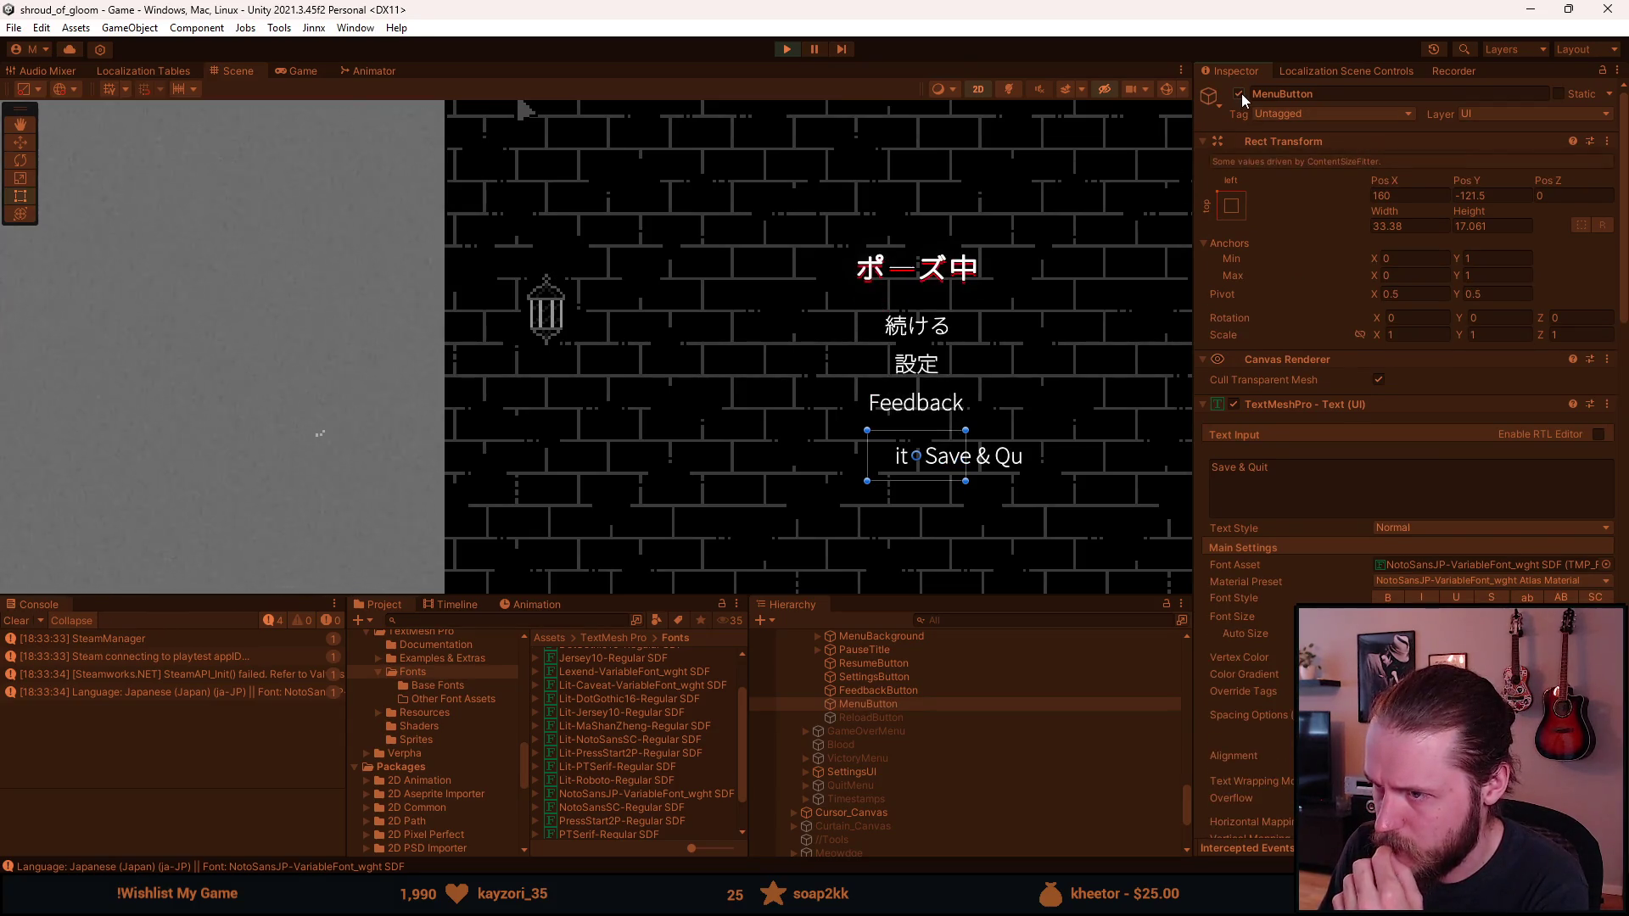
Step: Select MenuButton and check its TextMeshPro Overflow options without changing them
{"action": "left_click", "coordinate": [852, 705]}
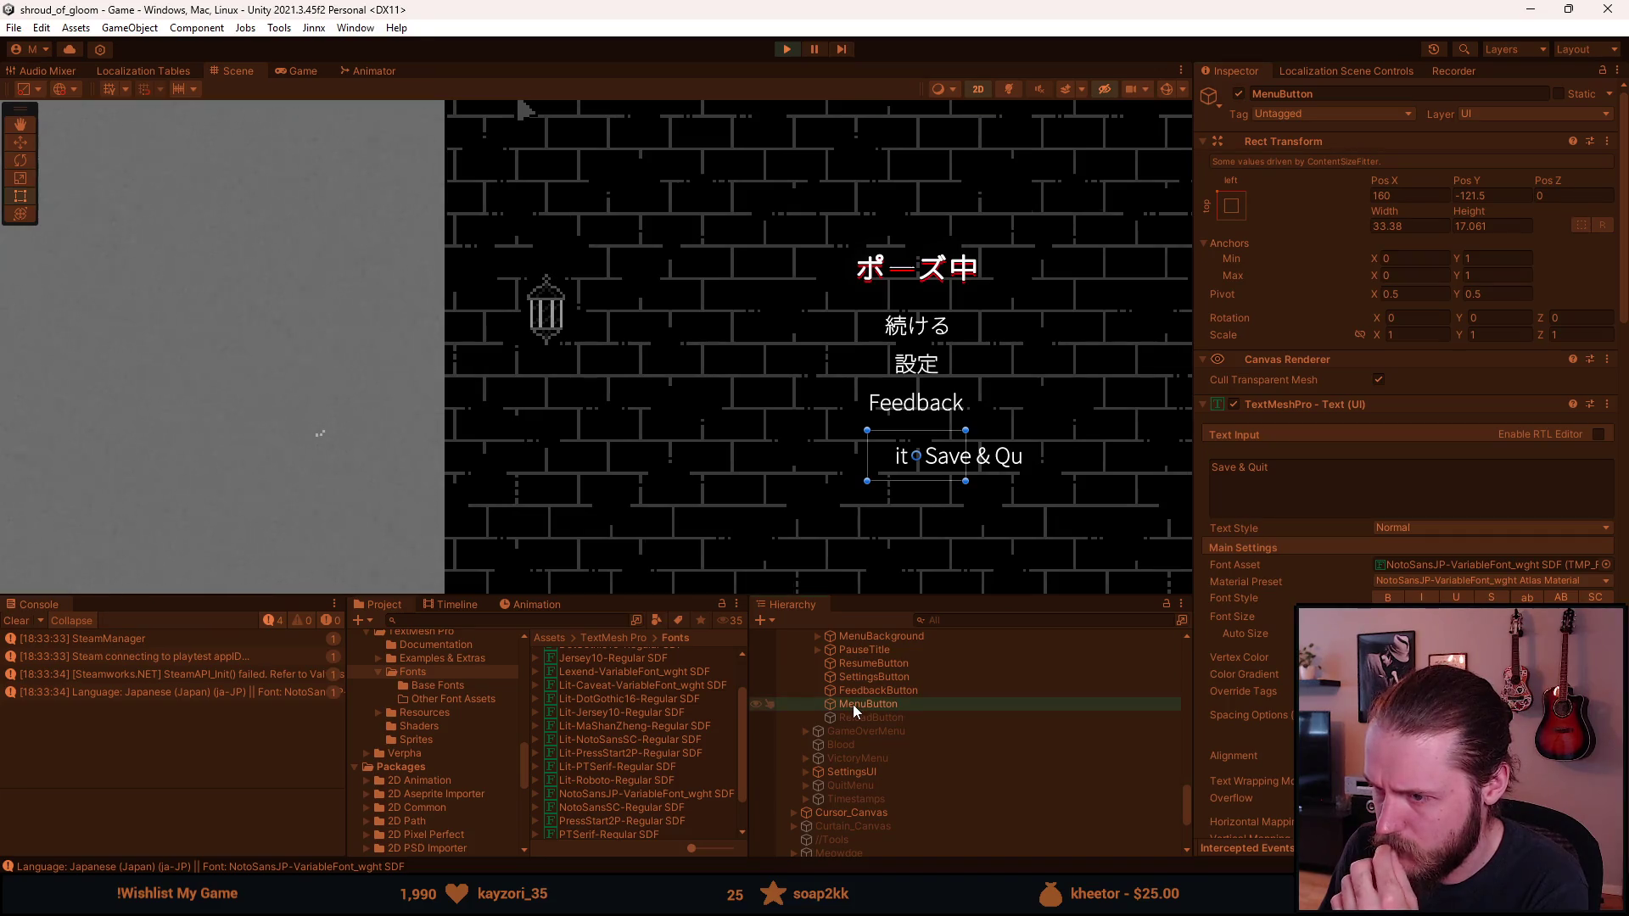
{"action": "scroll", "coordinate": [1254, 697], "scroll_direction": "down", "scroll_amount": 3}
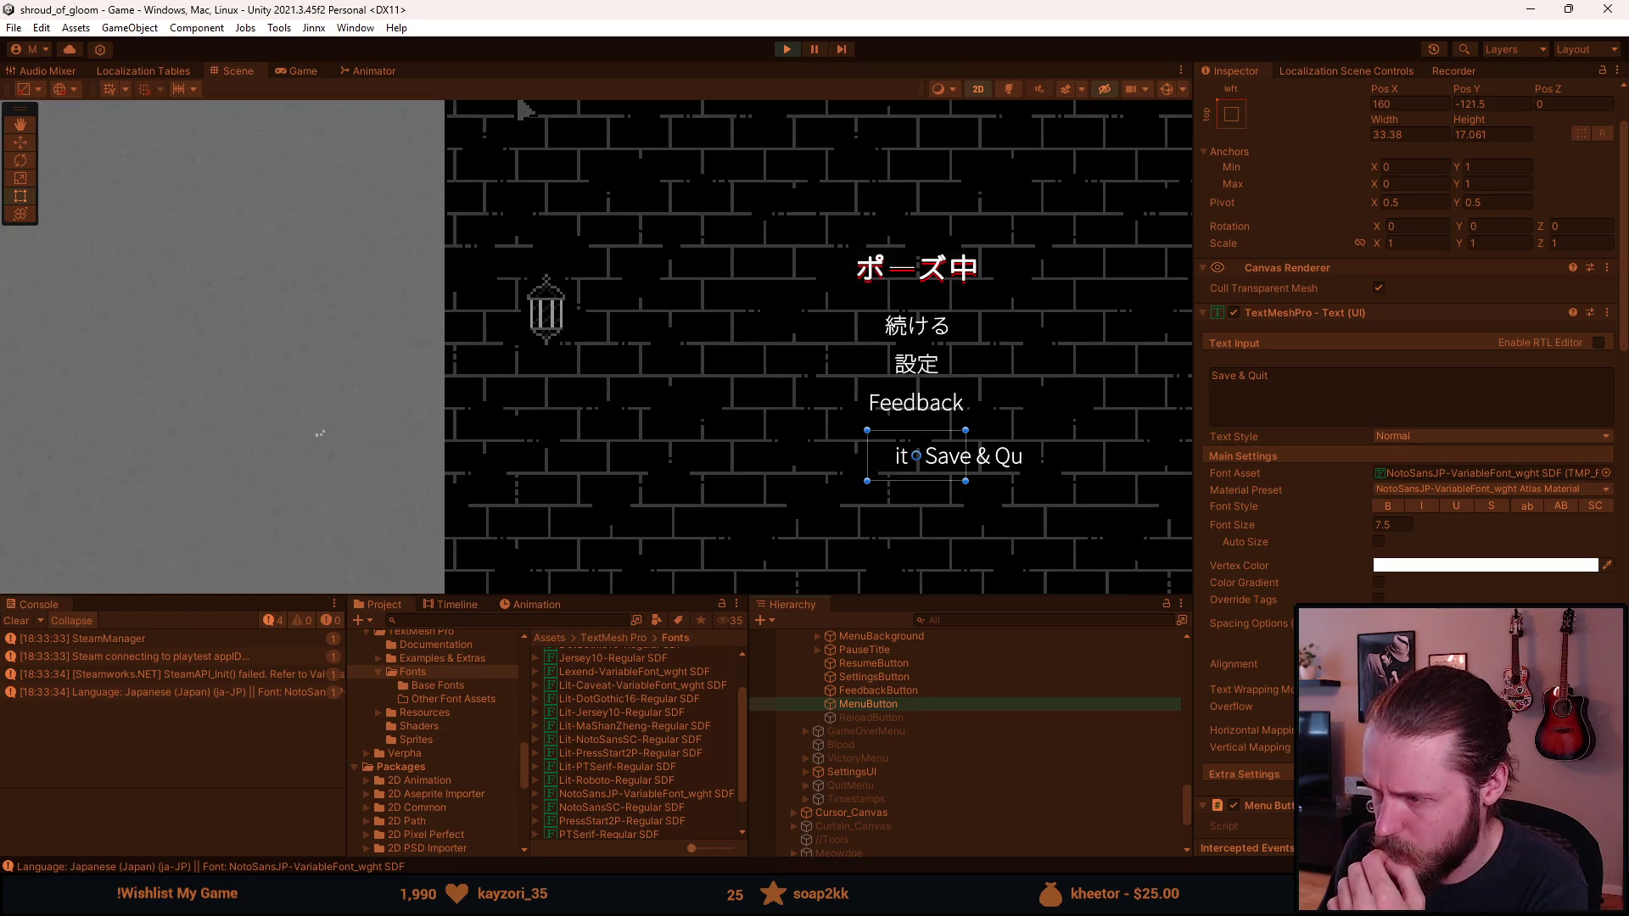
{"action": "scroll", "coordinate": [1253, 698], "scroll_direction": "down", "scroll_amount": 5}
{"action": "scroll", "coordinate": [1254, 697], "scroll_direction": "down", "scroll_amount": 3}
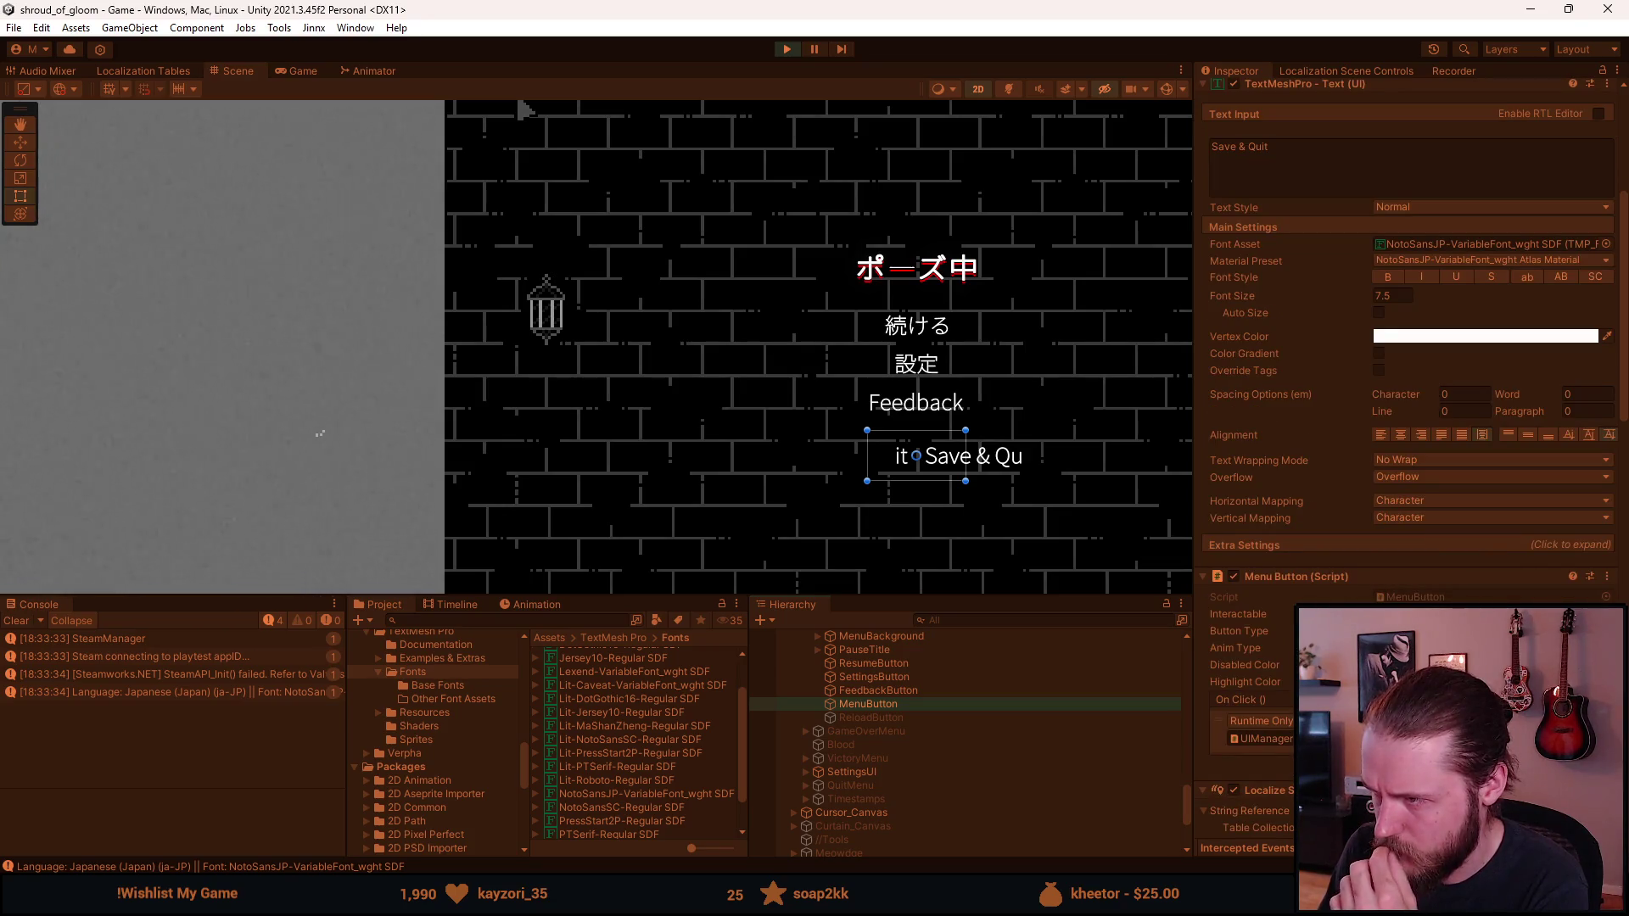
{"action": "scroll", "coordinate": [1254, 697], "scroll_direction": "down", "scroll_amount": 5}
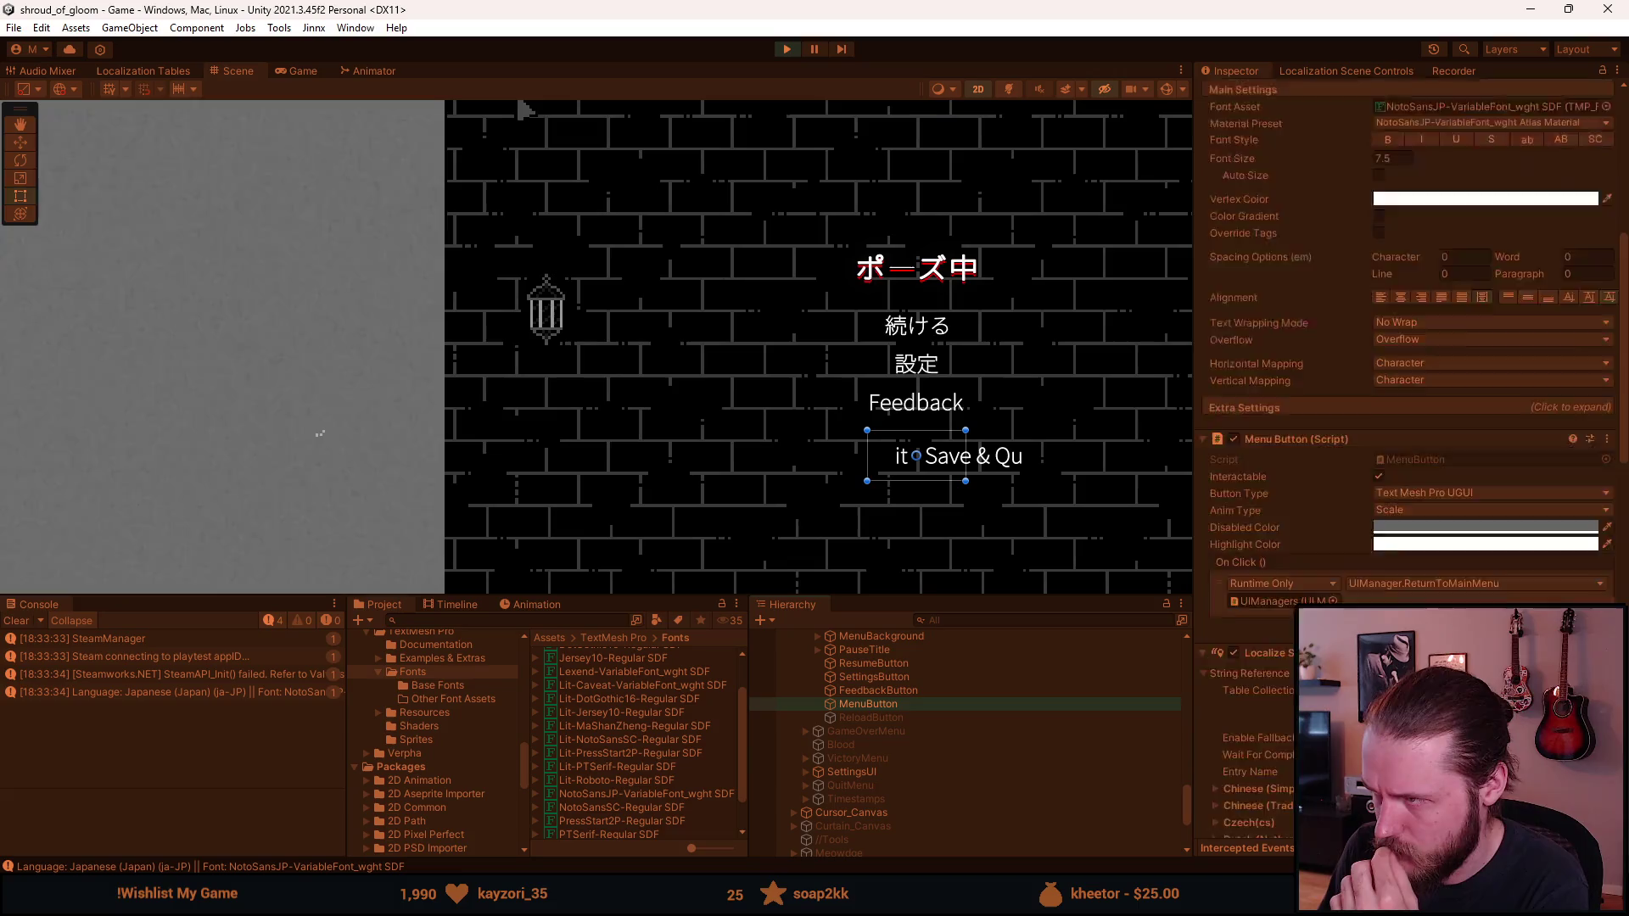
{"action": "scroll", "coordinate": [1379, 578], "scroll_direction": "up", "scroll_amount": 6}
{"action": "left_click", "coordinate": [1404, 523]}
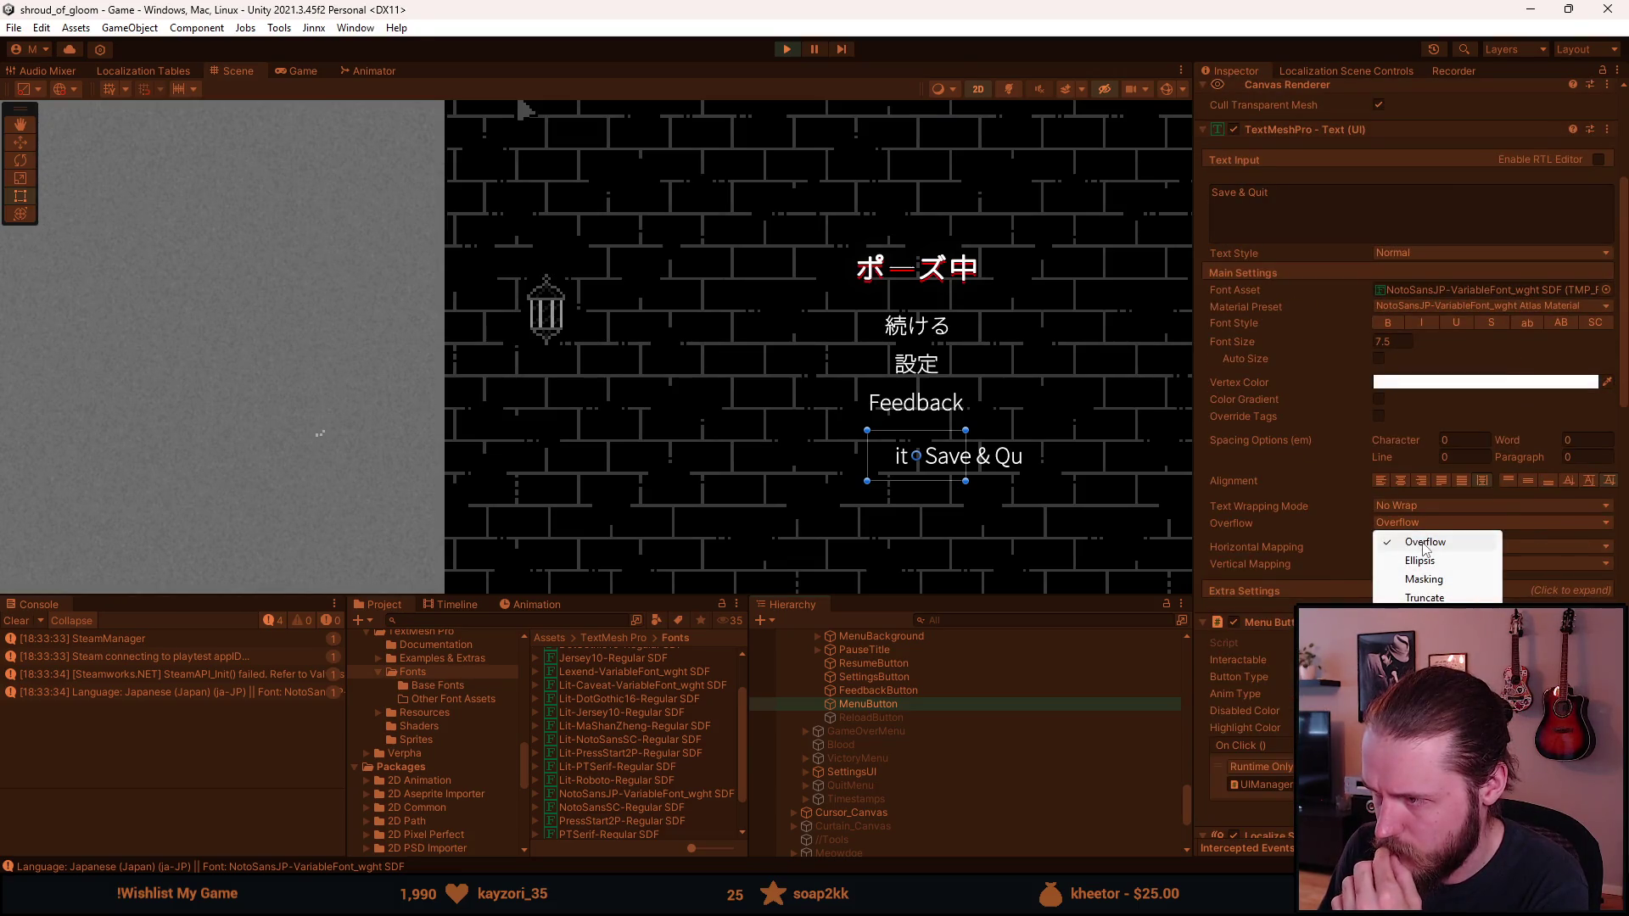
{"action": "left_click", "coordinate": [1328, 528]}
Step: Look at the Content Size Fitter's component options without applying any, then show the Game view
{"action": "scroll", "coordinate": [1315, 533], "scroll_direction": "down", "scroll_amount": 15}
{"action": "scroll", "coordinate": [1293, 543], "scroll_direction": "down", "scroll_amount": 12}
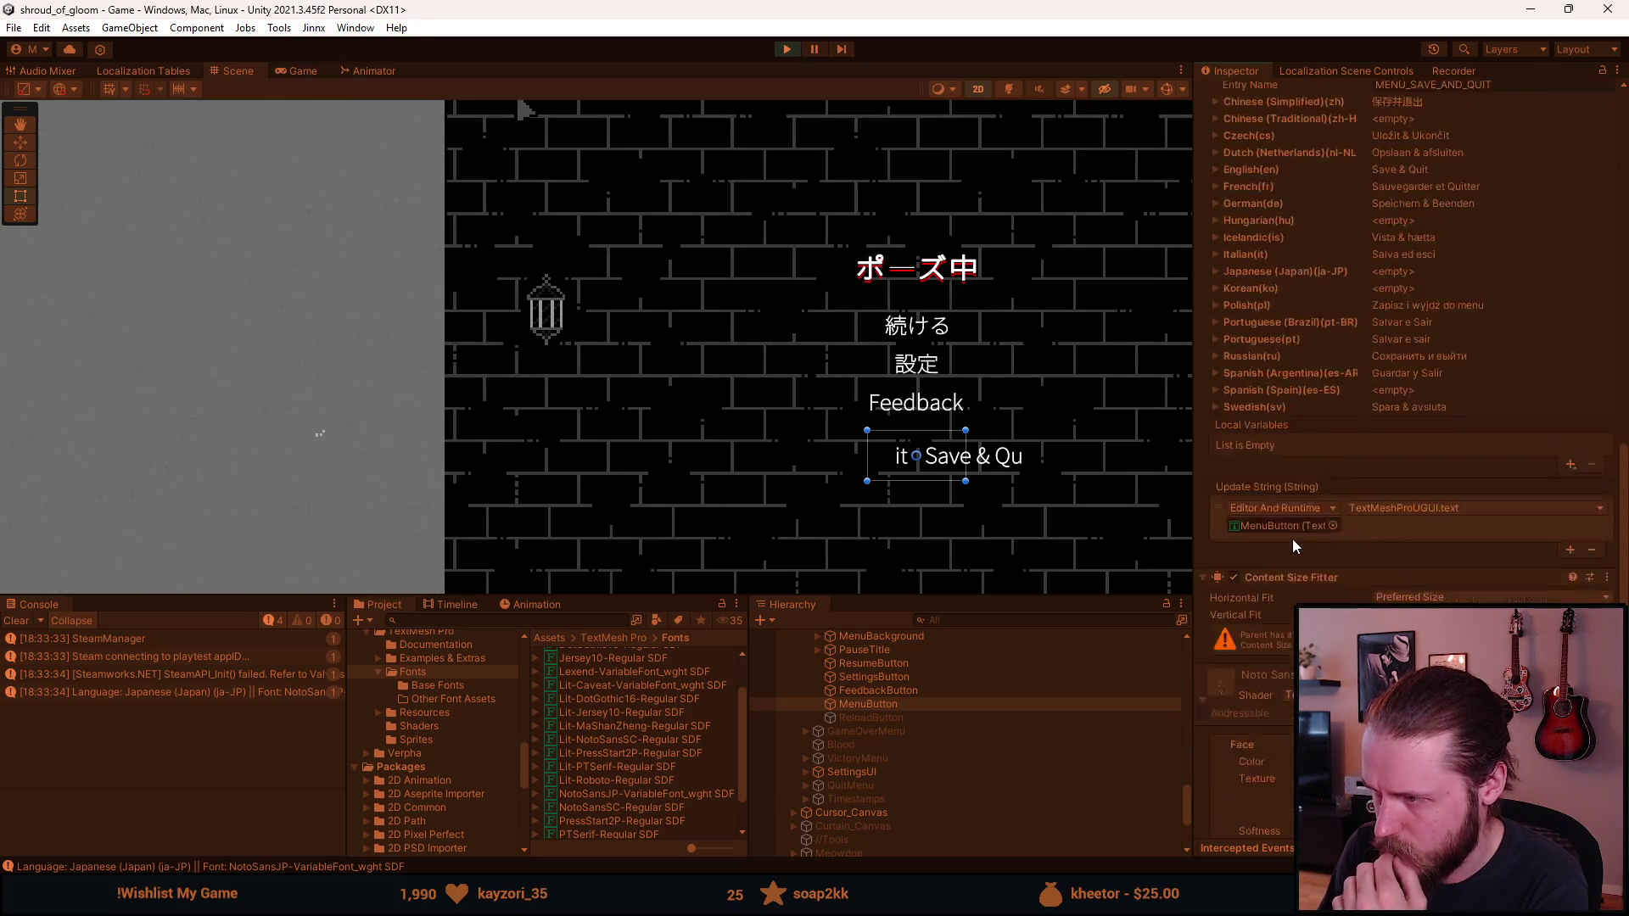
{"action": "scroll", "coordinate": [1286, 537], "scroll_direction": "down", "scroll_amount": 3}
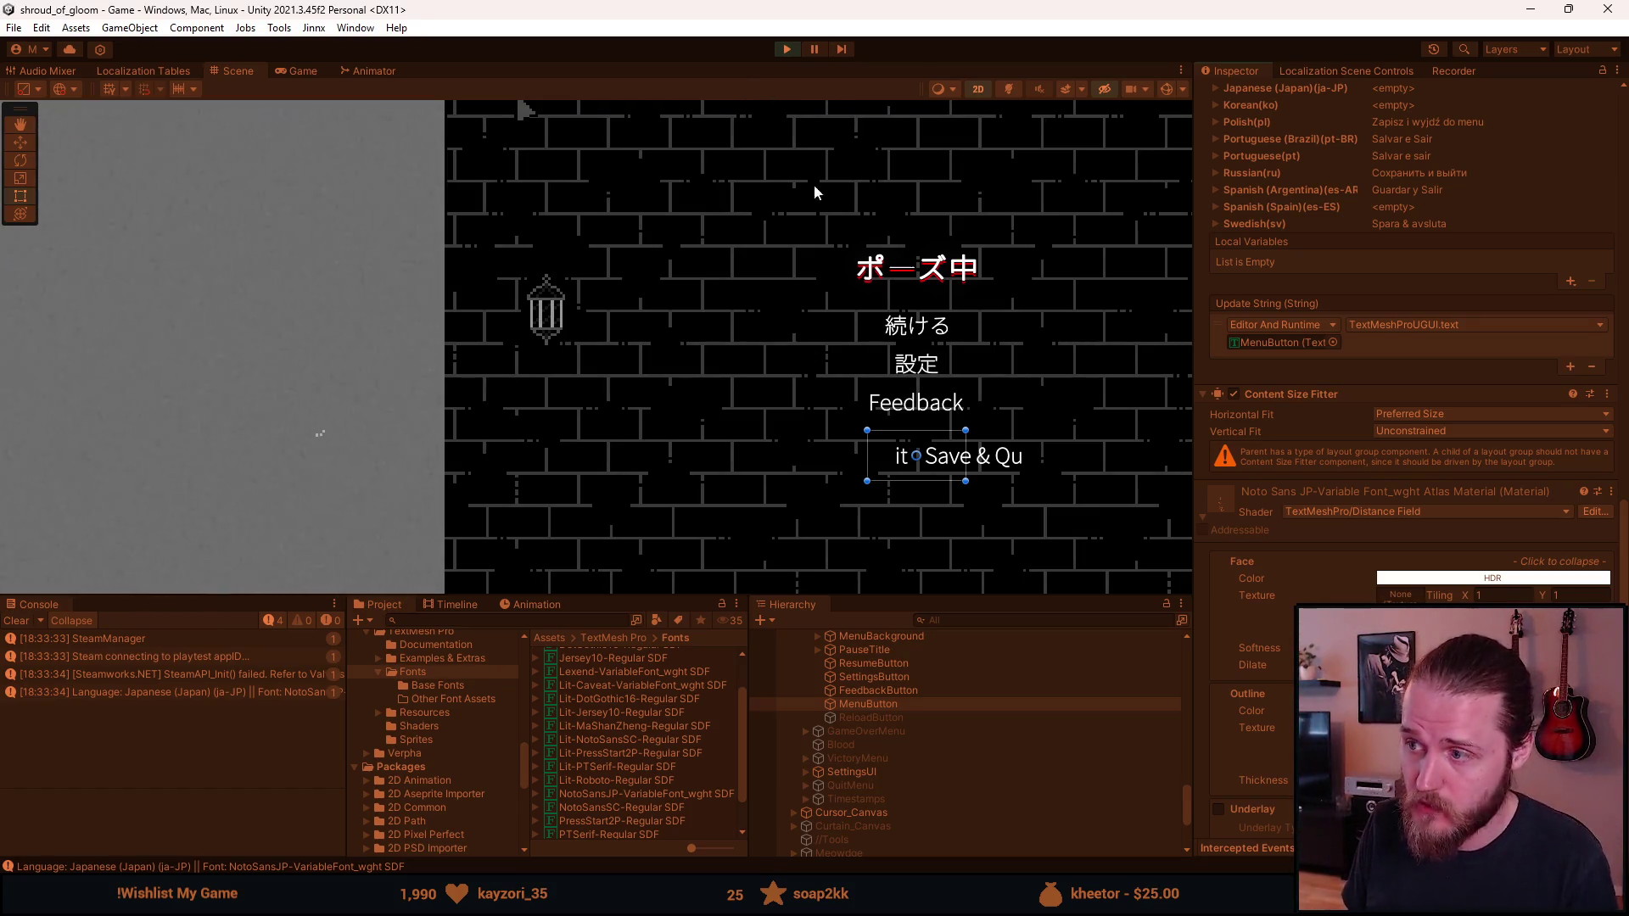
{"action": "right_click", "coordinate": [1311, 398]}
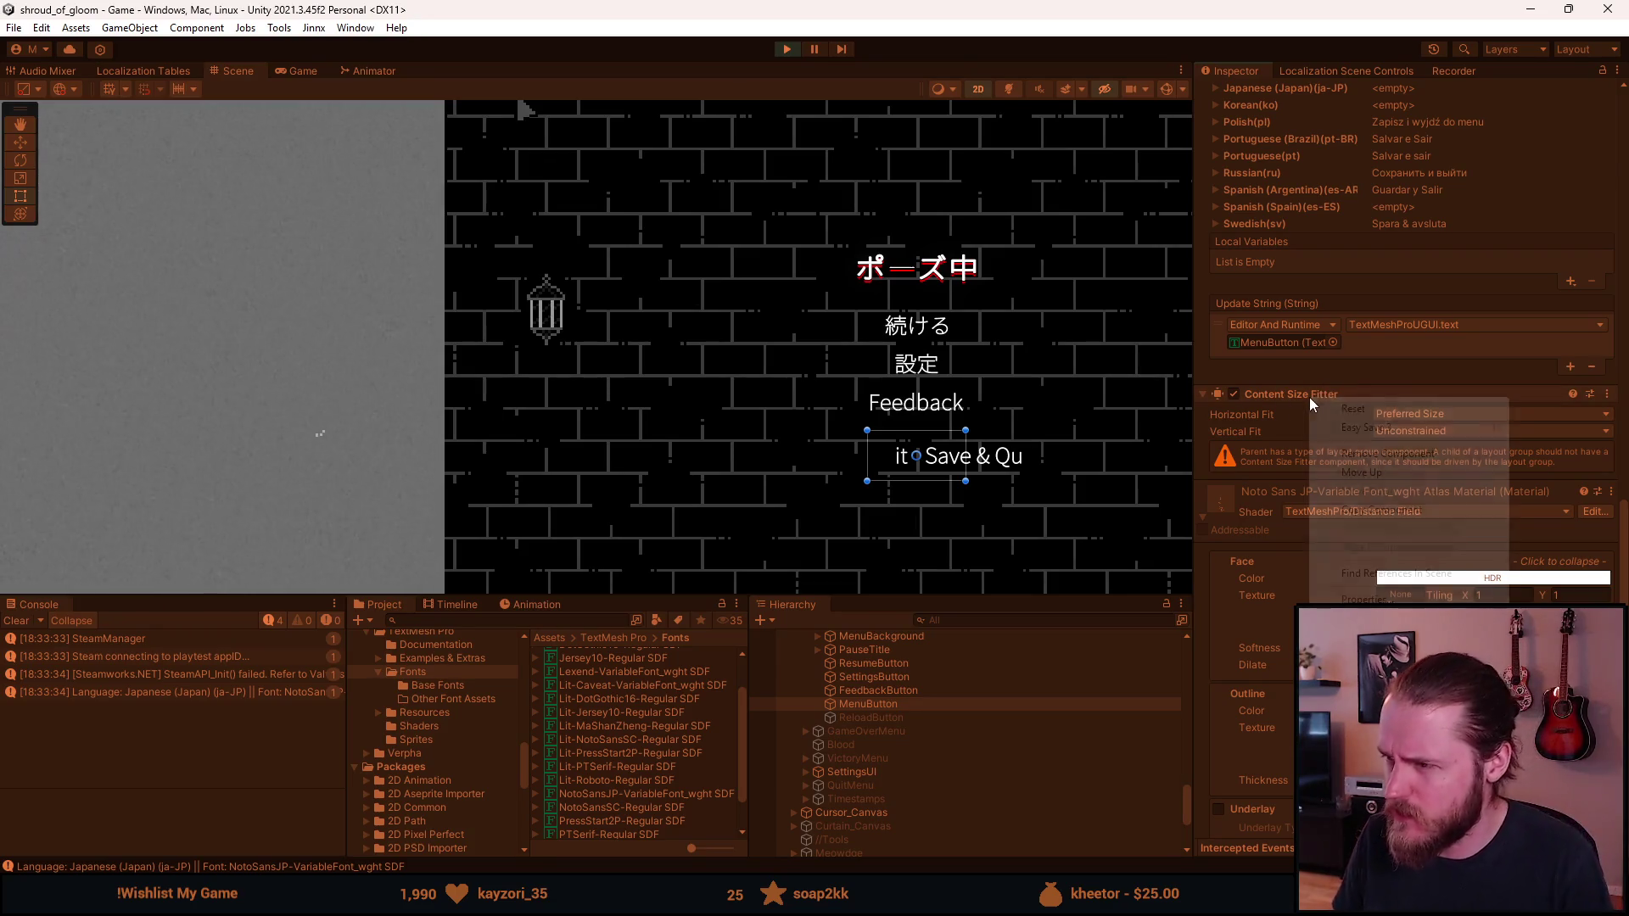
{"action": "left_click", "coordinate": [1298, 401]}
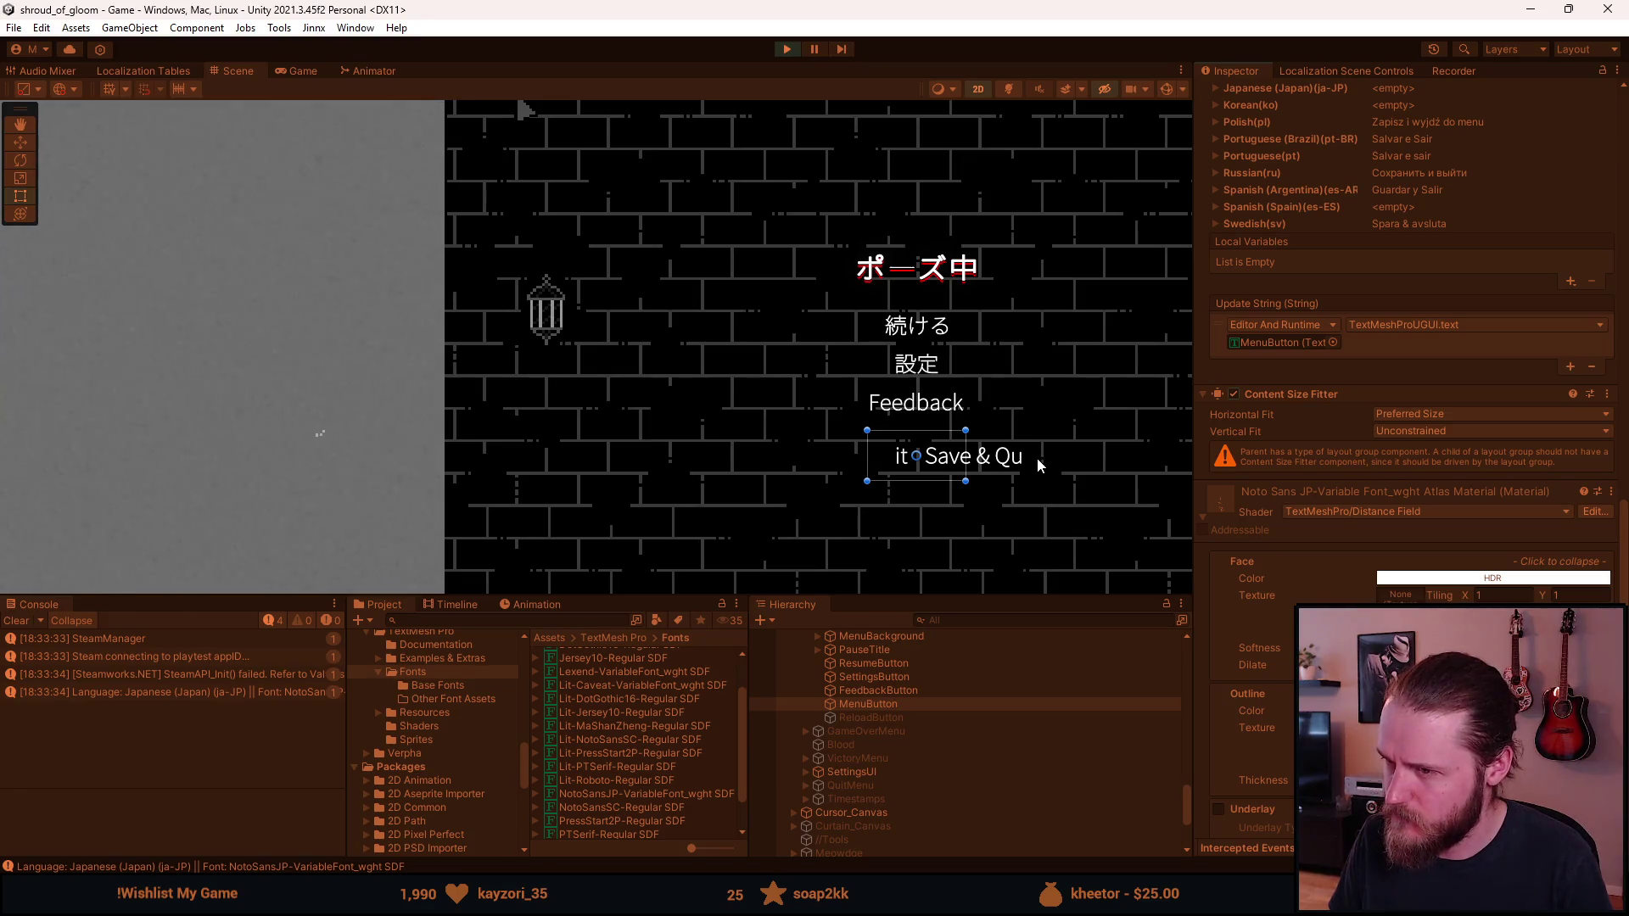
{"action": "left_click", "coordinate": [310, 68]}
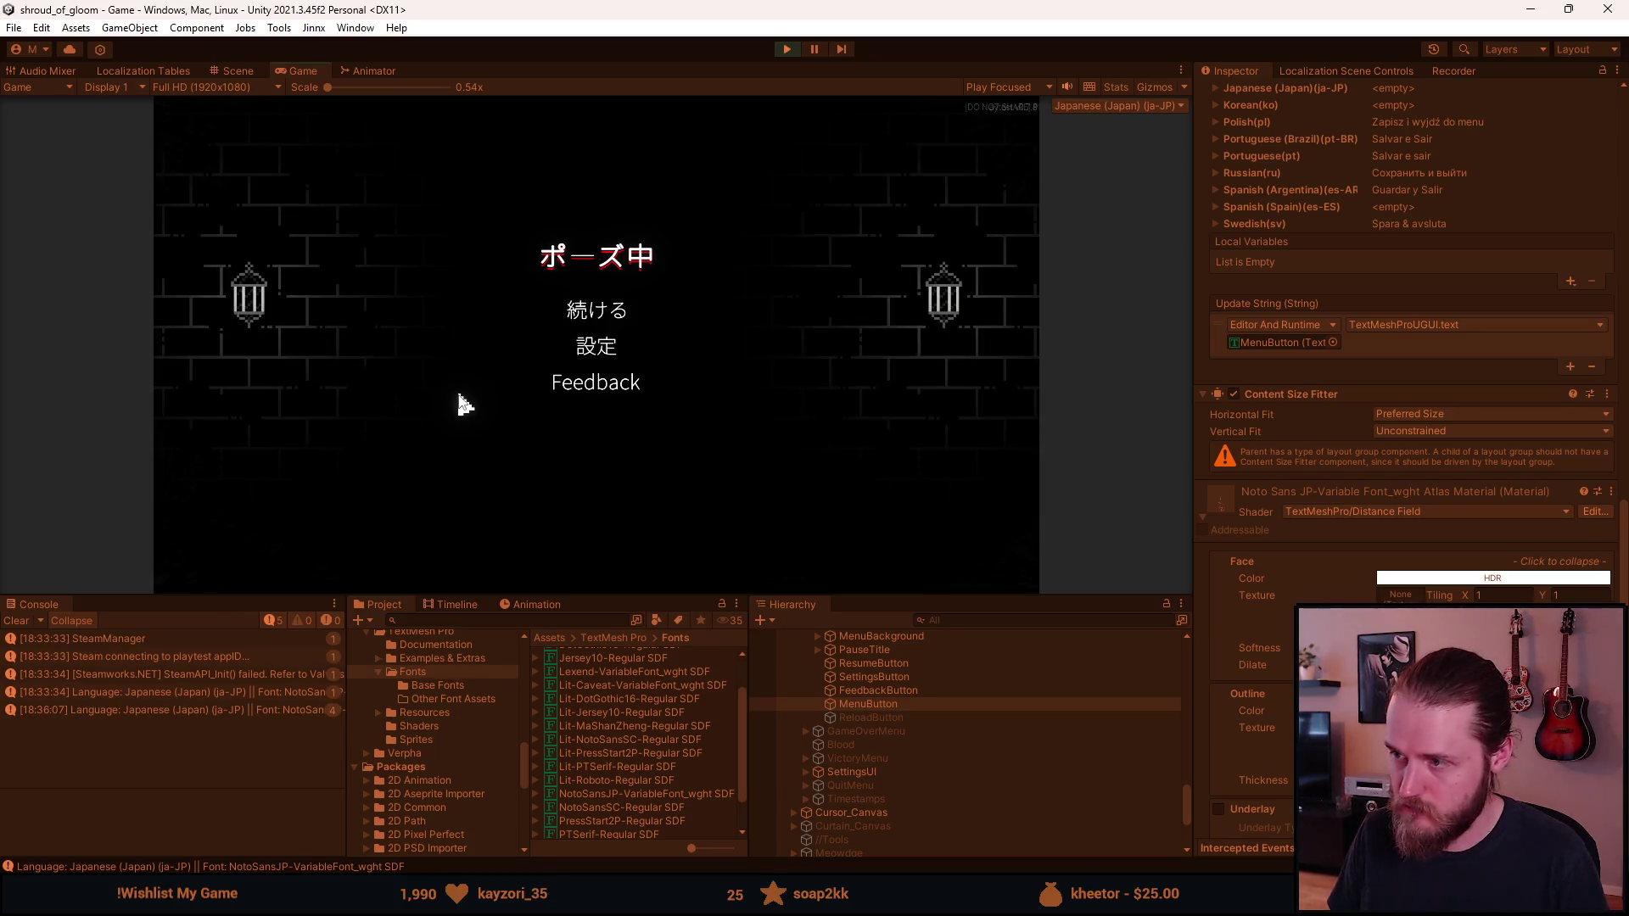
Step: In the game's Accessibility settings, turn Simpler fonts off to get the pixel font
{"action": "left_click", "coordinate": [591, 355]}
{"action": "left_click", "coordinate": [599, 394]}
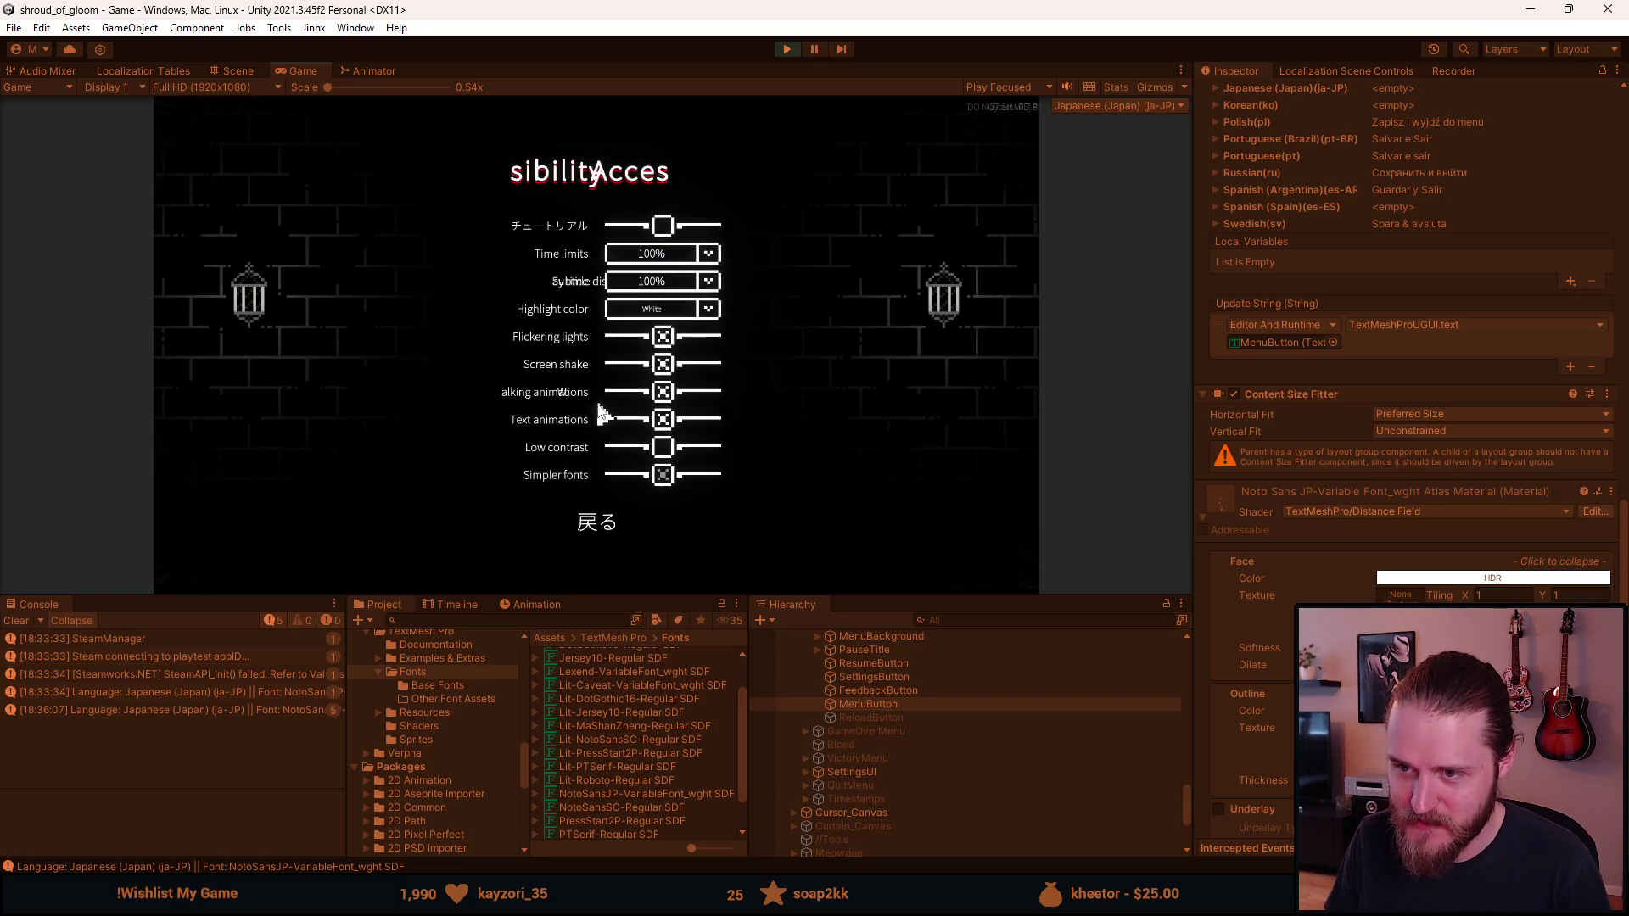
{"action": "left_click", "coordinate": [664, 477]}
{"action": "left_click", "coordinate": [594, 522]}
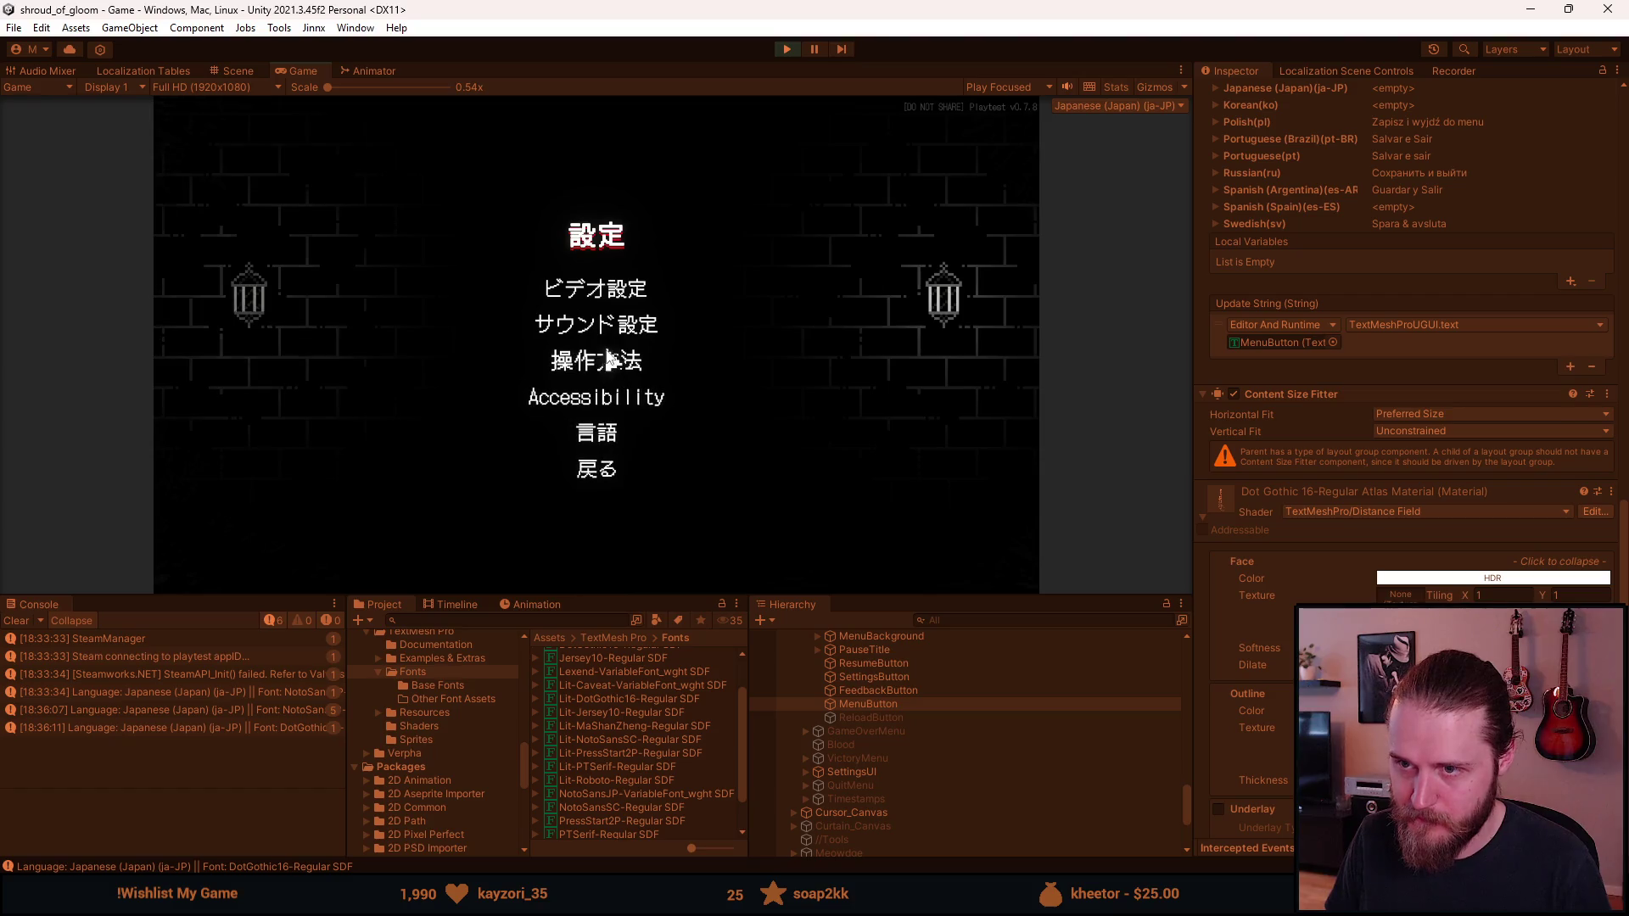
{"action": "left_click", "coordinate": [607, 470]}
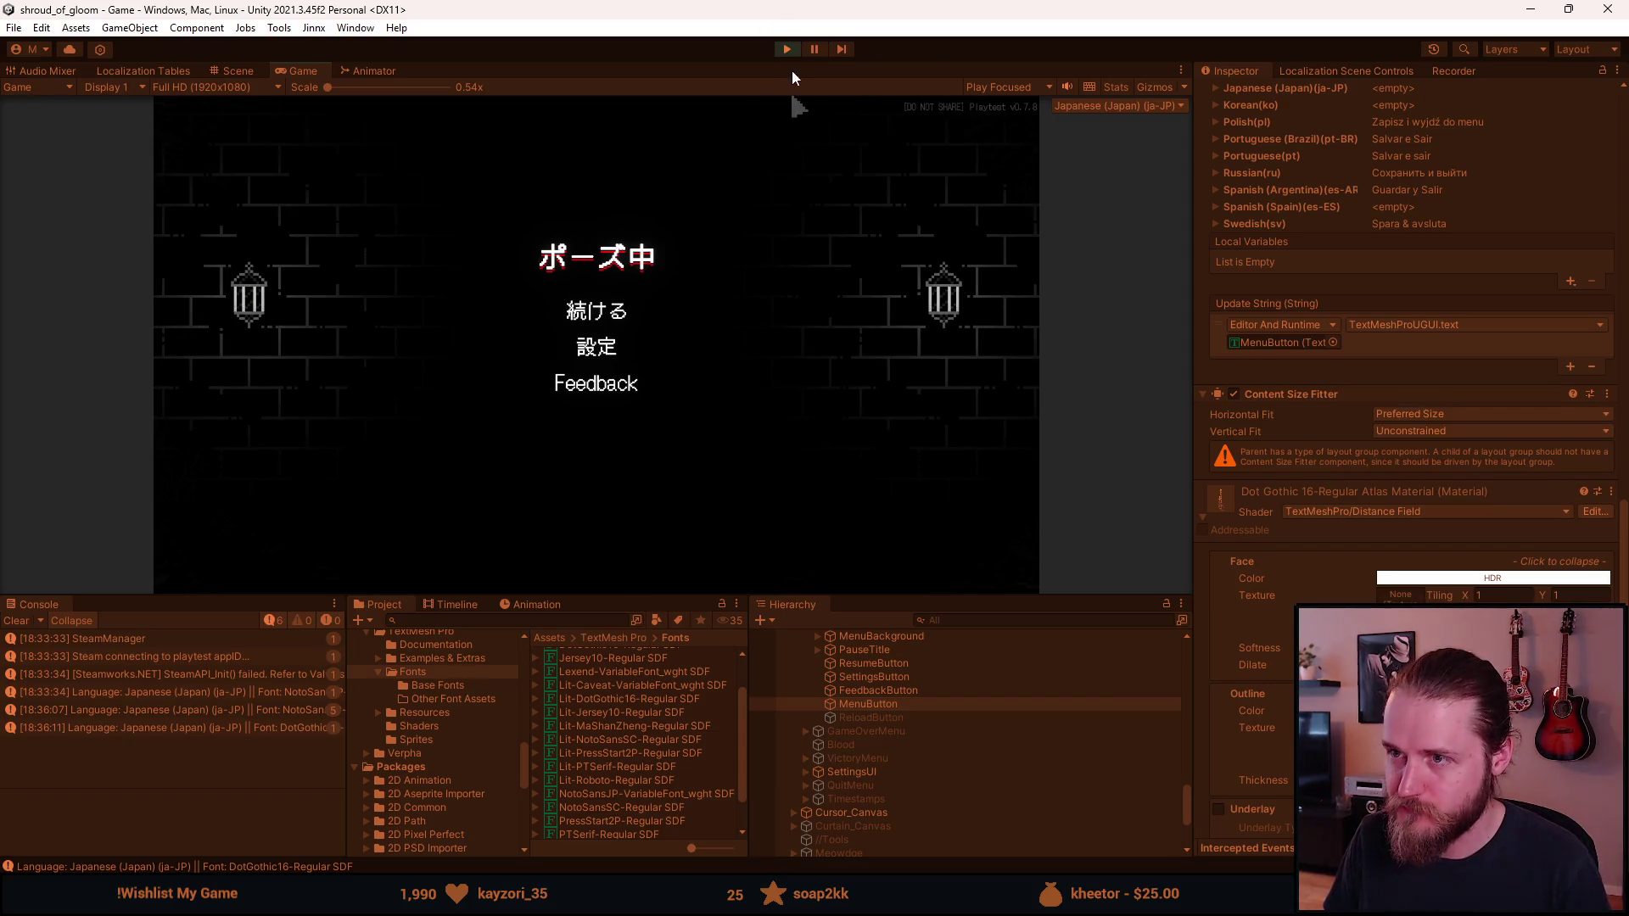
Step: Switch the game's language to Russian and resume play
{"action": "left_click", "coordinate": [600, 357]}
{"action": "left_click", "coordinate": [575, 393]}
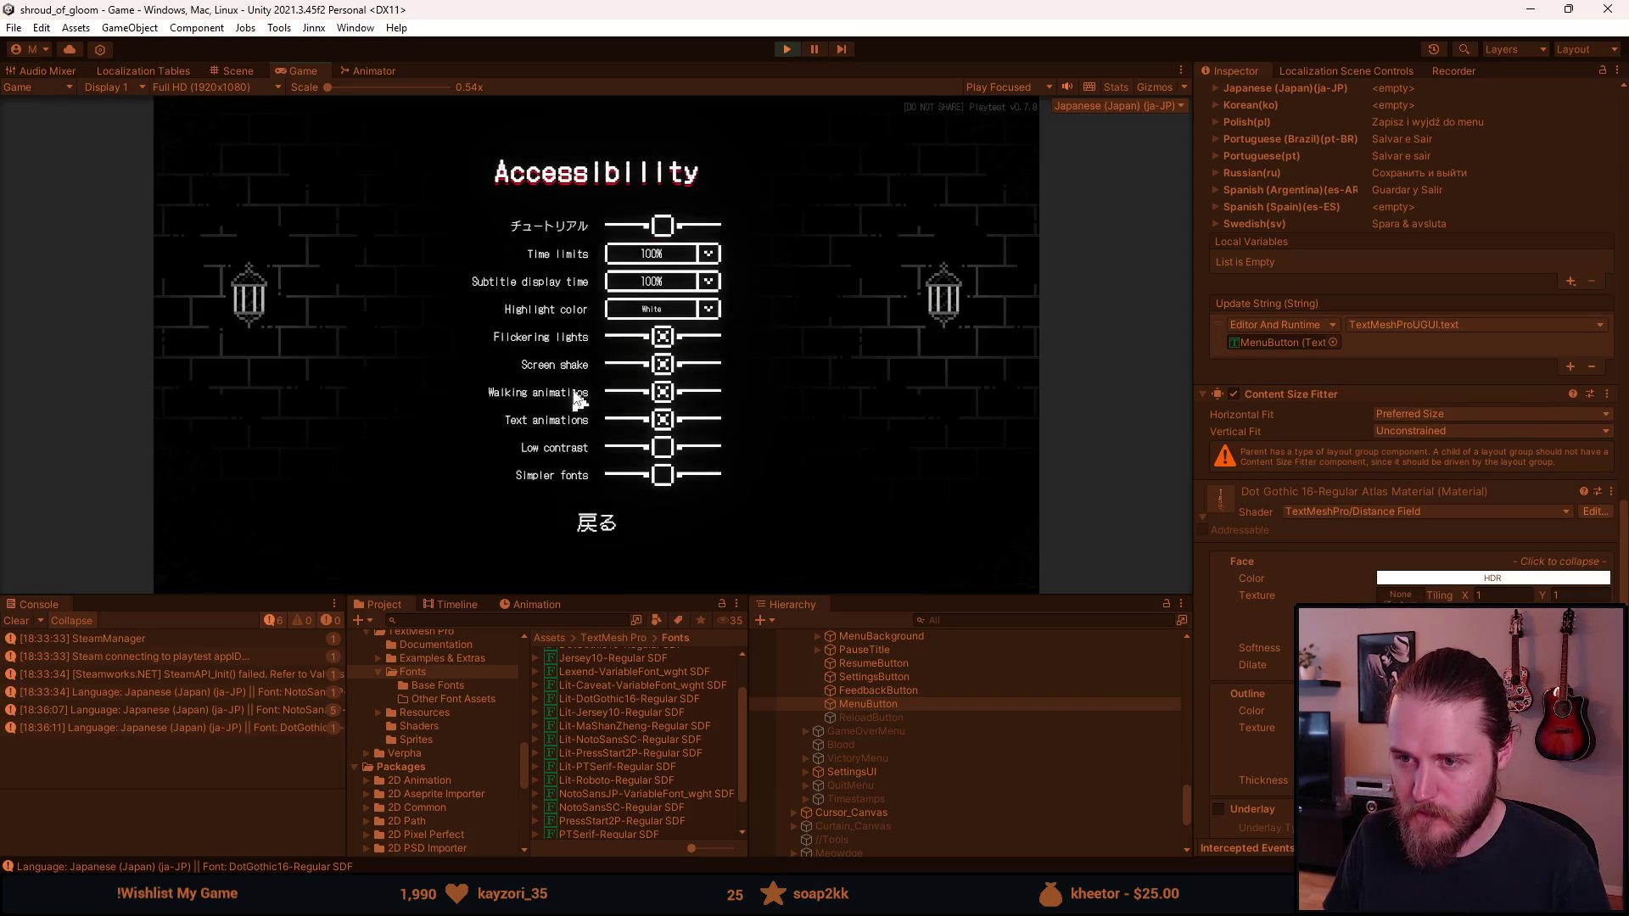
{"action": "left_click", "coordinate": [601, 519]}
{"action": "left_click", "coordinate": [596, 426]}
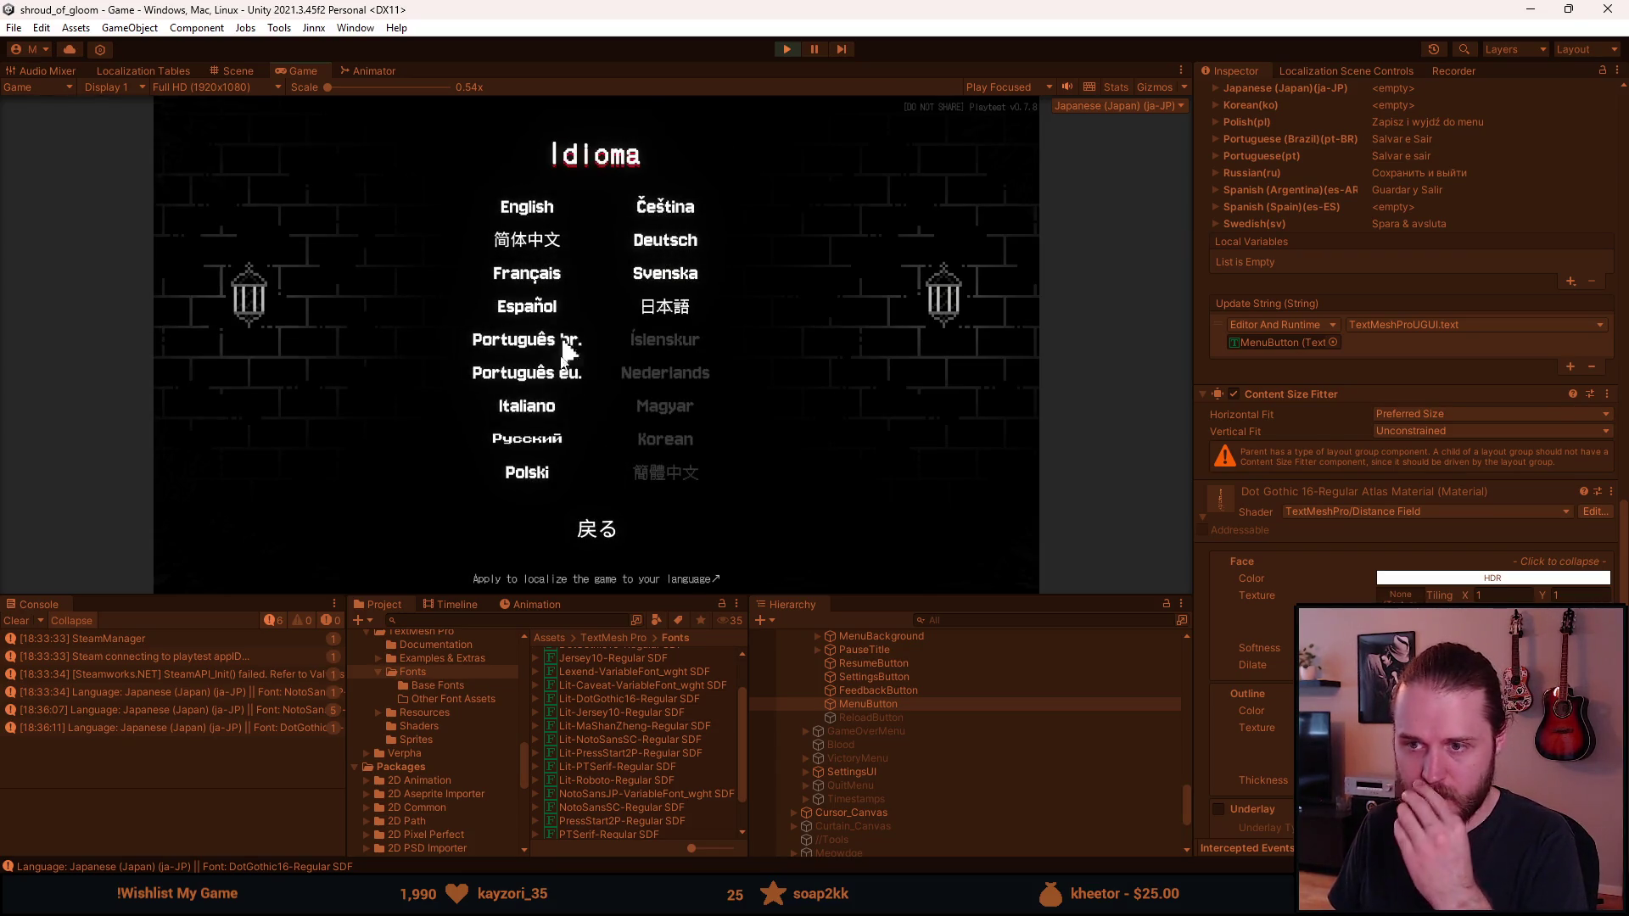
{"action": "left_click", "coordinate": [538, 439]}
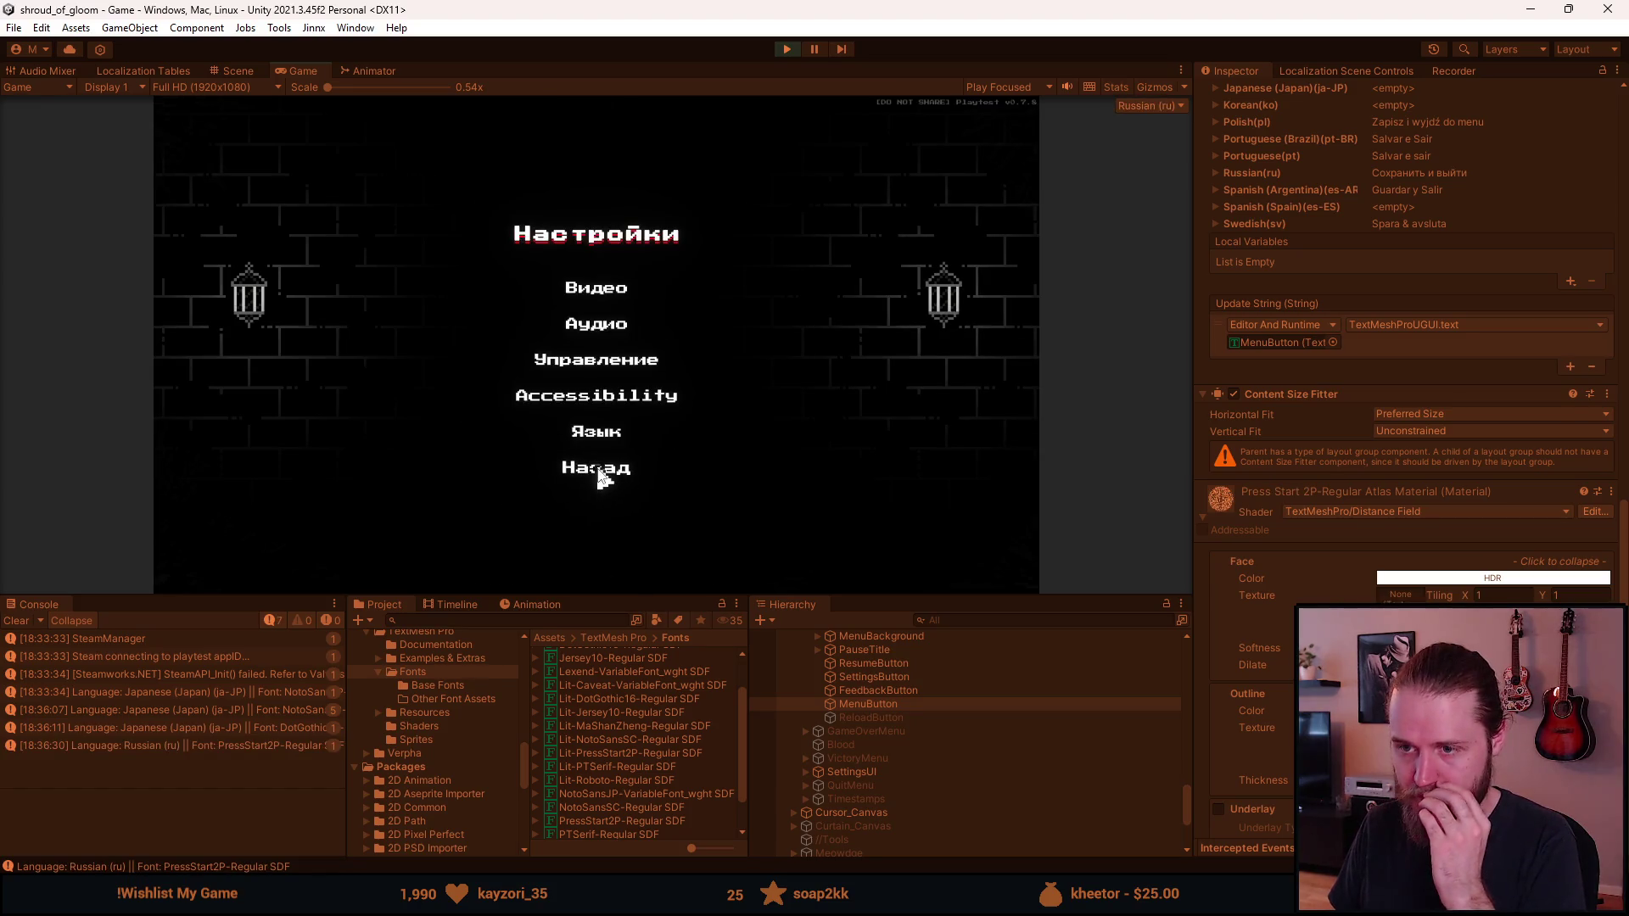
{"action": "left_click", "coordinate": [600, 471]}
{"action": "left_click", "coordinate": [607, 317]}
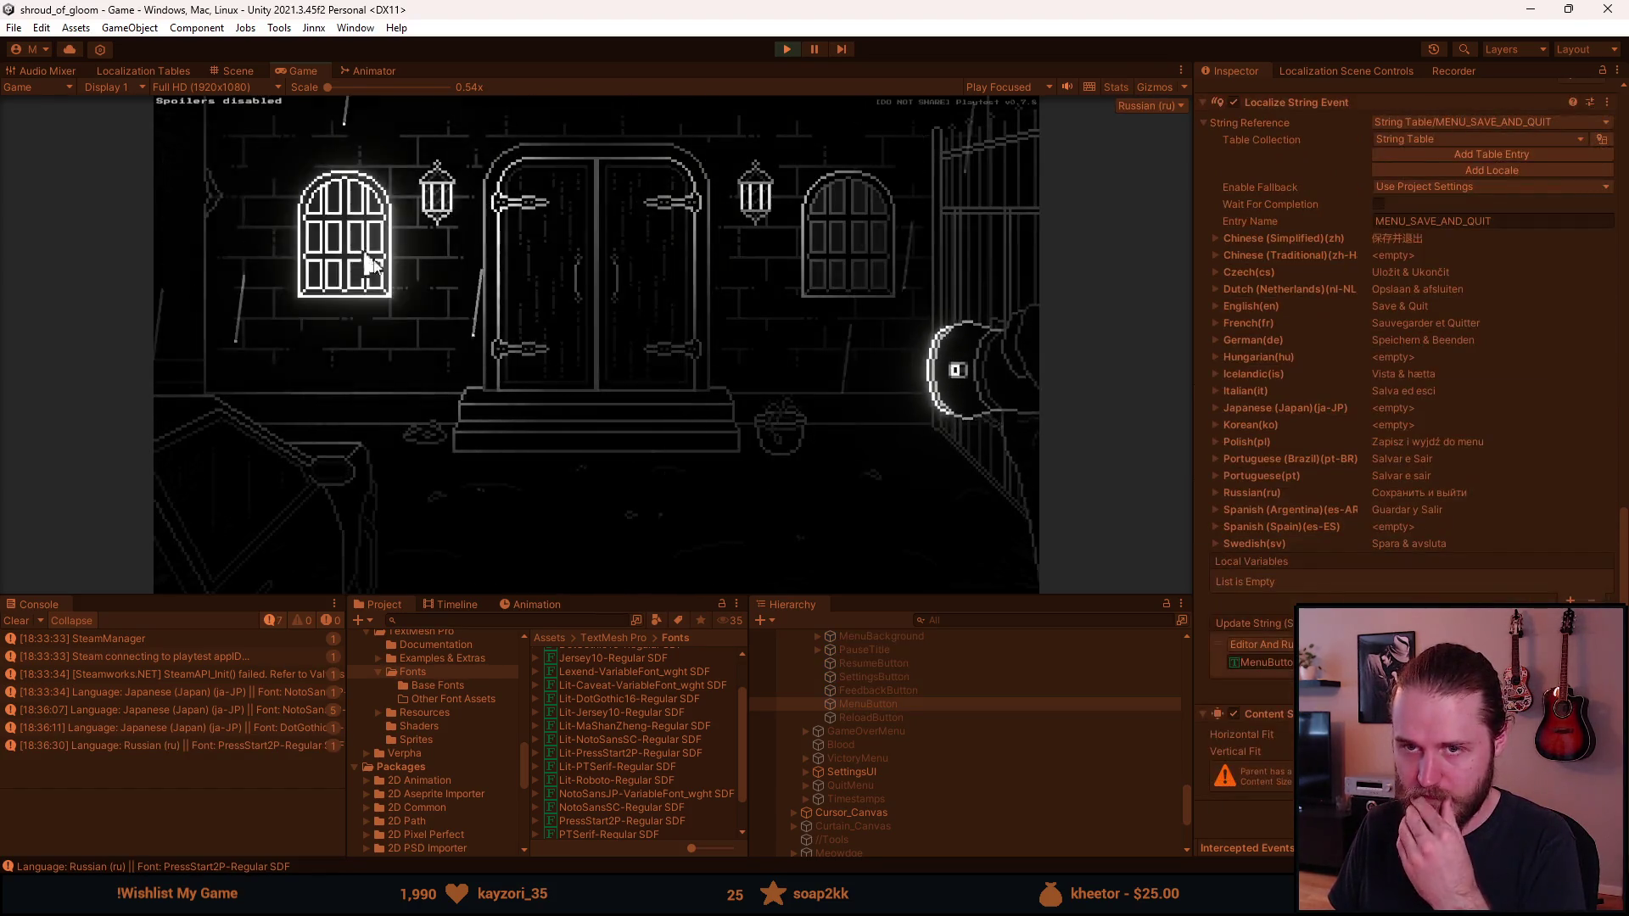
Step: Interact with a scene object, pause again, maximize the Game view and open Settings
{"action": "left_click", "coordinate": [585, 507]}
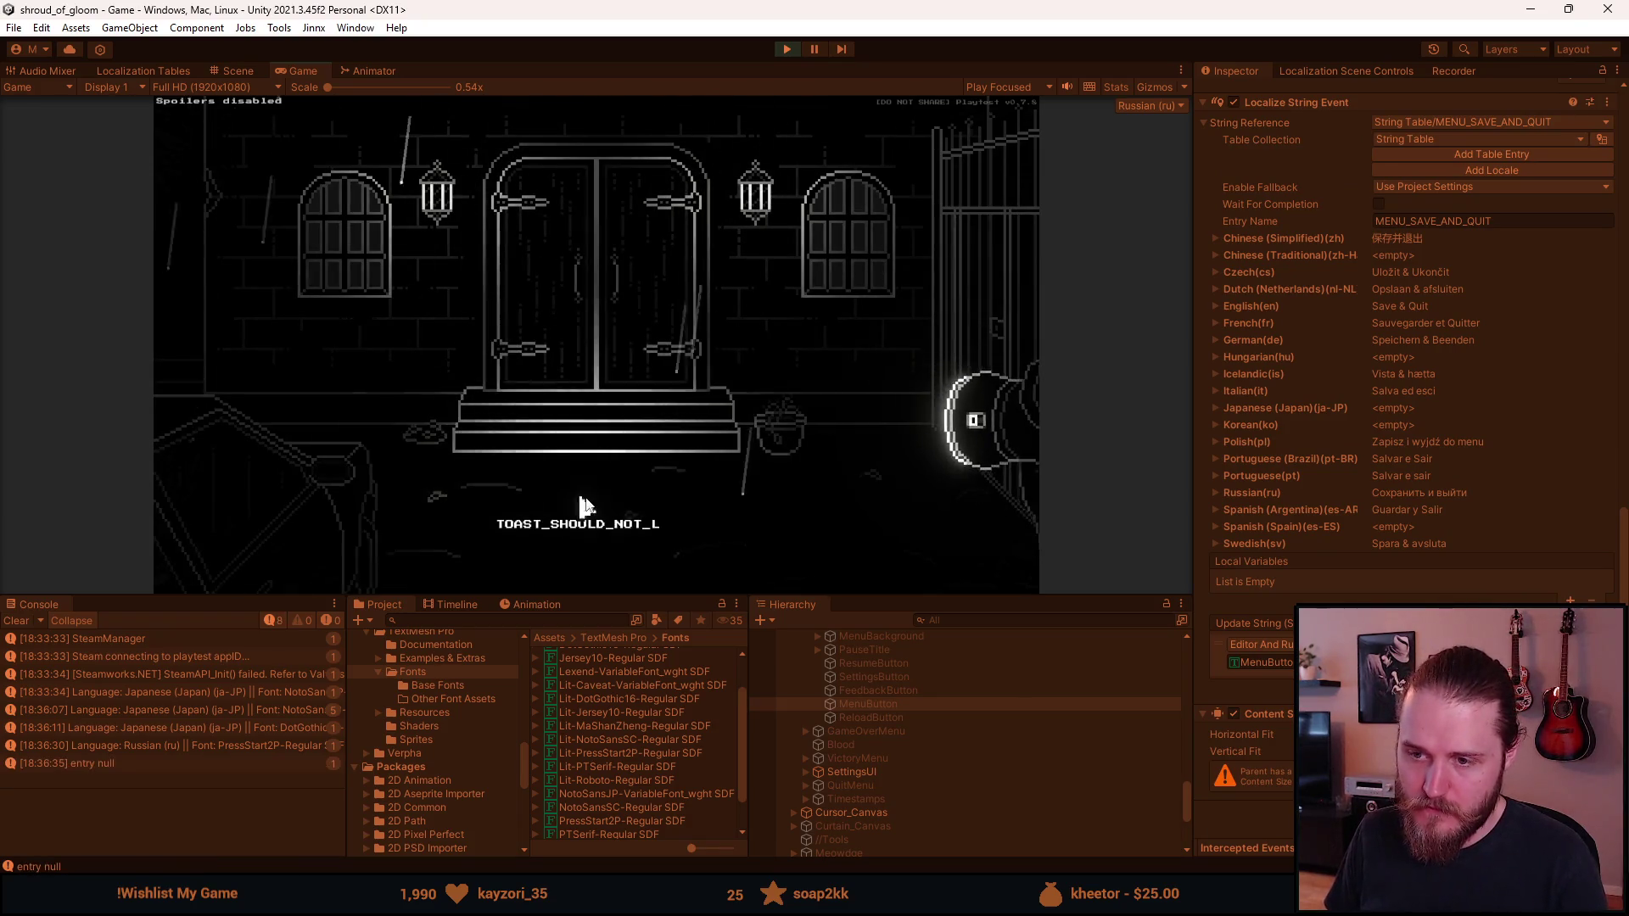
{"action": "key", "text": "Escape"}
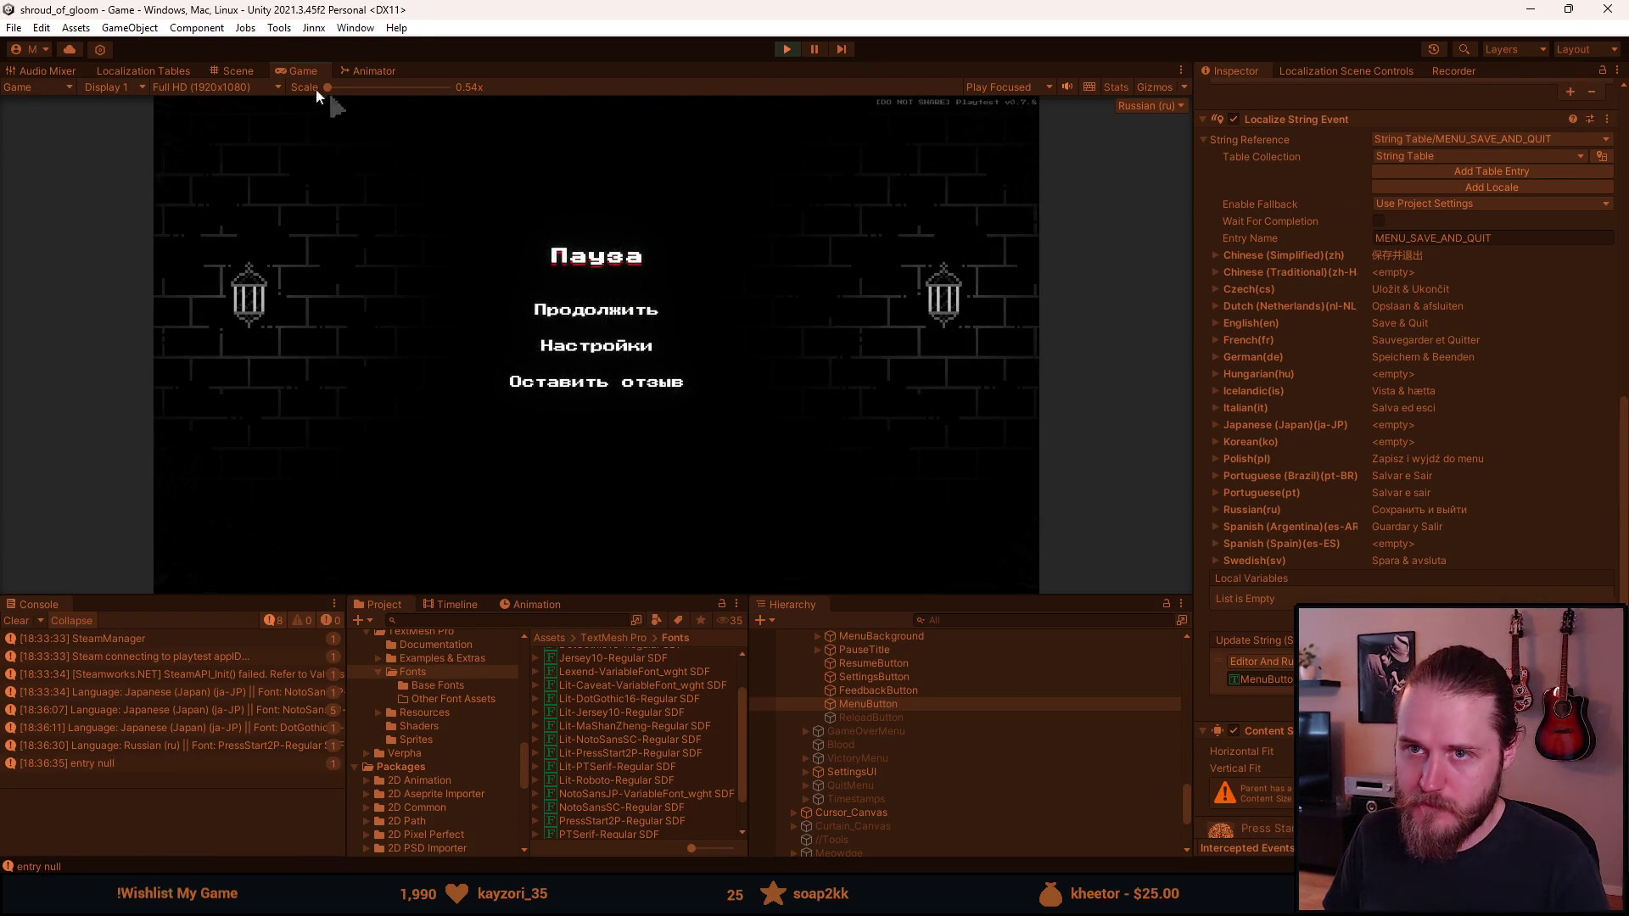
{"action": "double_click", "coordinate": [309, 68]}
{"action": "left_click", "coordinate": [827, 465]}
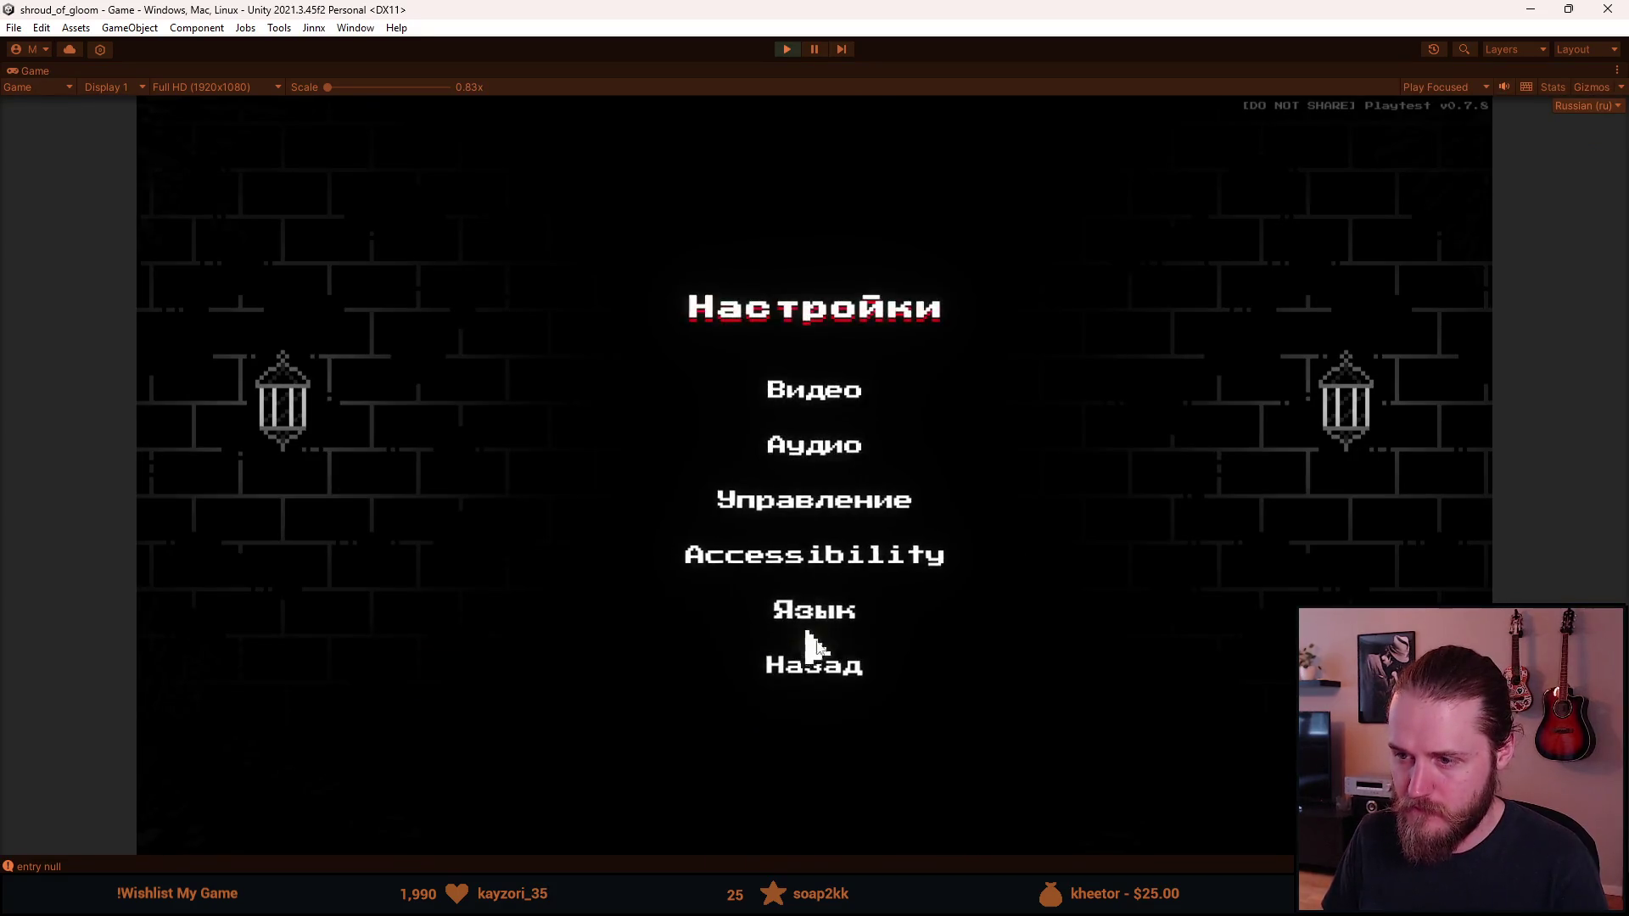
Step: Switch the game's language to Japanese (日本語) and resume play
{"action": "left_click", "coordinate": [830, 616]}
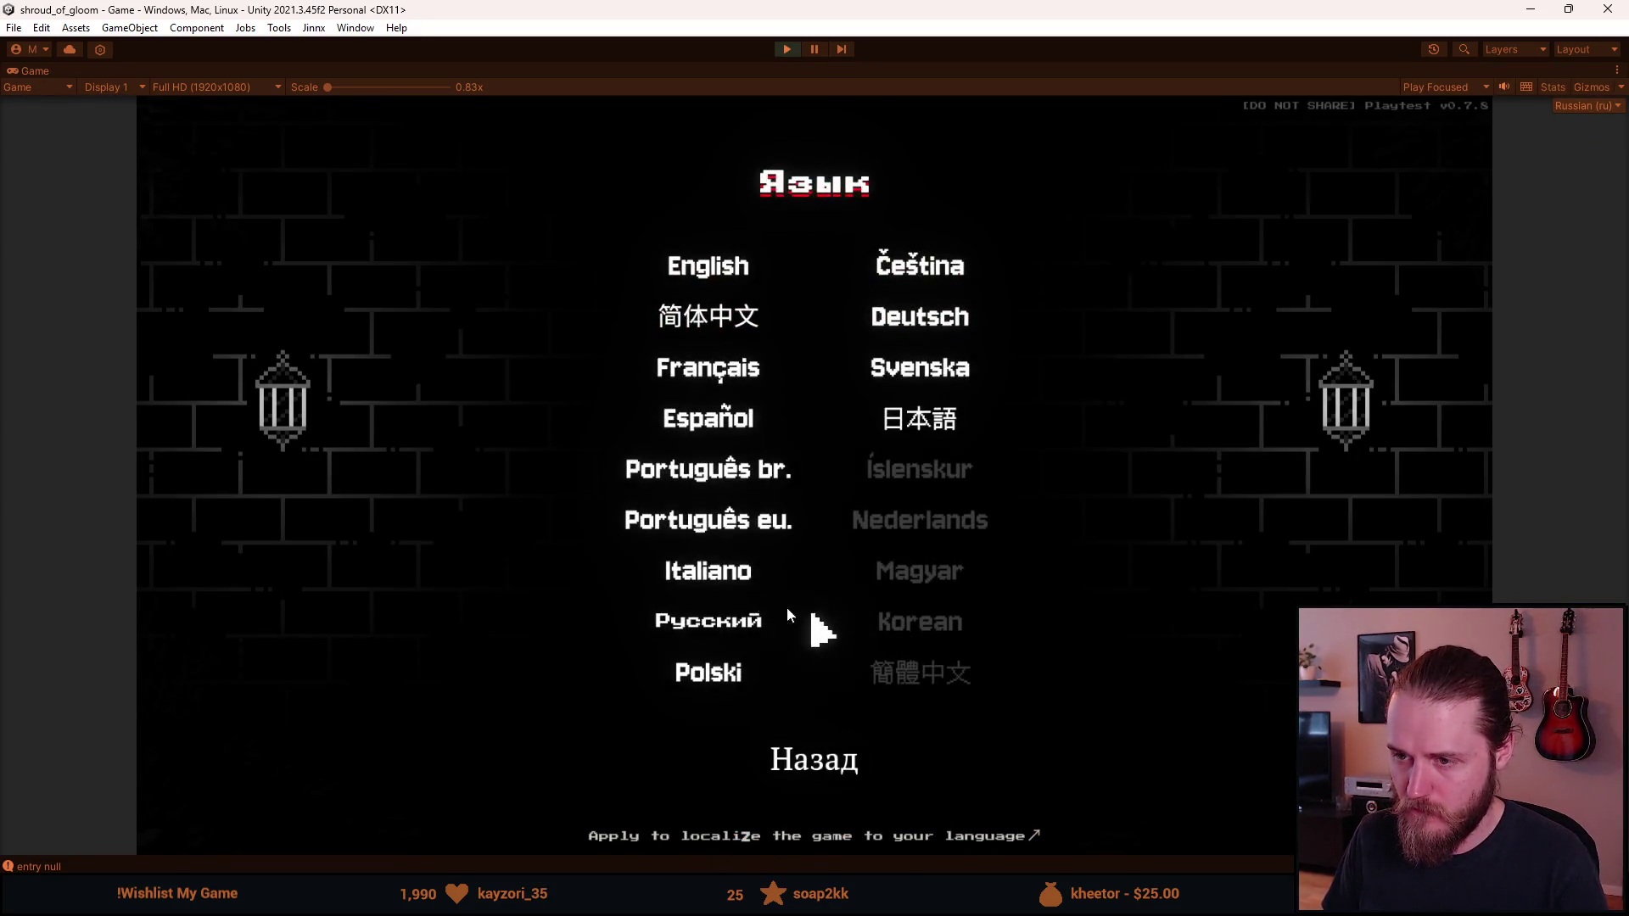
{"action": "left_click", "coordinate": [939, 421]}
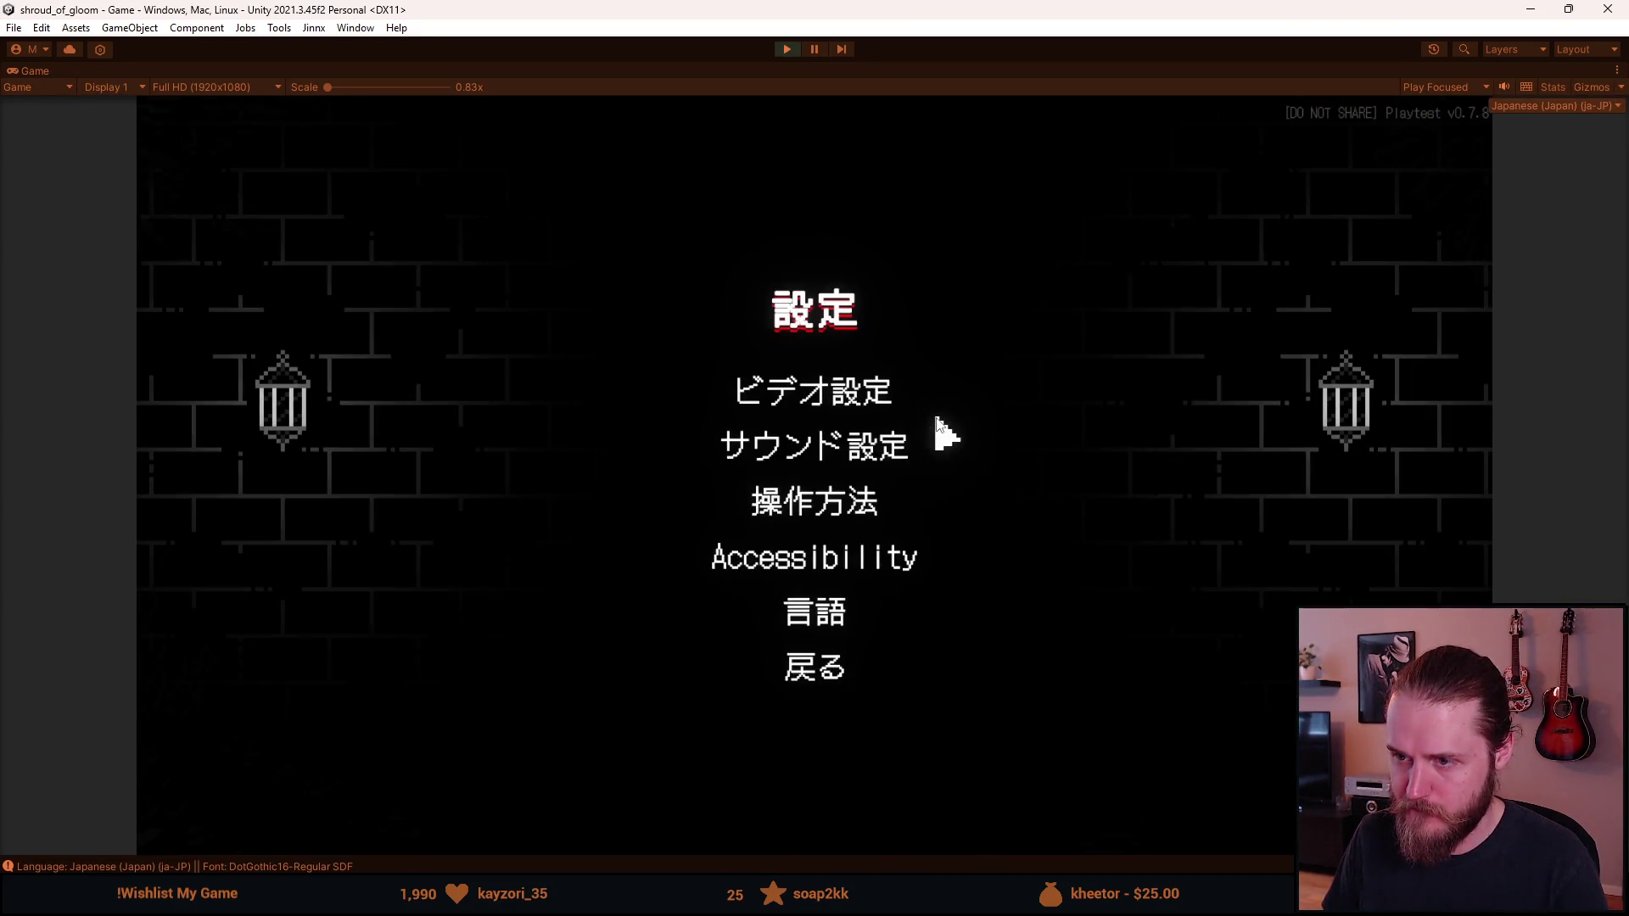
{"action": "left_click", "coordinate": [823, 676]}
{"action": "left_click", "coordinate": [813, 431]}
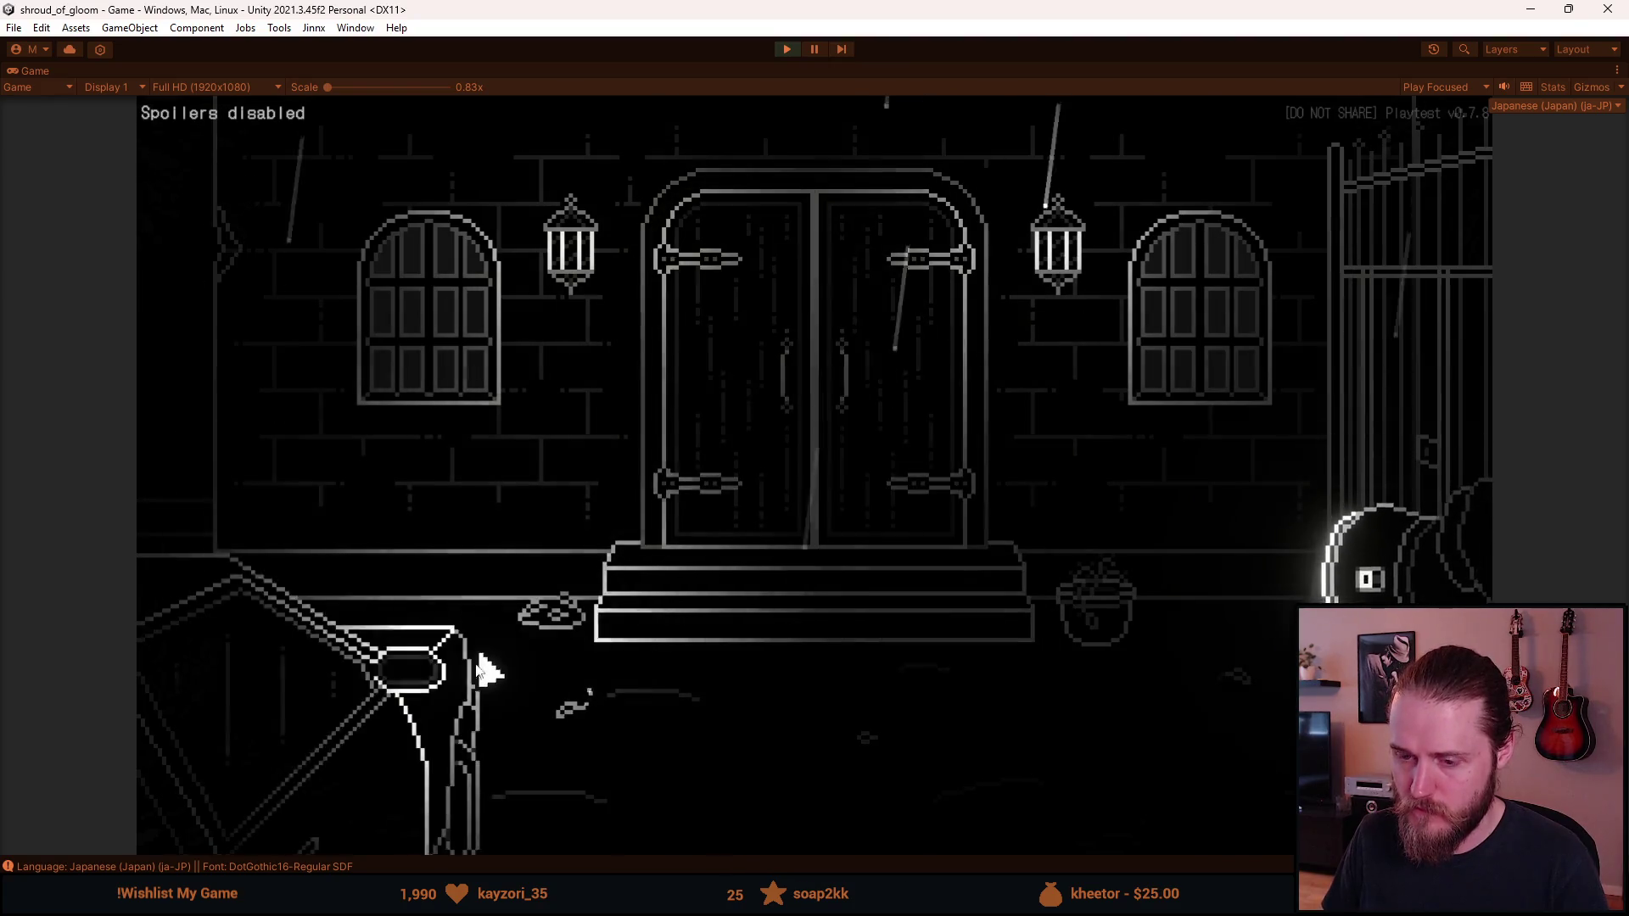
Step: Interact with the bench, view the inventory's hammer item, then pause the game
{"action": "left_click", "coordinate": [429, 710]}
{"action": "key", "text": "Escape"}
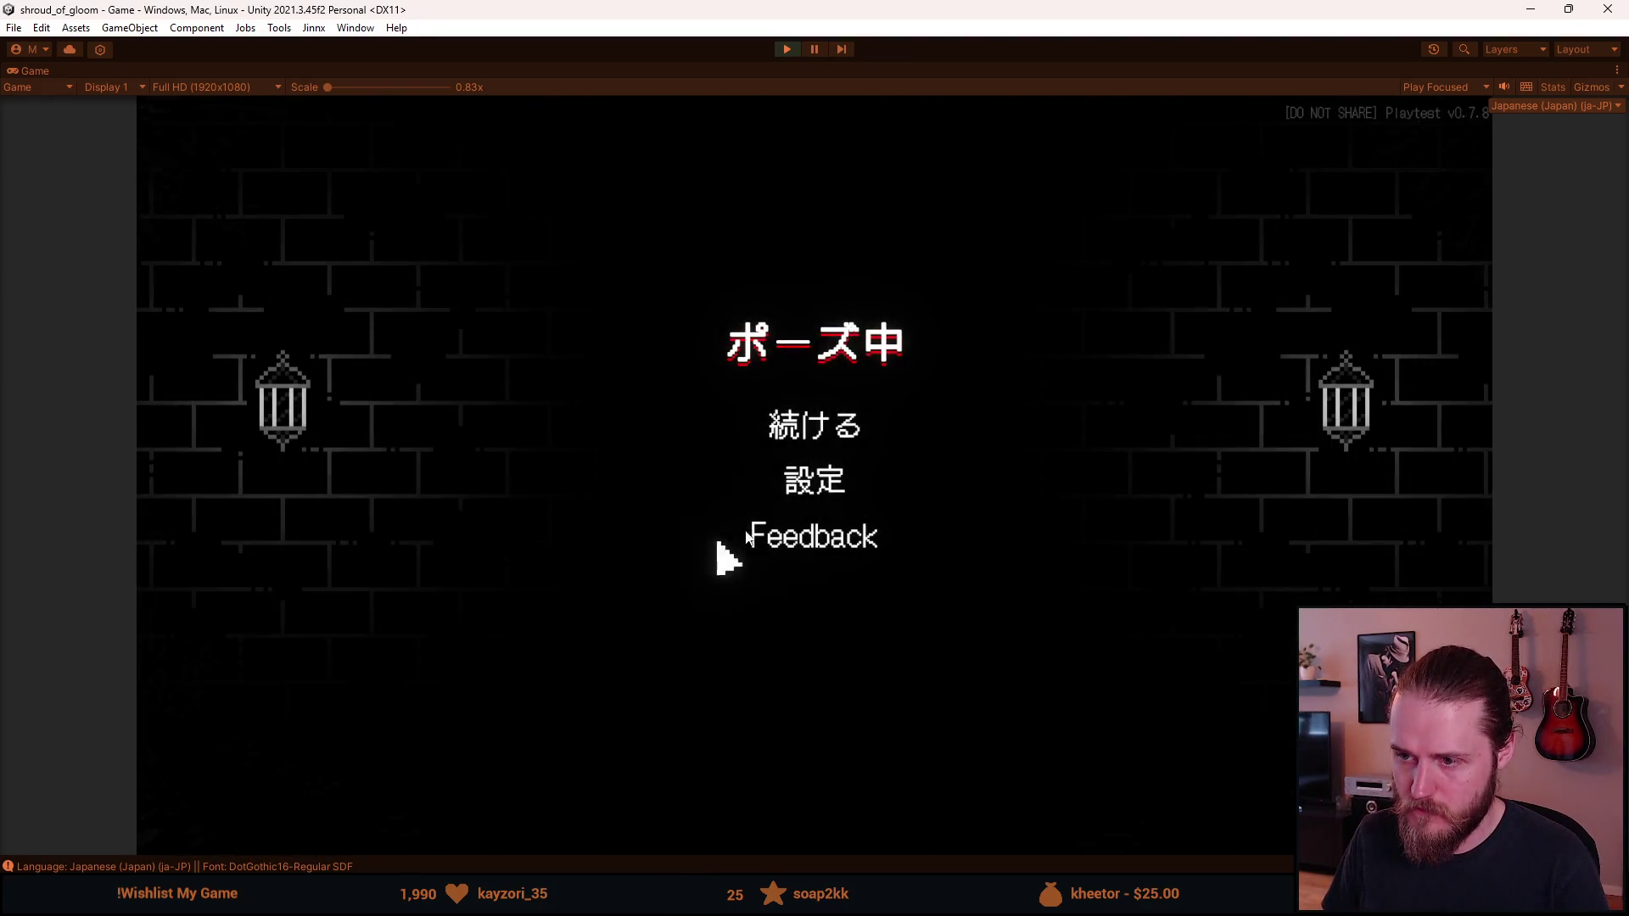
{"action": "key", "text": "Escape"}
{"action": "left_click", "coordinate": [424, 661]}
{"action": "key", "text": "Escape"}
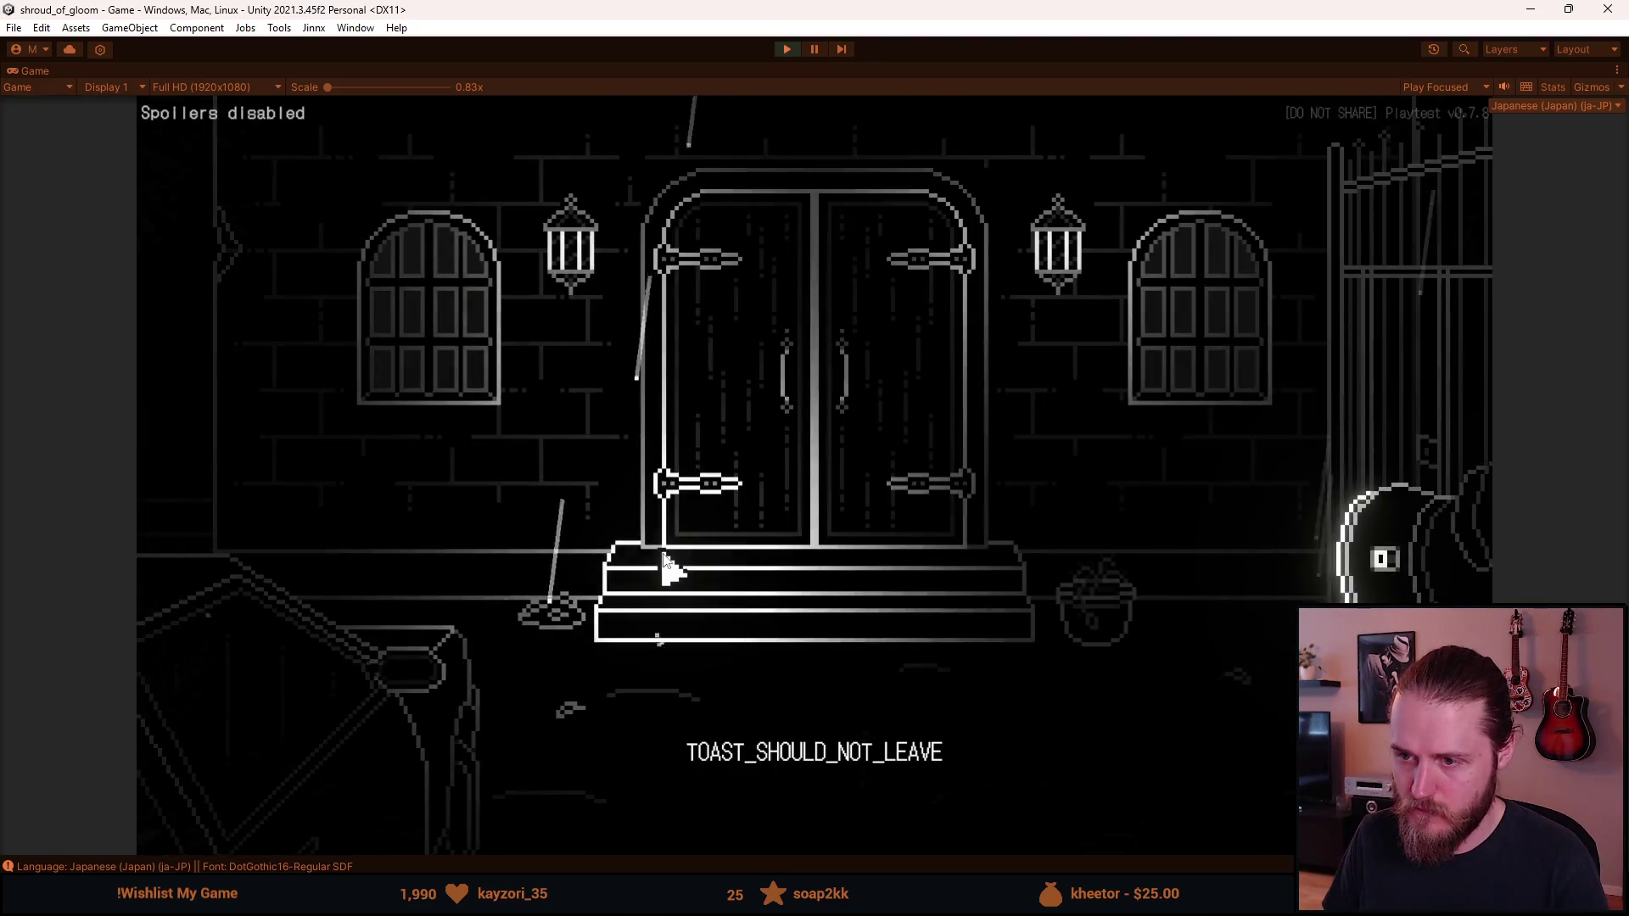
{"action": "key", "text": "Escape"}
Step: Turn Simpler fonts back on in Accessibility and switch the language to English
{"action": "left_click", "coordinate": [830, 483]}
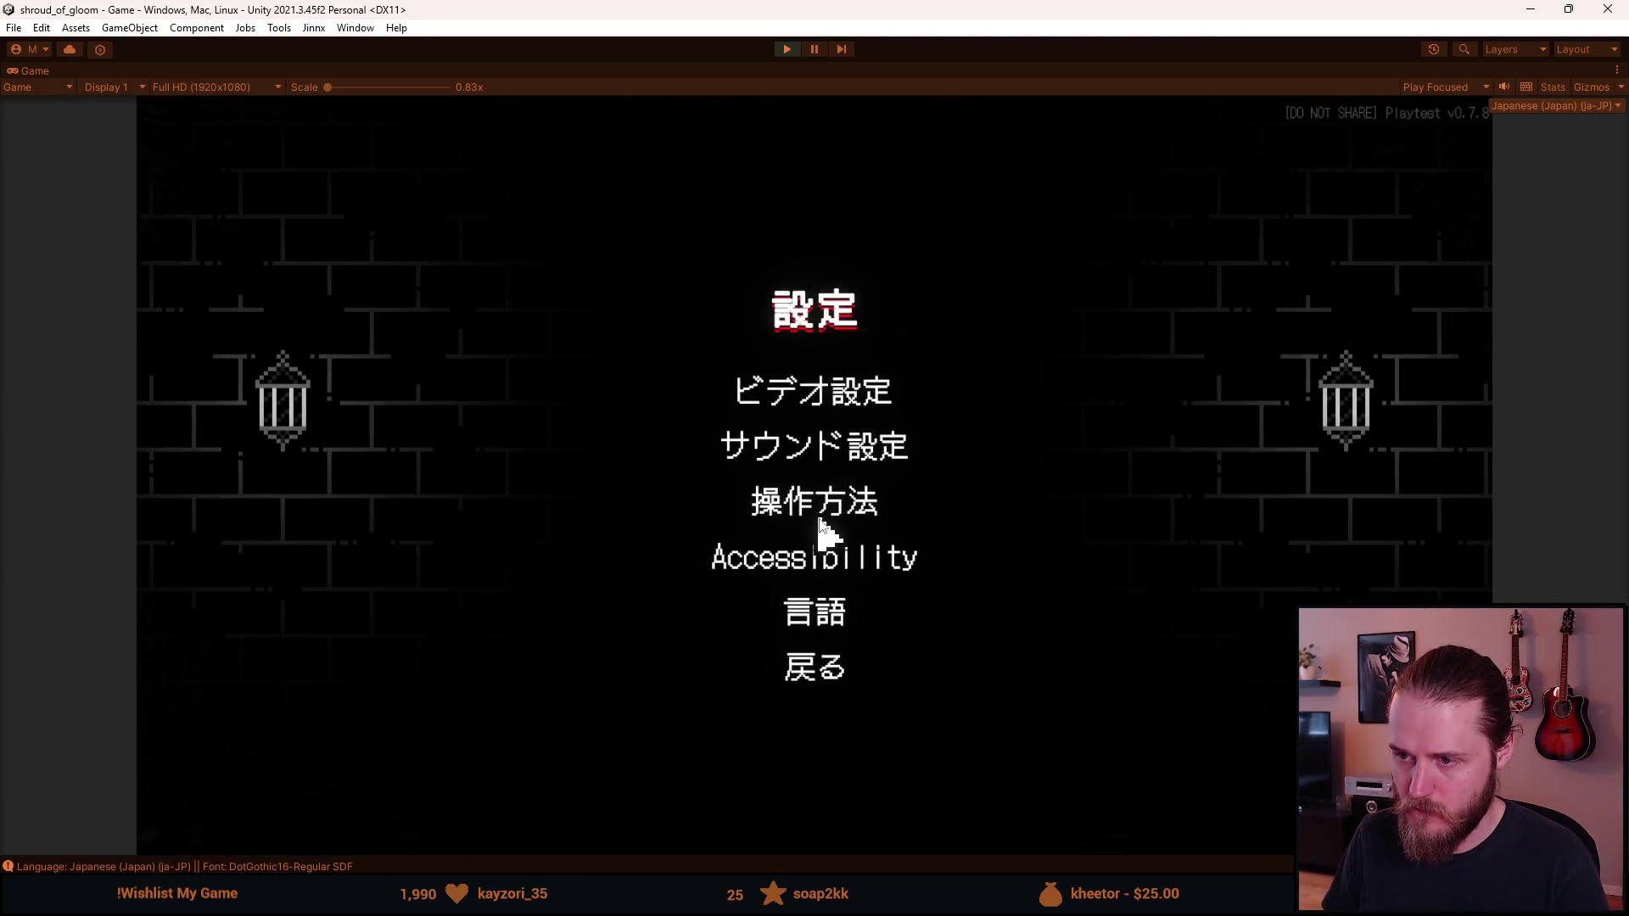
{"action": "left_click", "coordinate": [815, 567]}
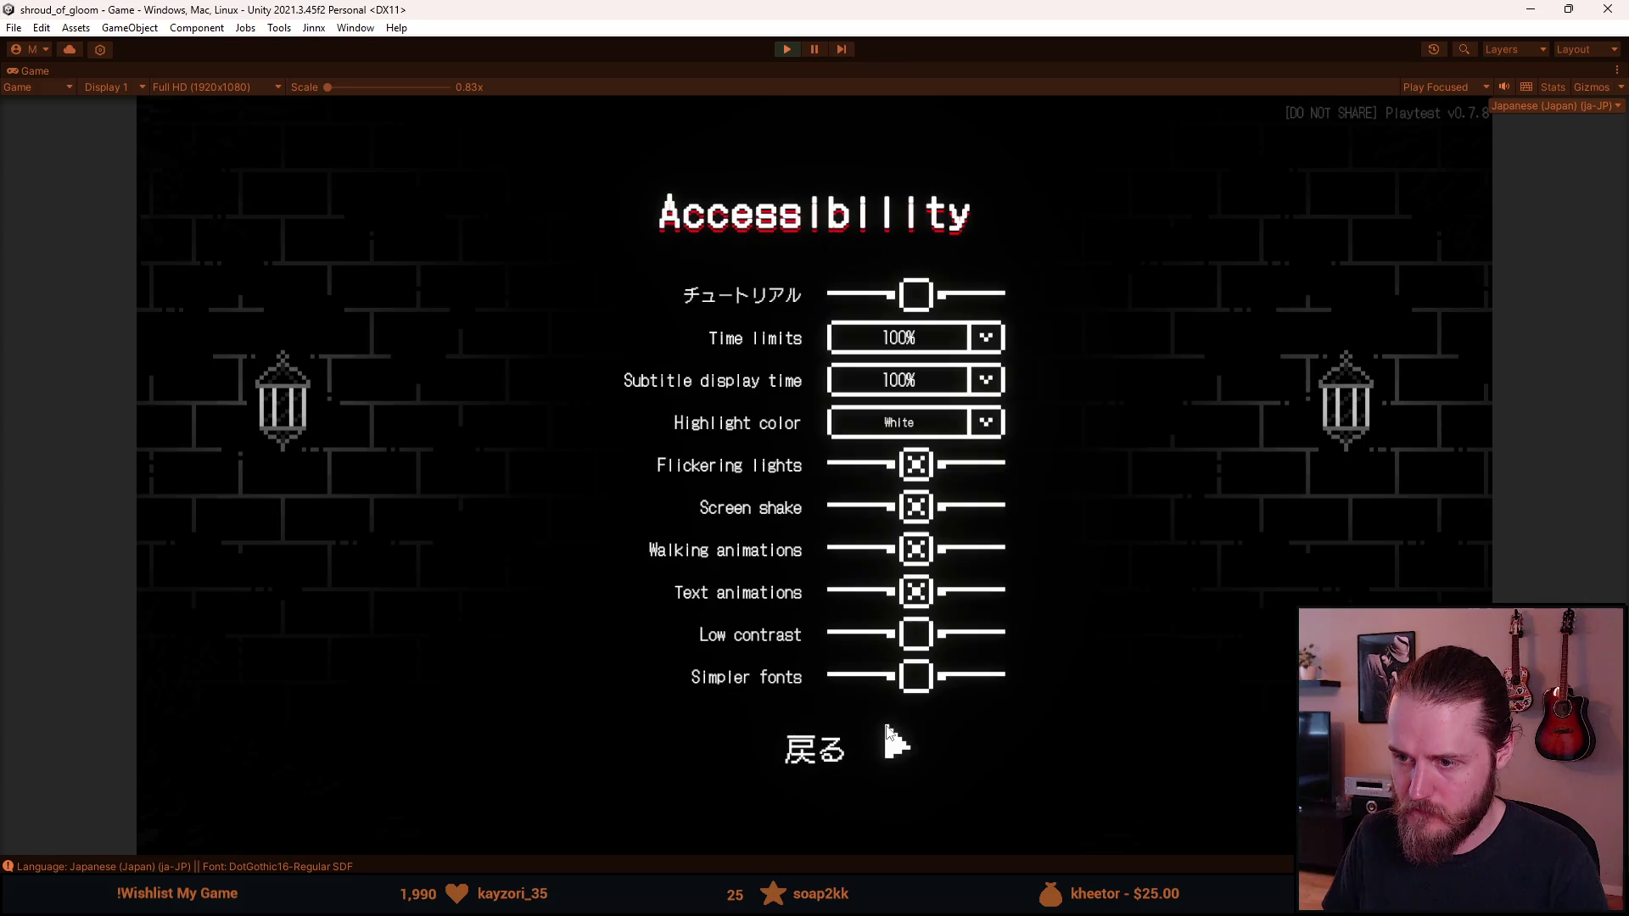
{"action": "left_click", "coordinate": [917, 679]}
{"action": "left_click", "coordinate": [825, 737]}
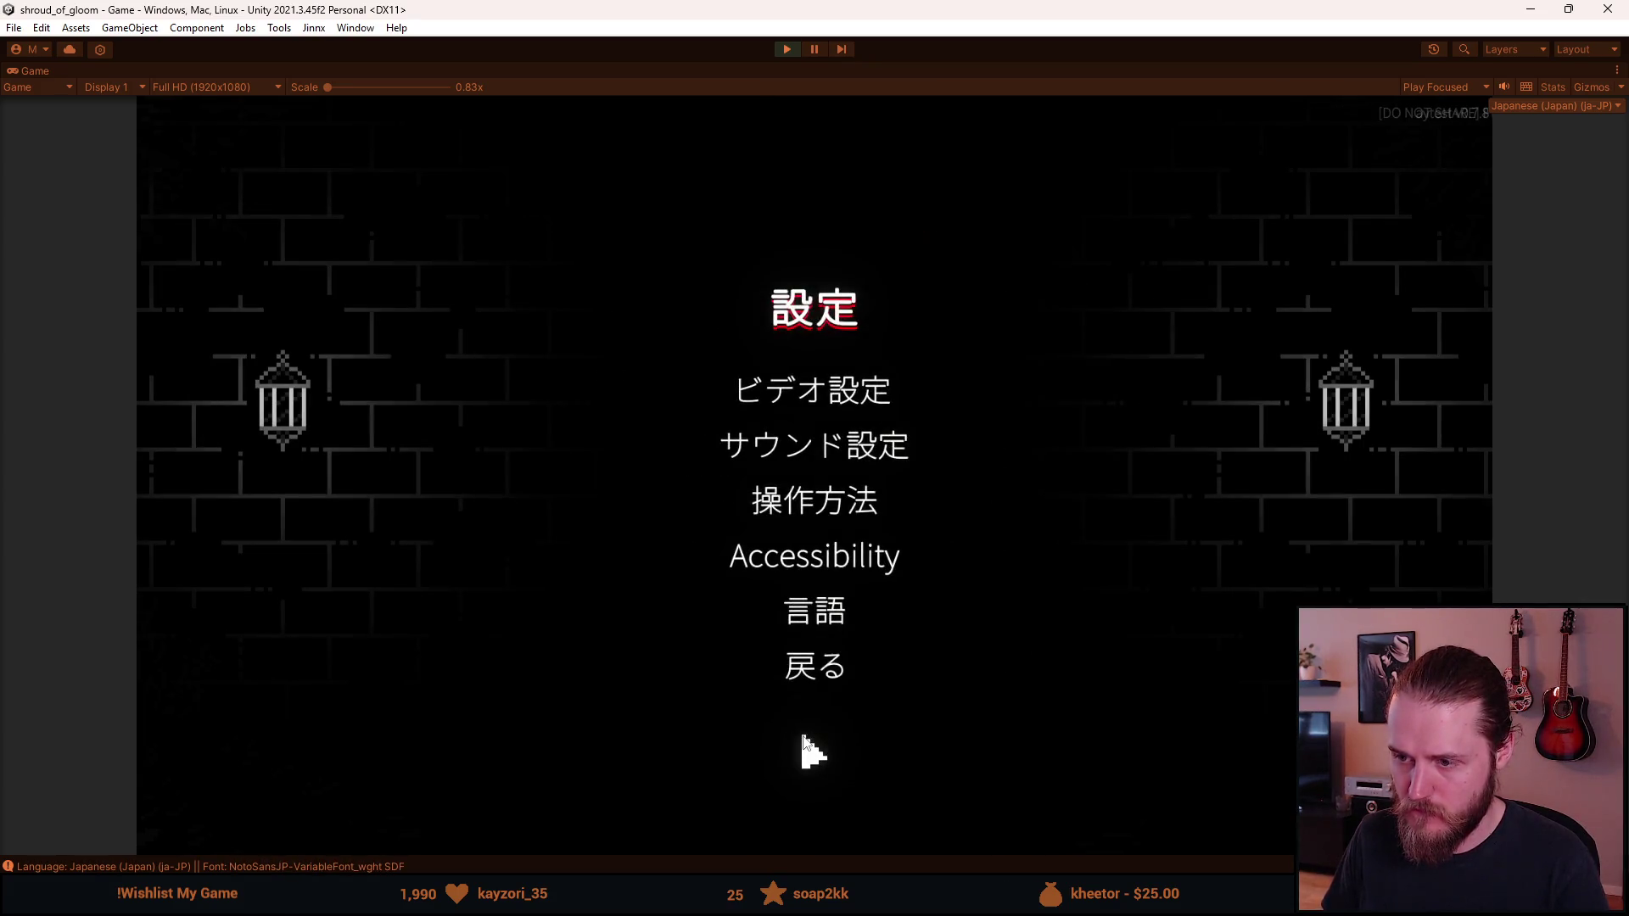
{"action": "left_click", "coordinate": [813, 625]}
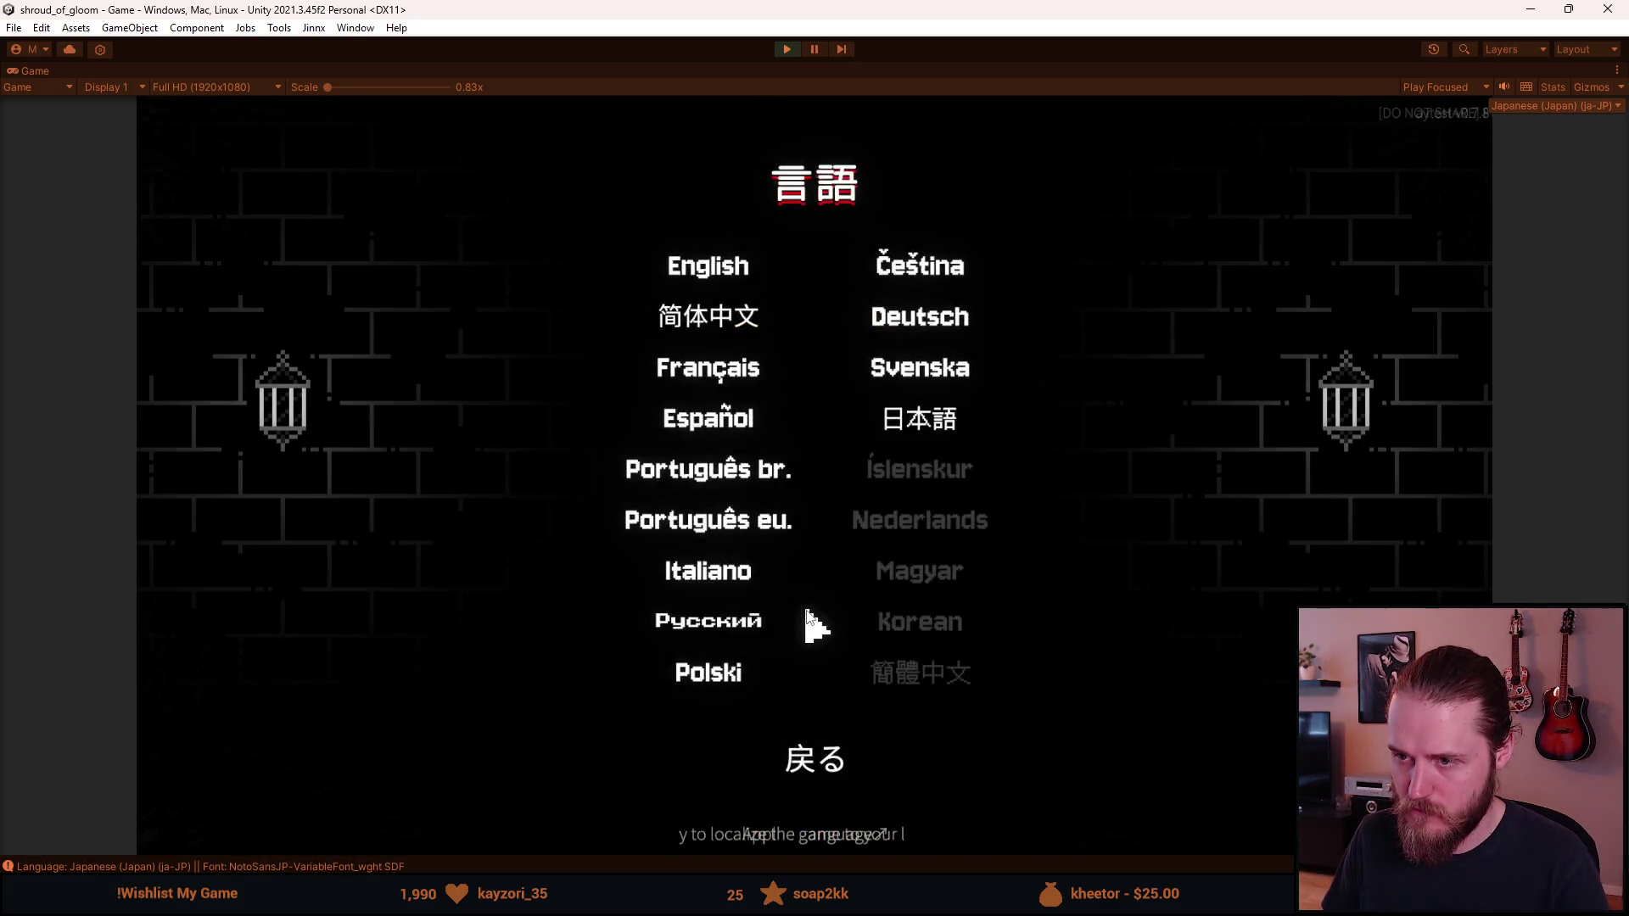
{"action": "left_click", "coordinate": [707, 270]}
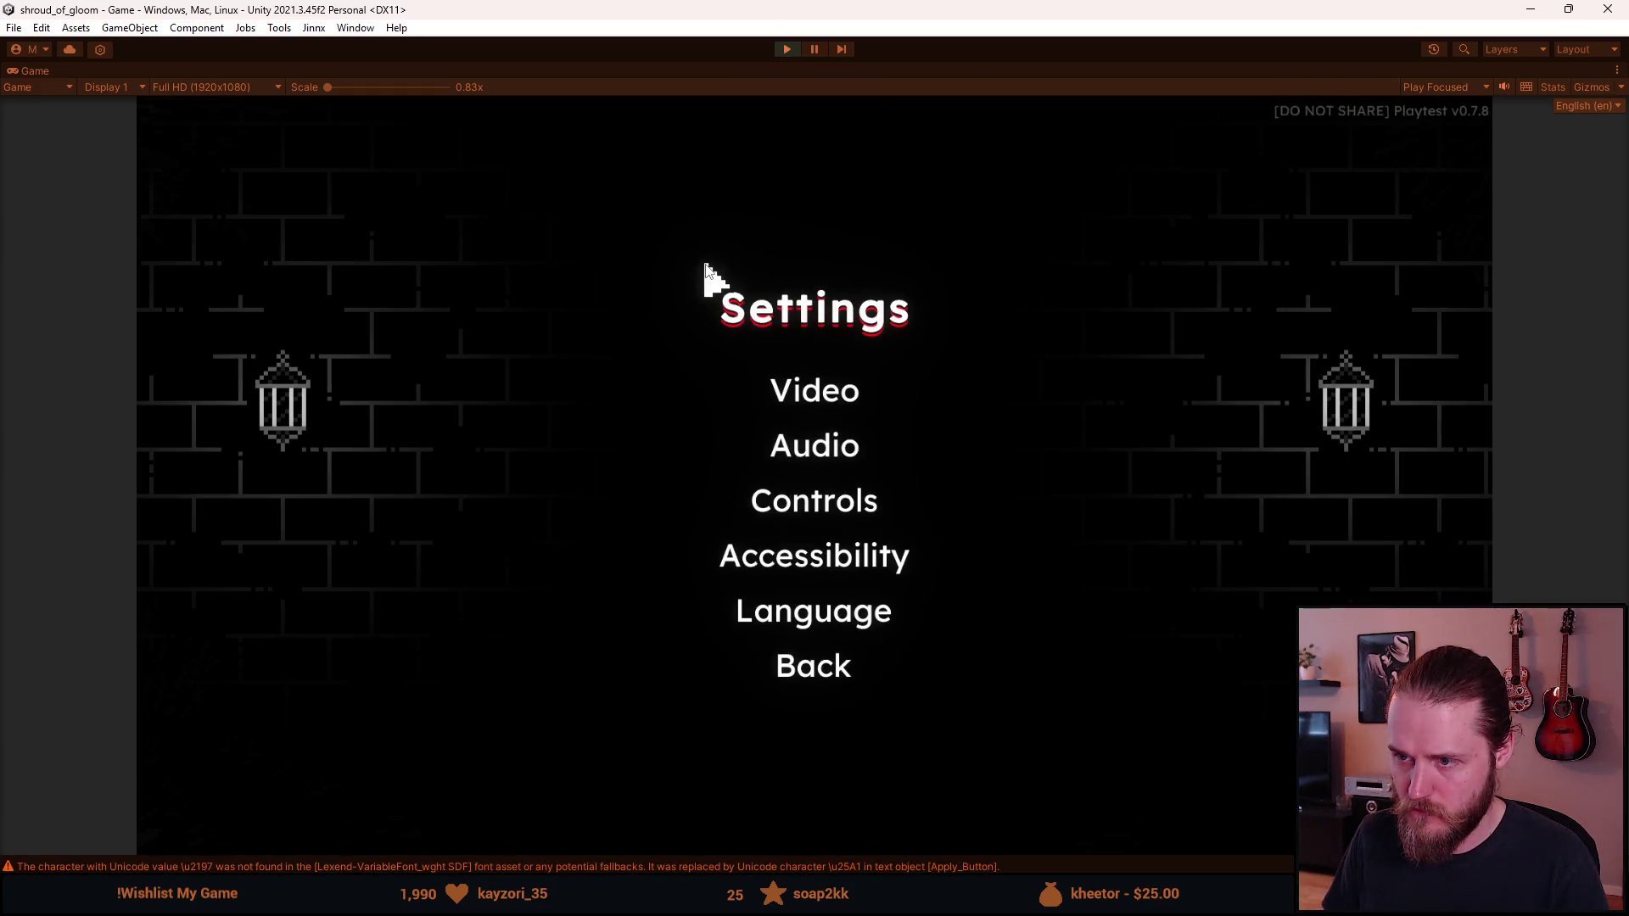
Step: Revisit the language list, then back out of the menus and resume gameplay
{"action": "left_click", "coordinate": [797, 615]}
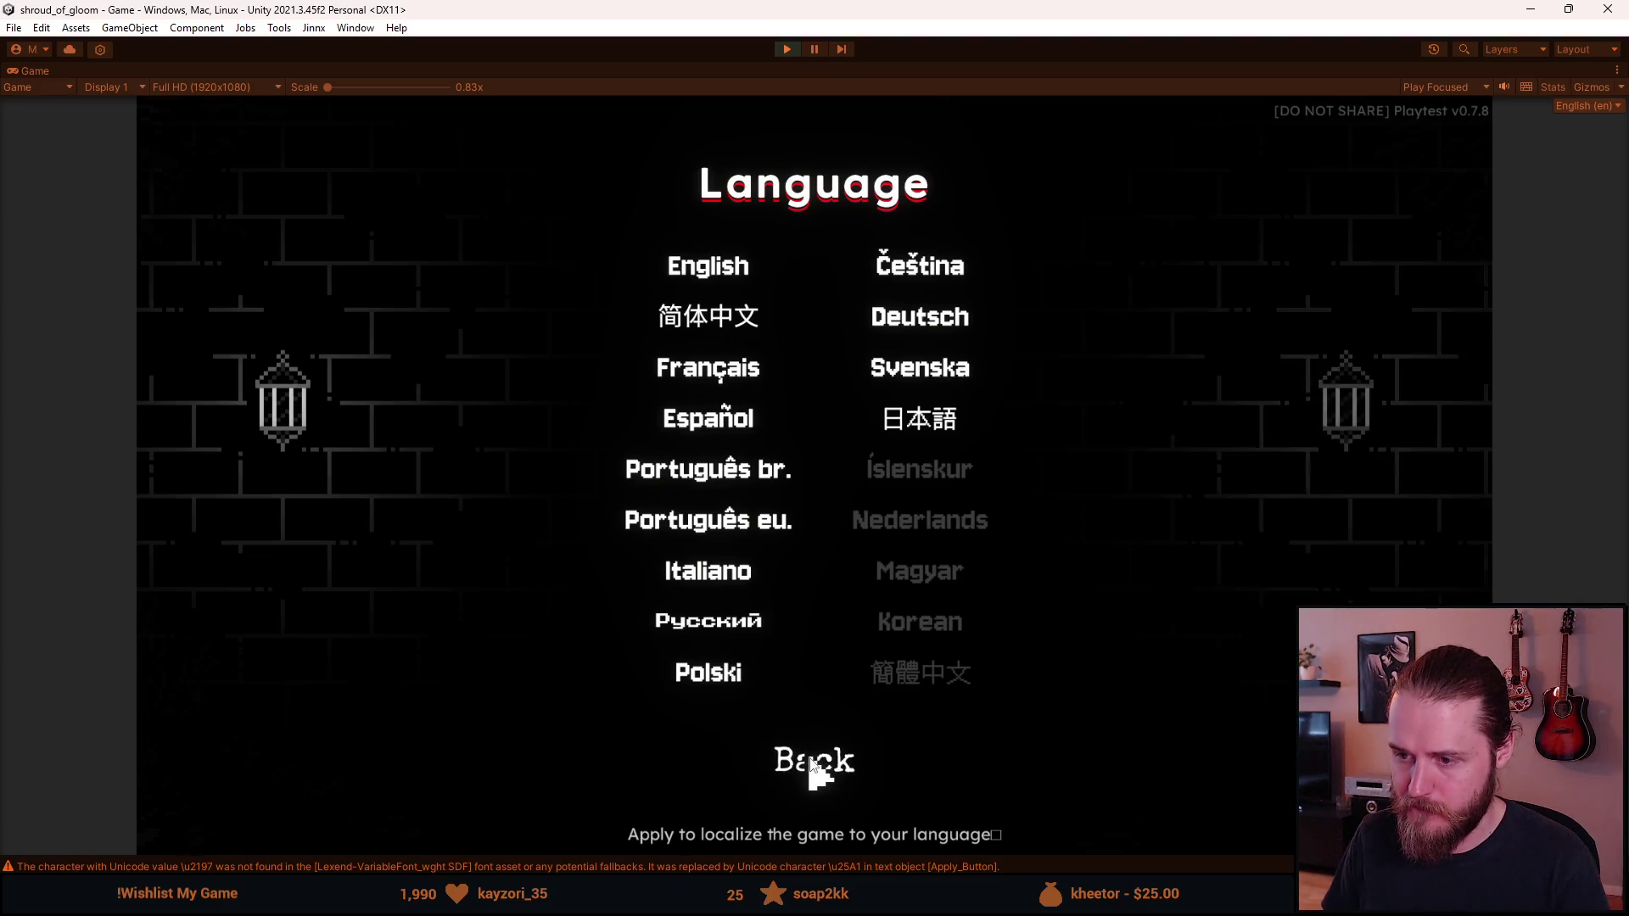
{"action": "left_click", "coordinate": [844, 766]}
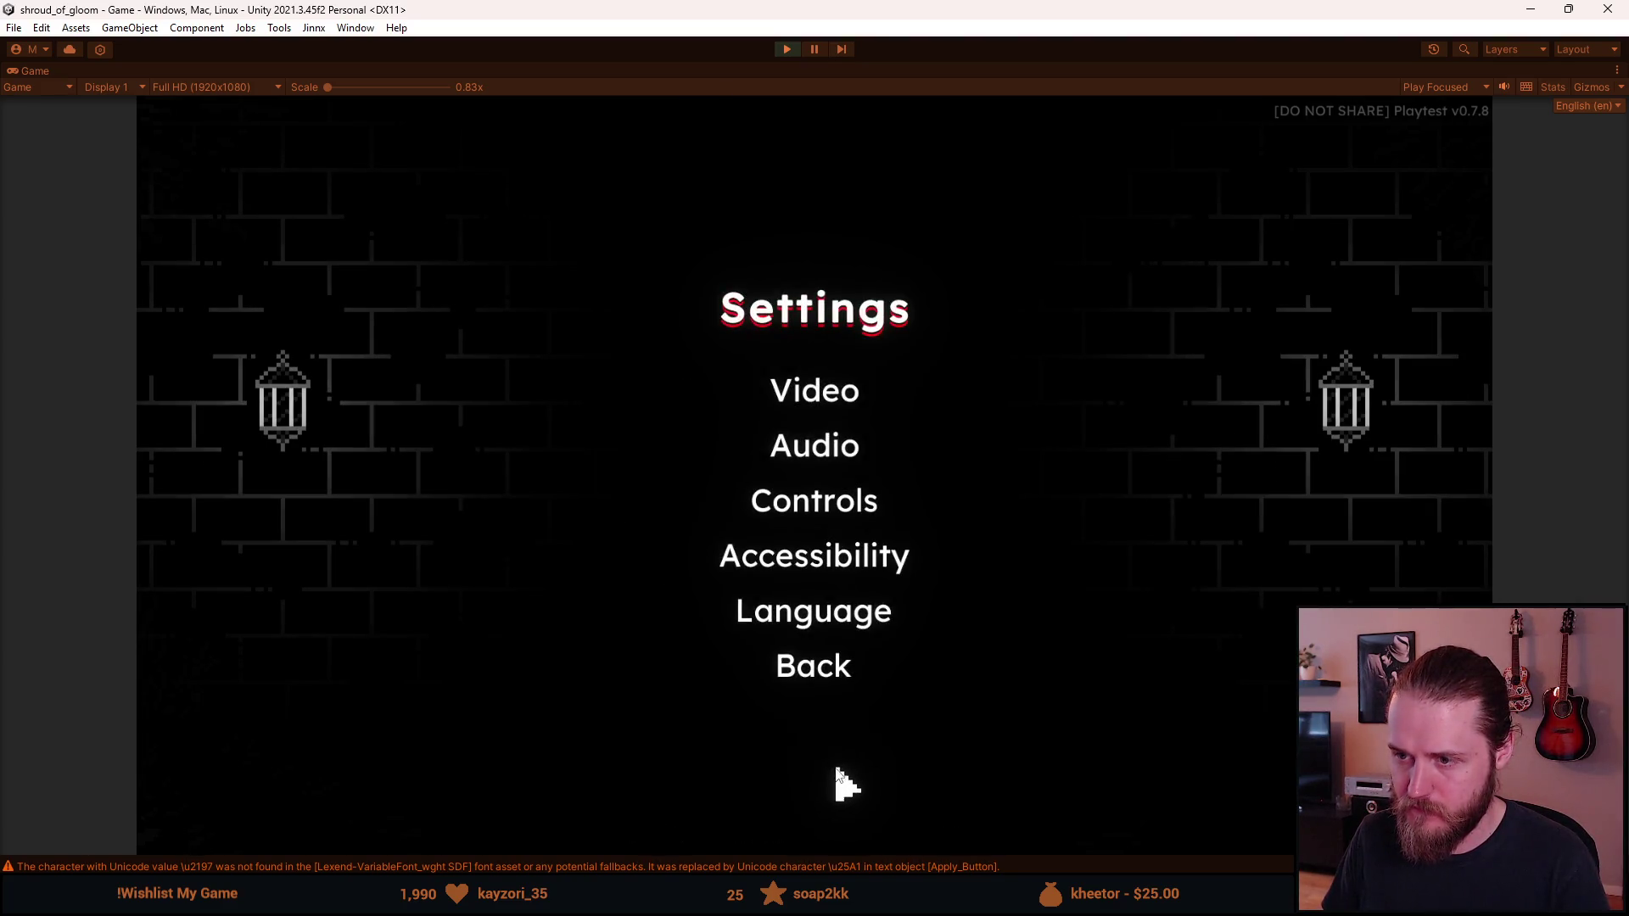
{"action": "left_click", "coordinate": [832, 664]}
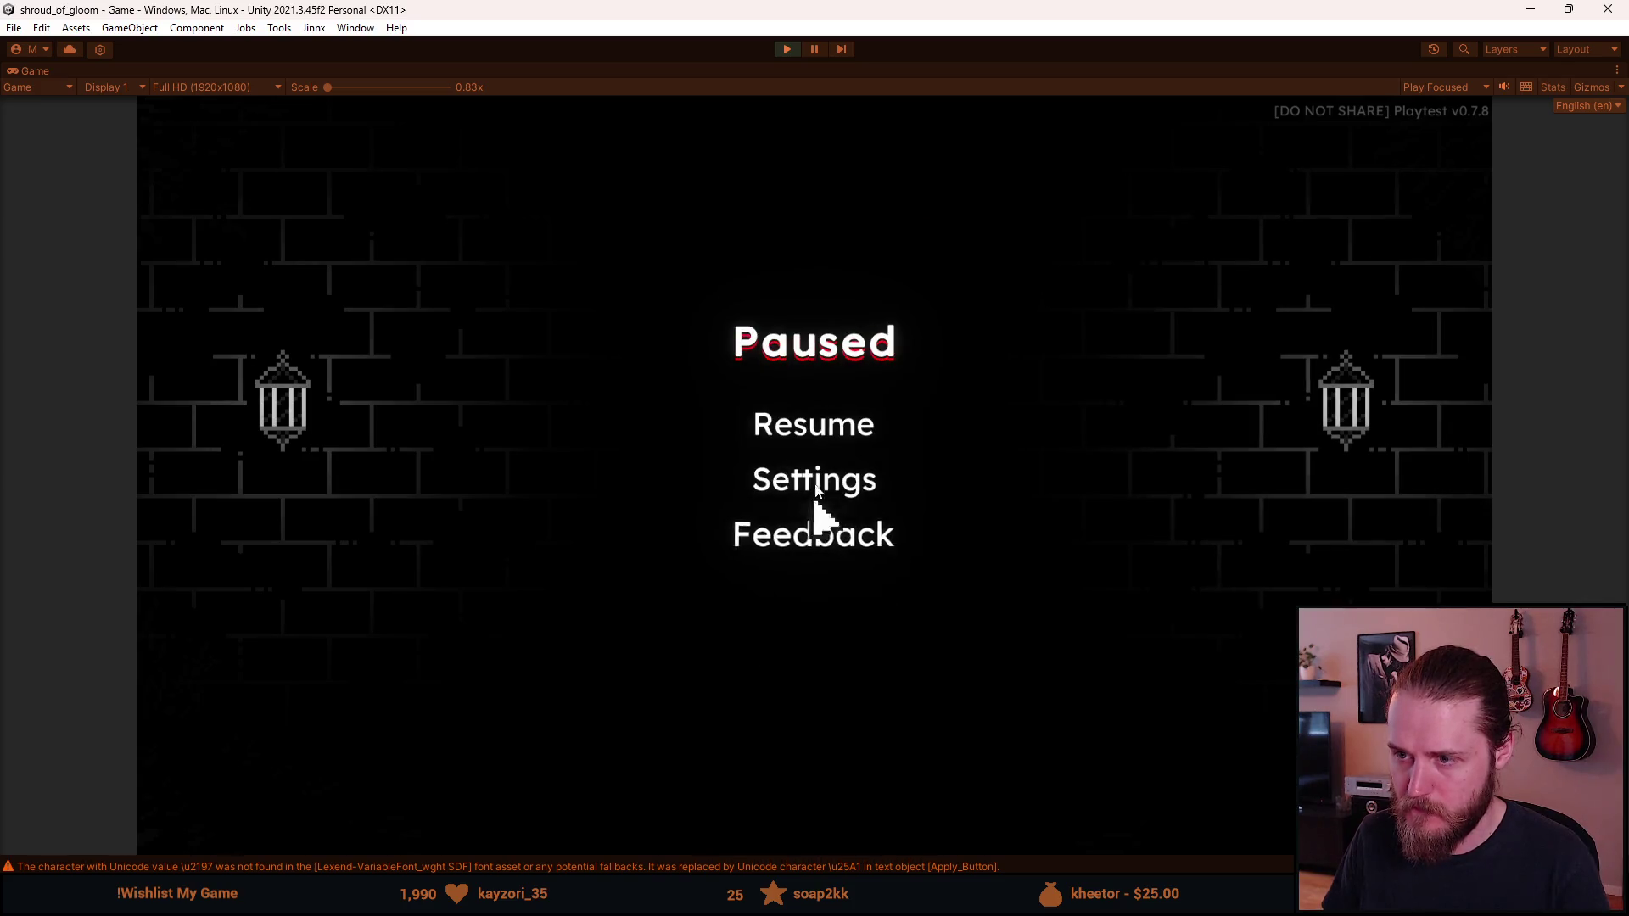
{"action": "left_click", "coordinate": [827, 435]}
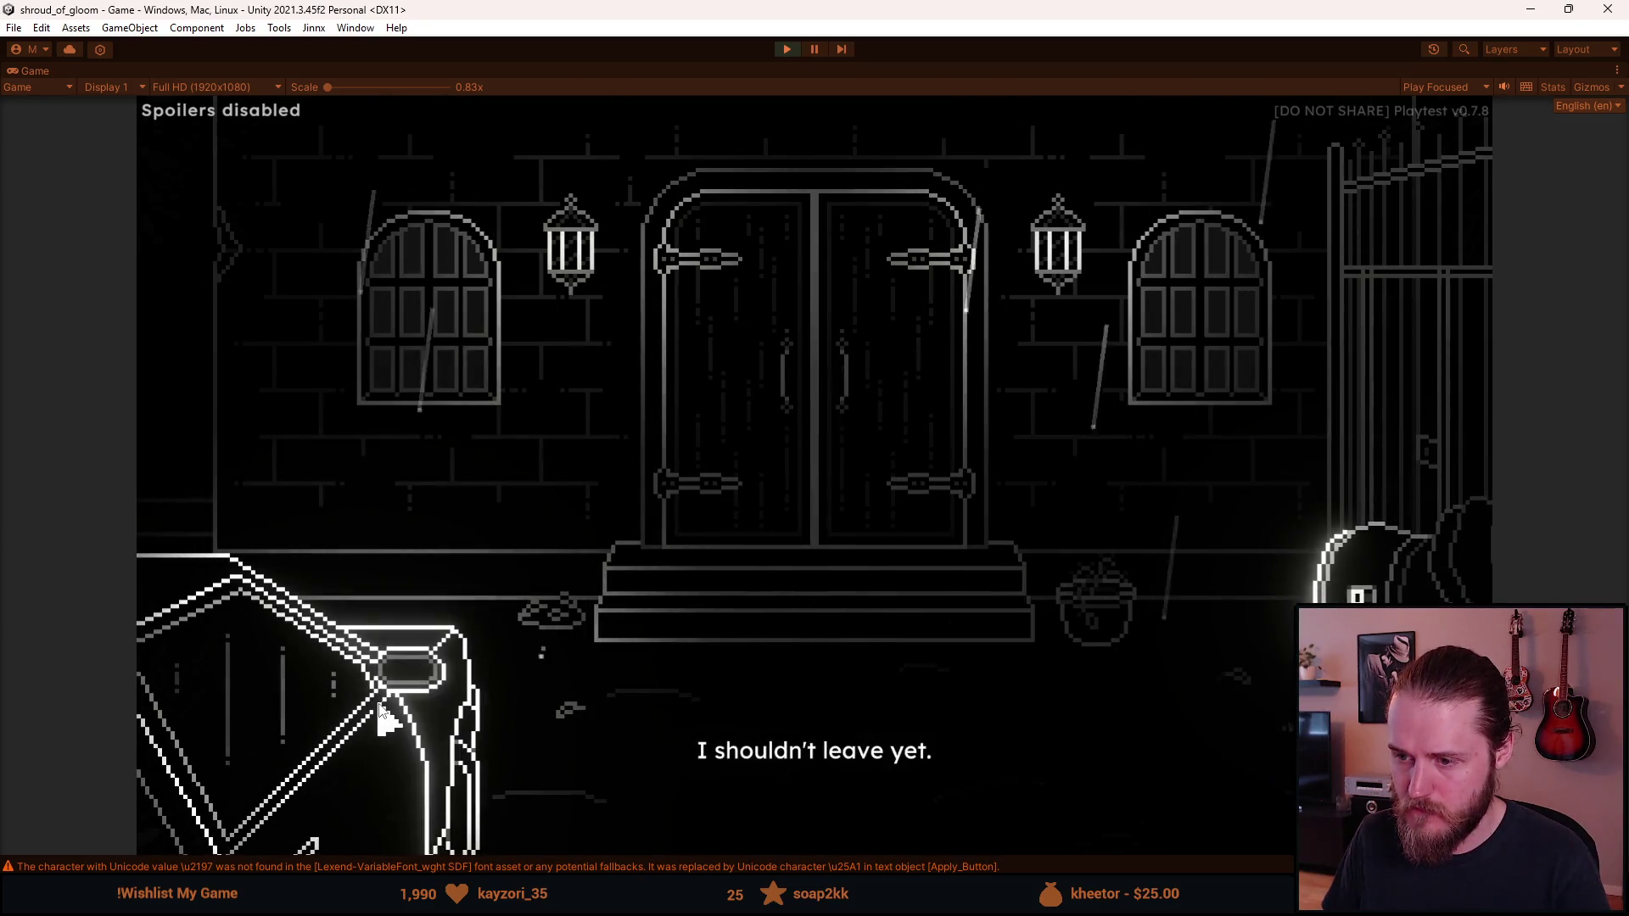
Step: Pause and visit Accessibility, returning to a Settings menu shown in the pixel font
{"action": "key", "text": "Escape"}
{"action": "left_click", "coordinate": [829, 476]}
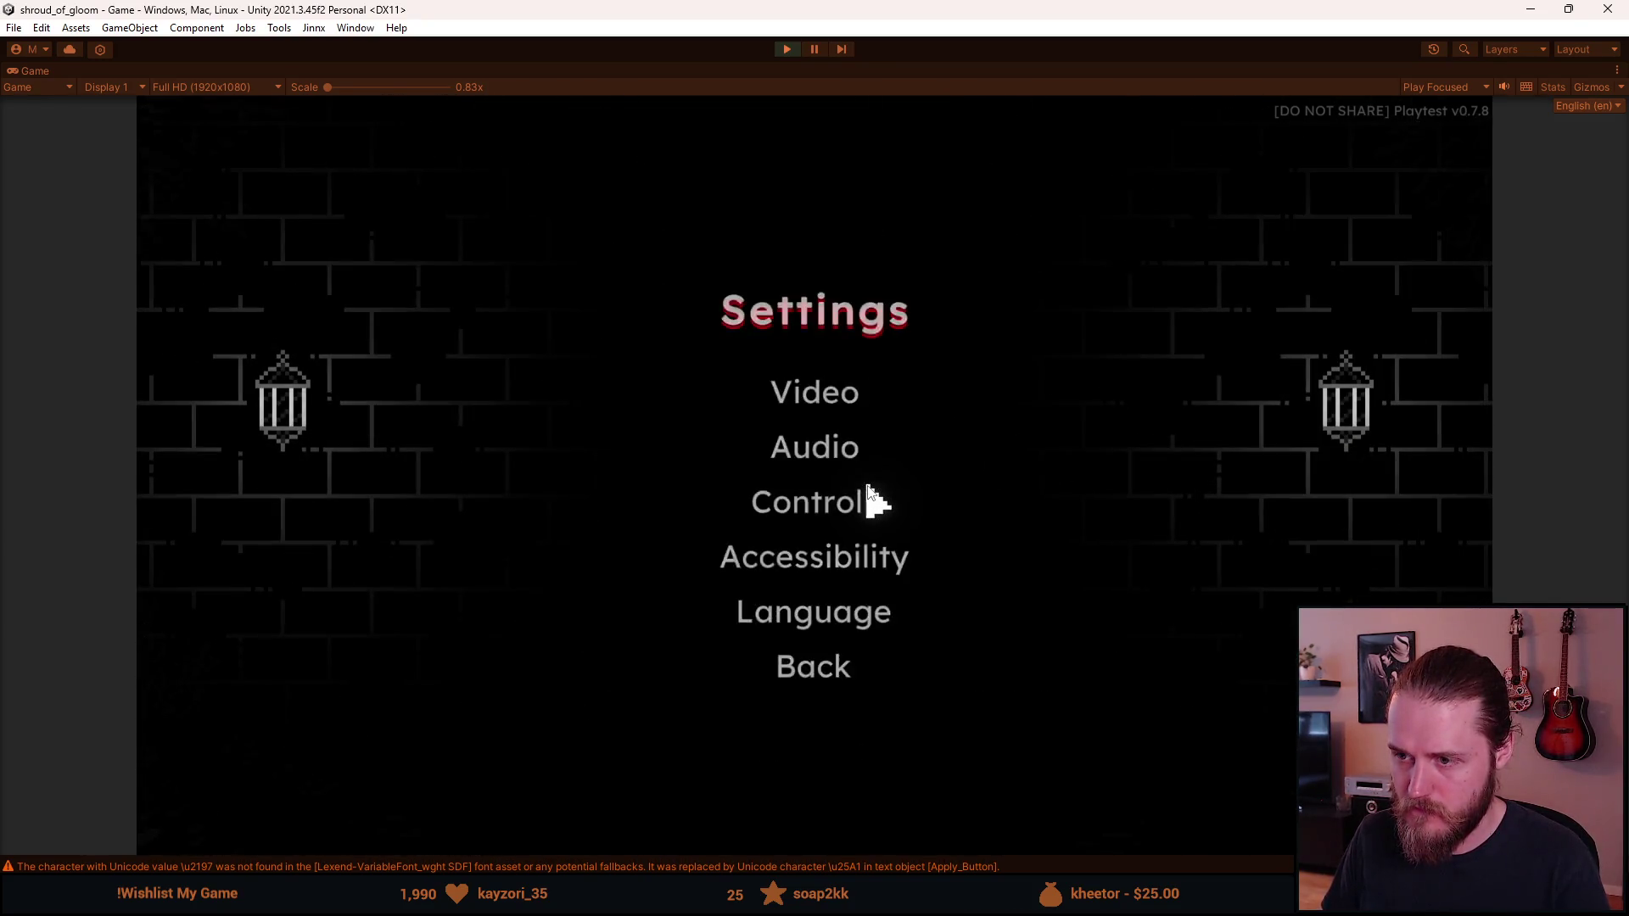
{"action": "left_click", "coordinate": [840, 574]}
{"action": "left_click", "coordinate": [793, 755]}
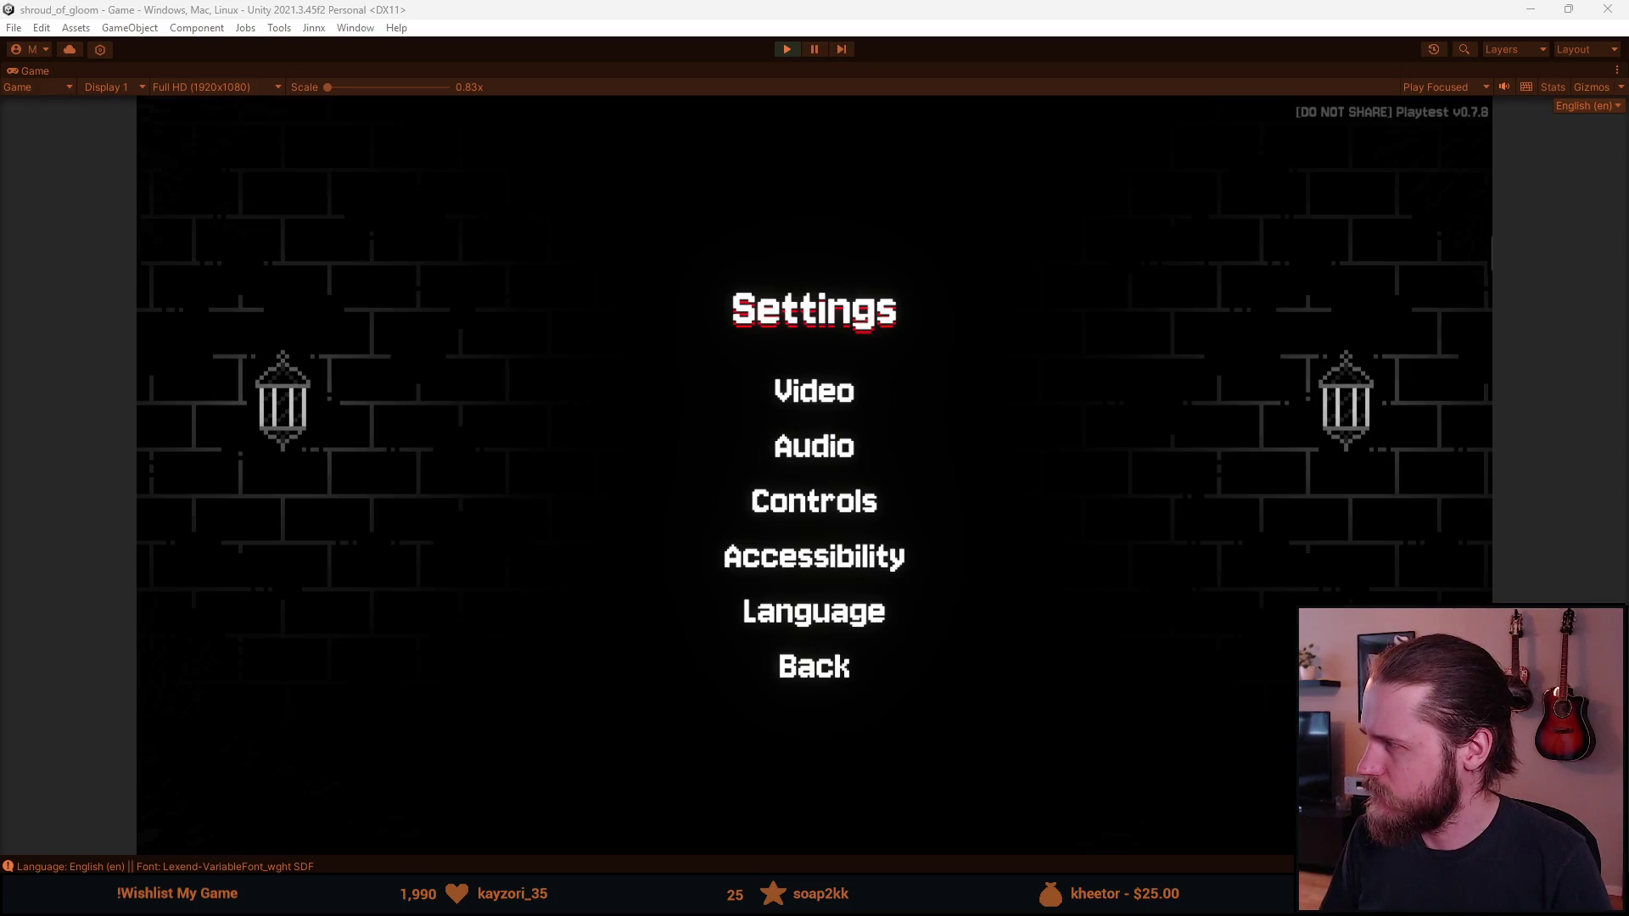
Step: Resume play, pause again, and briefly open the language list before backing out
{"action": "left_click", "coordinate": [781, 670]}
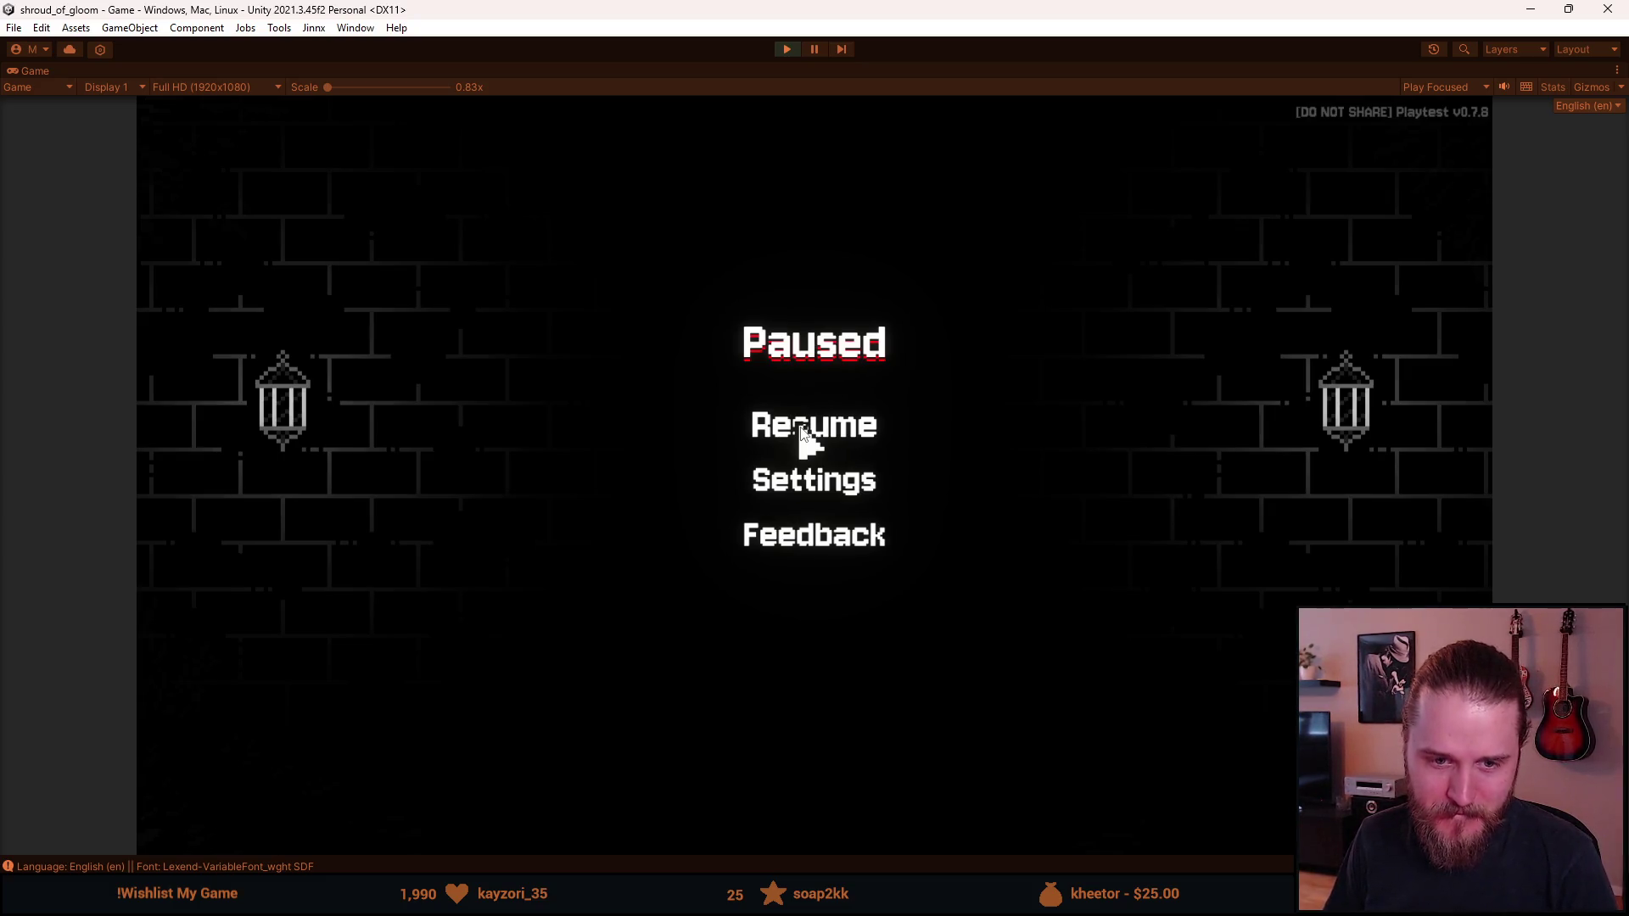
{"action": "left_click", "coordinate": [804, 437]}
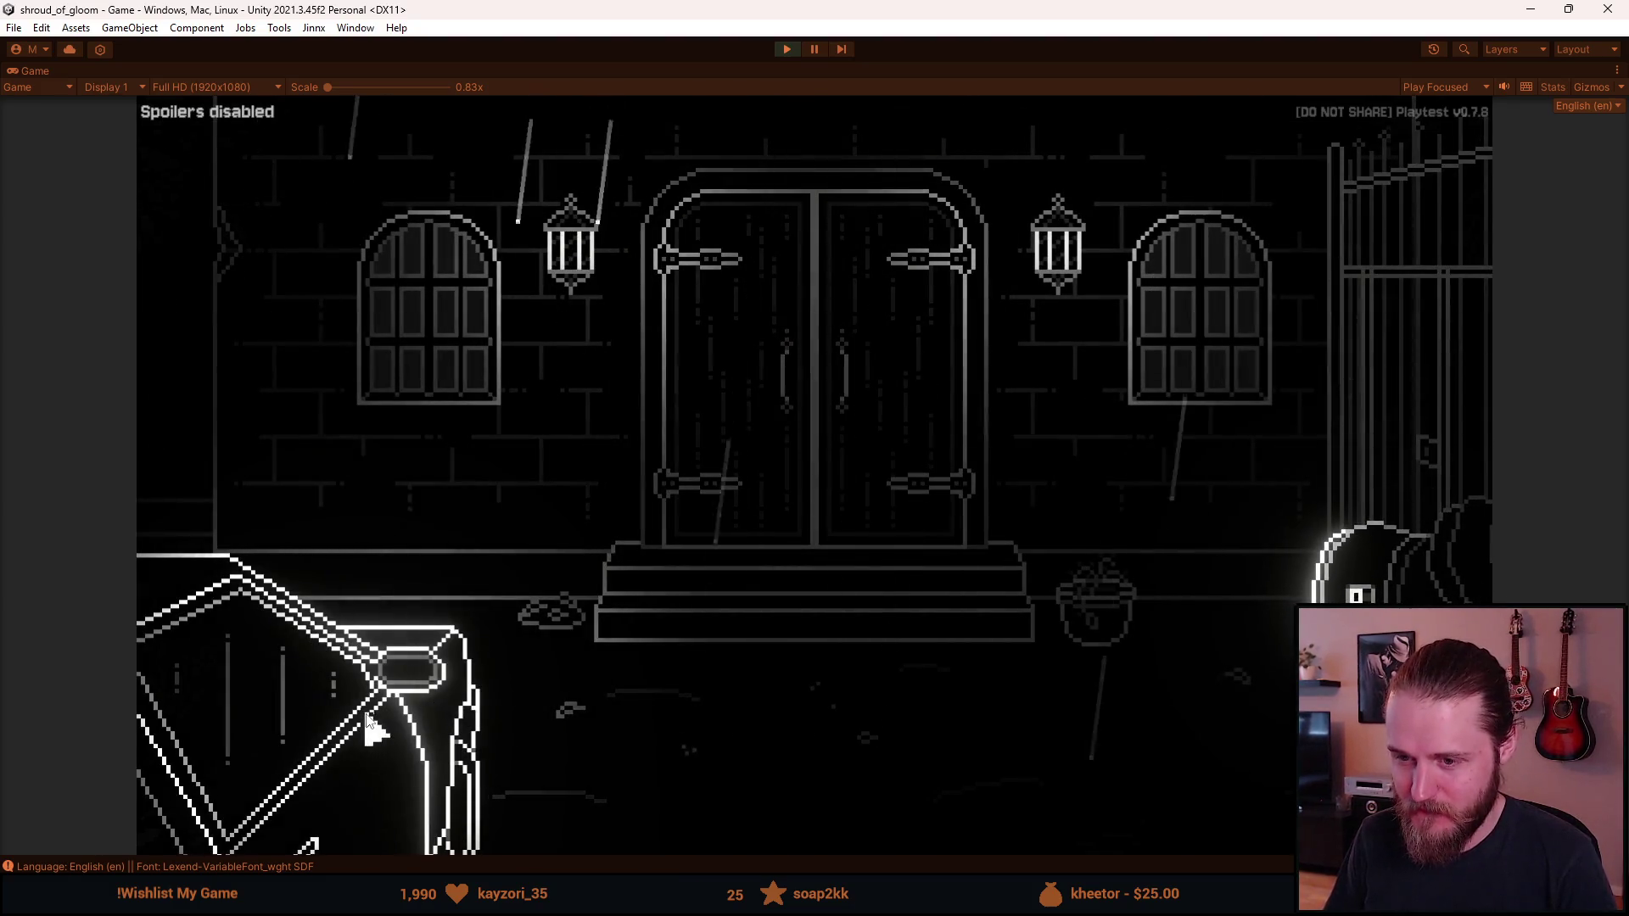
{"action": "key", "text": "Escape"}
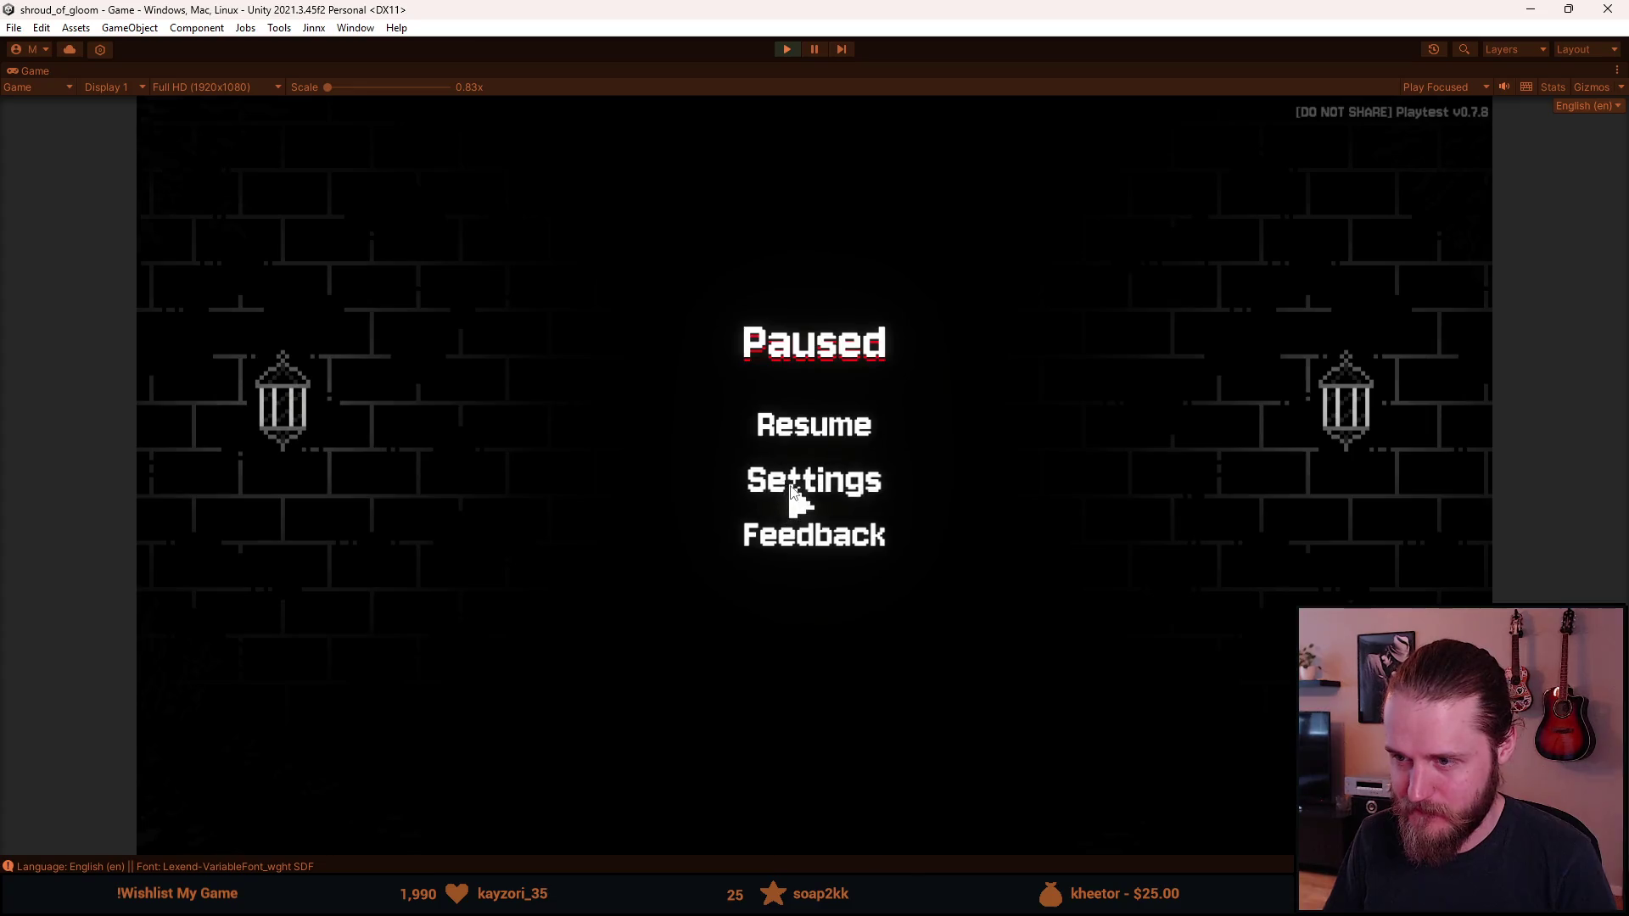
{"action": "left_click", "coordinate": [791, 492]}
{"action": "left_click", "coordinate": [817, 608]}
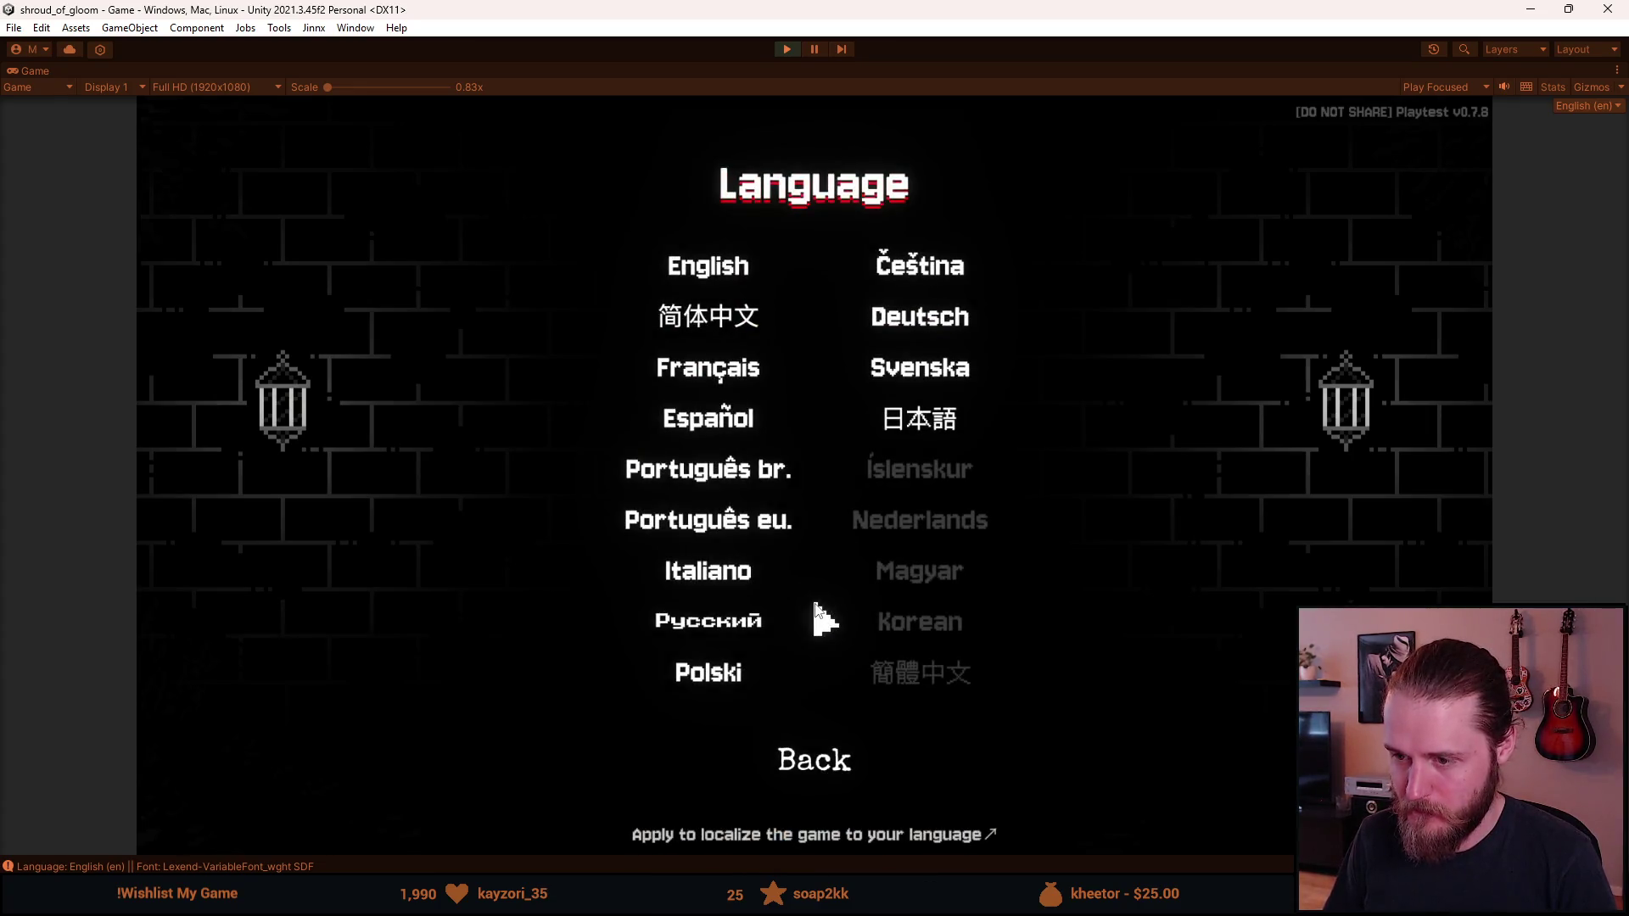
{"action": "key", "text": "Escape"}
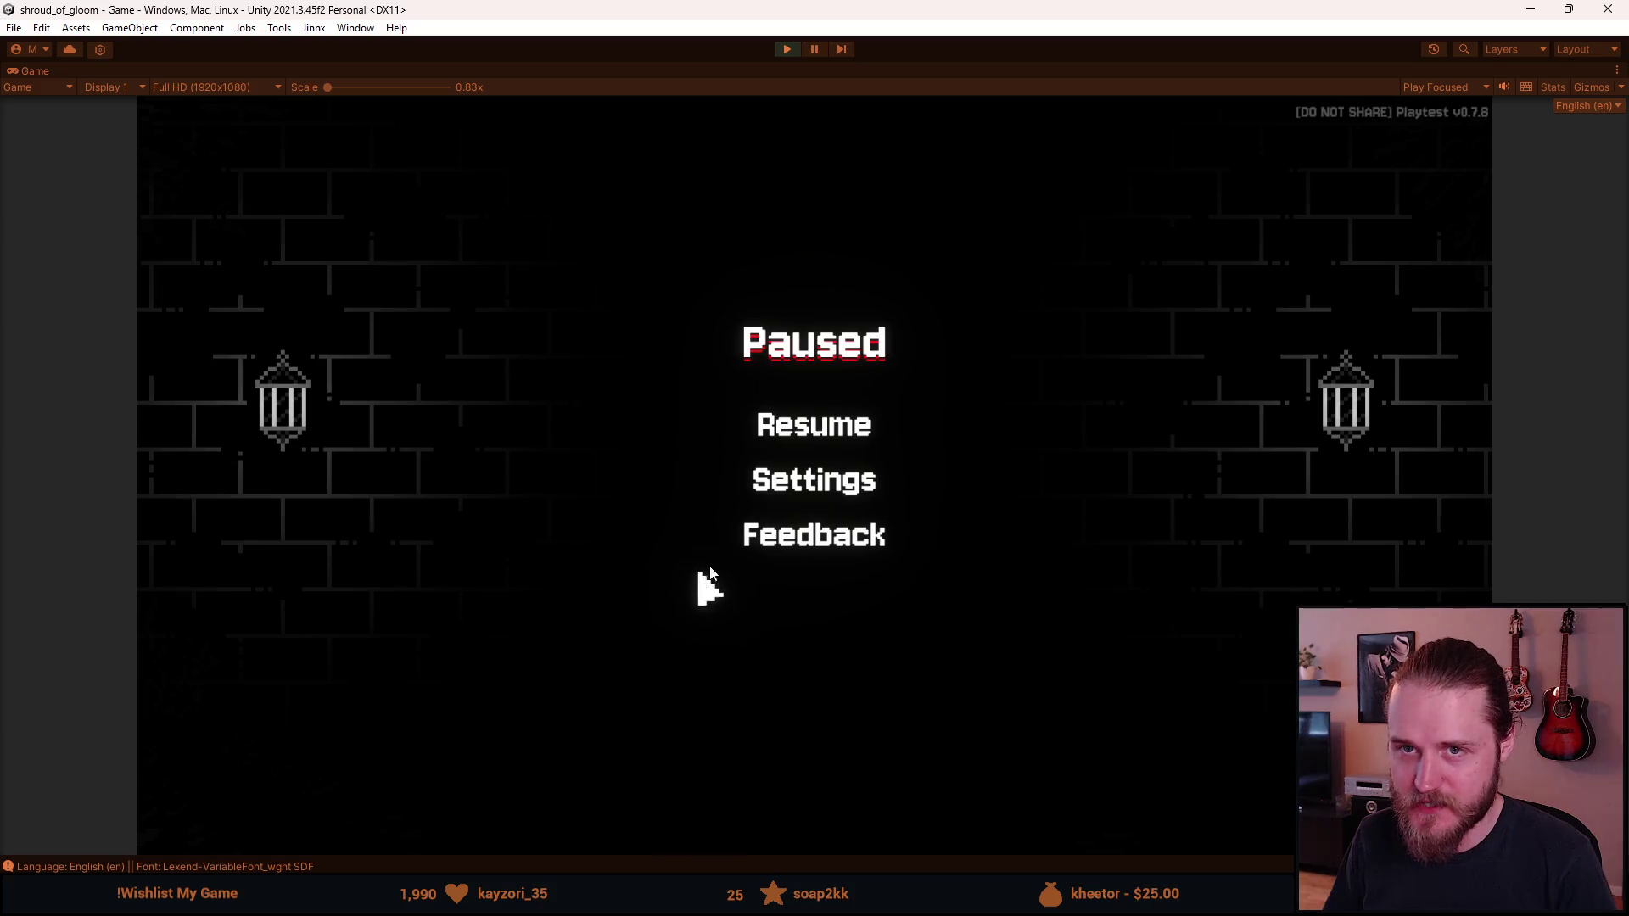
Step: Turn on Simpler fonts in Accessibility to see the Settings menu in the plain font
{"action": "left_click", "coordinate": [812, 494]}
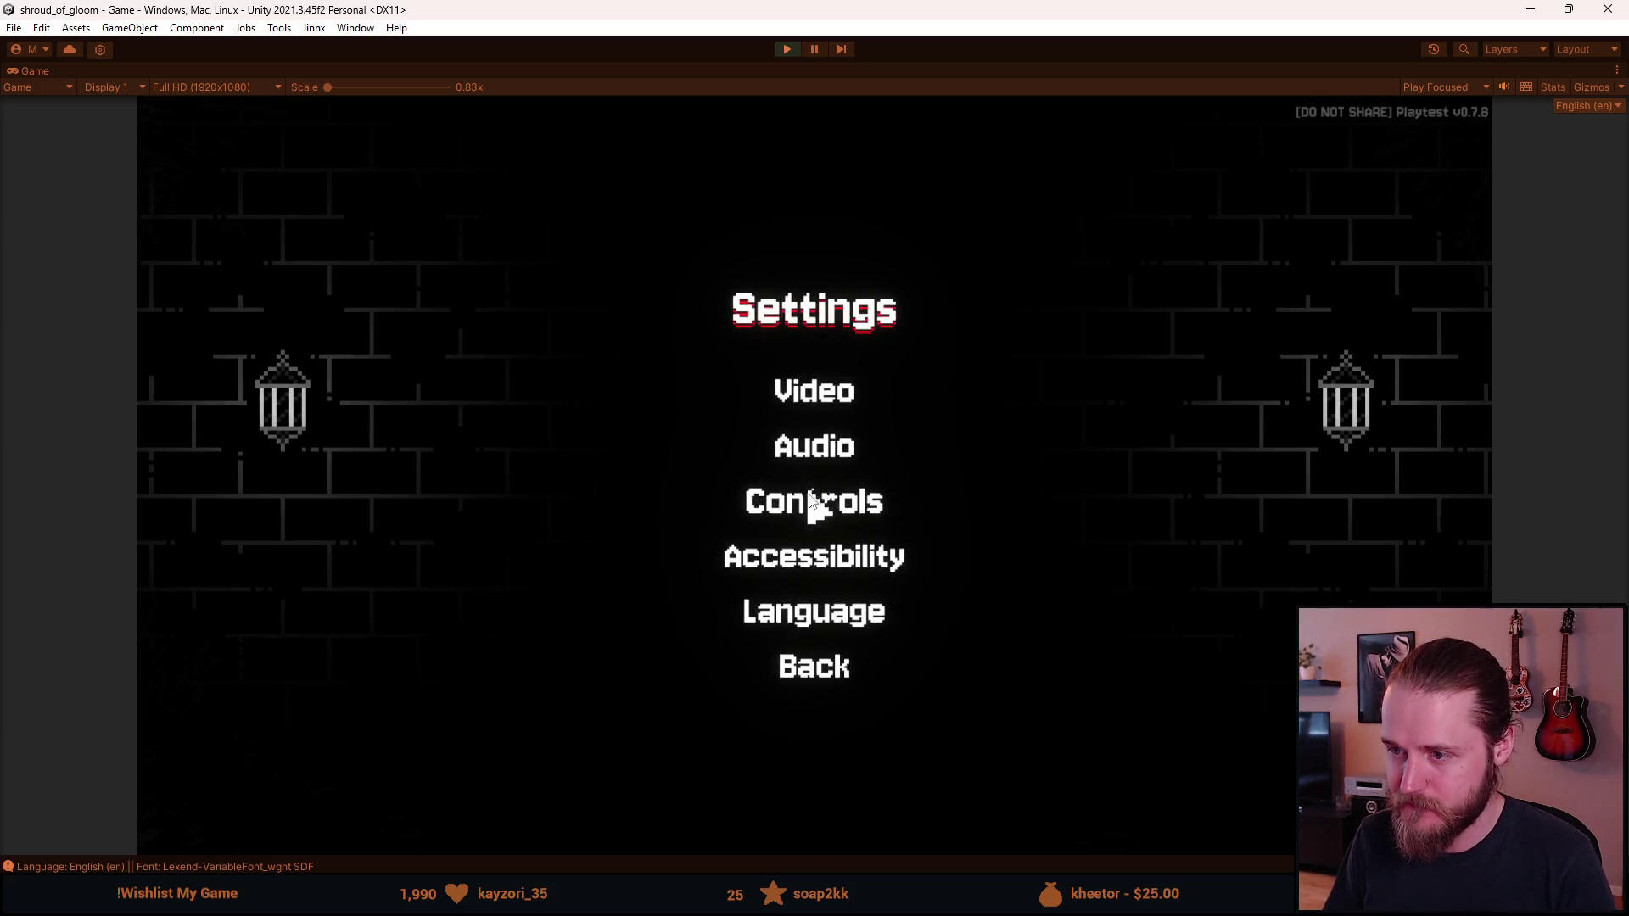
{"action": "left_click", "coordinate": [834, 558]}
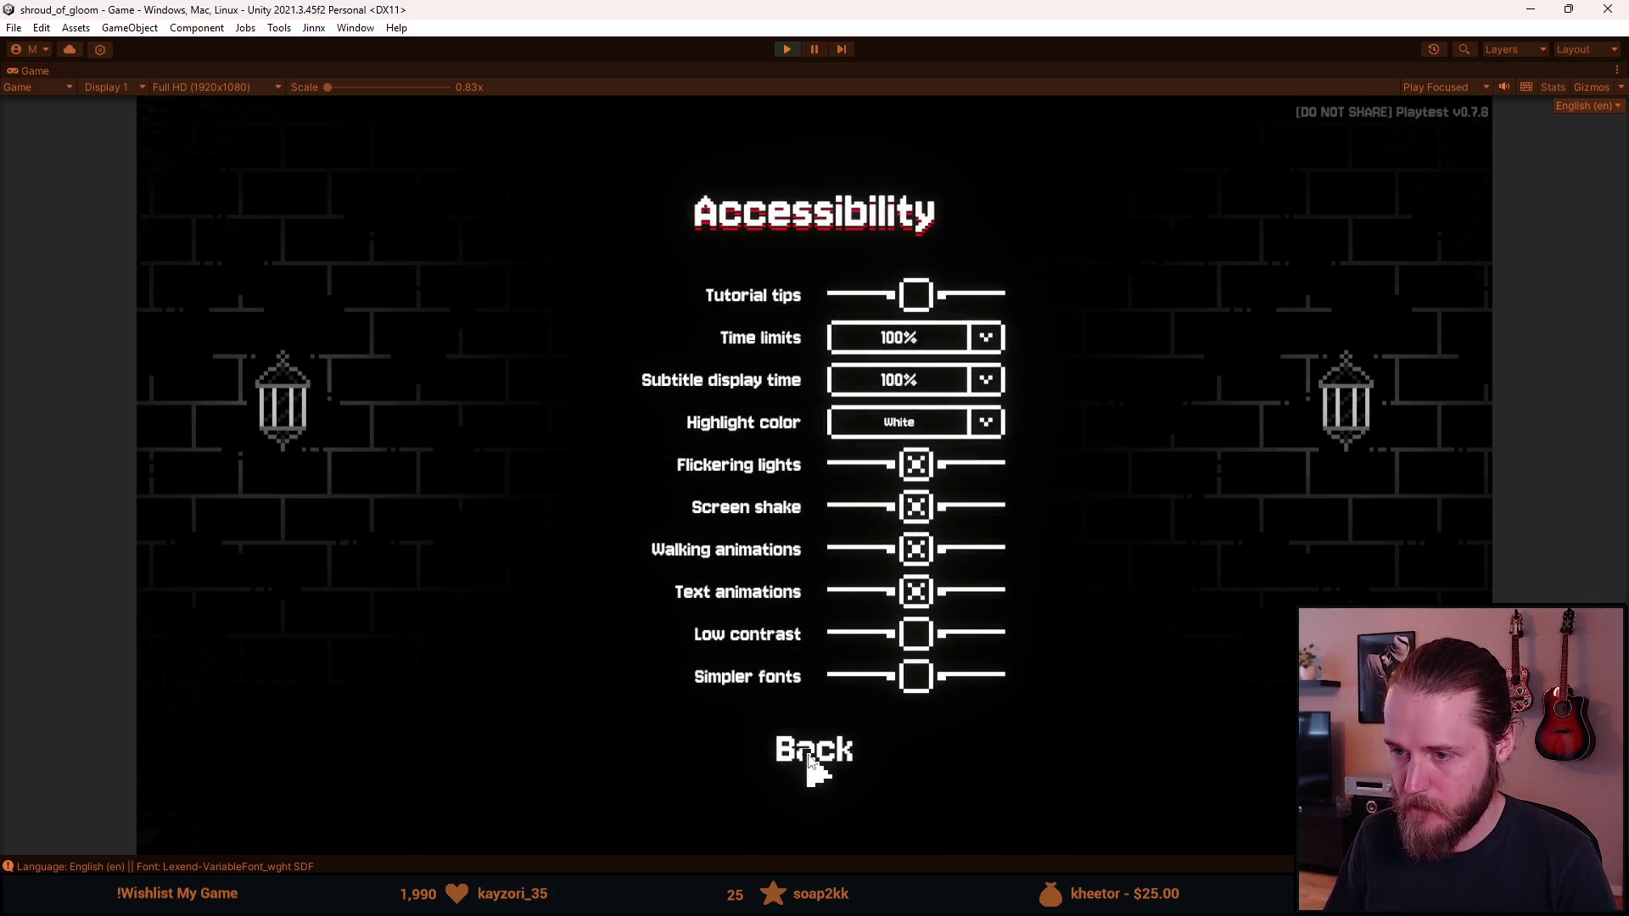
{"action": "left_click", "coordinate": [810, 761]}
{"action": "left_click", "coordinate": [829, 560]}
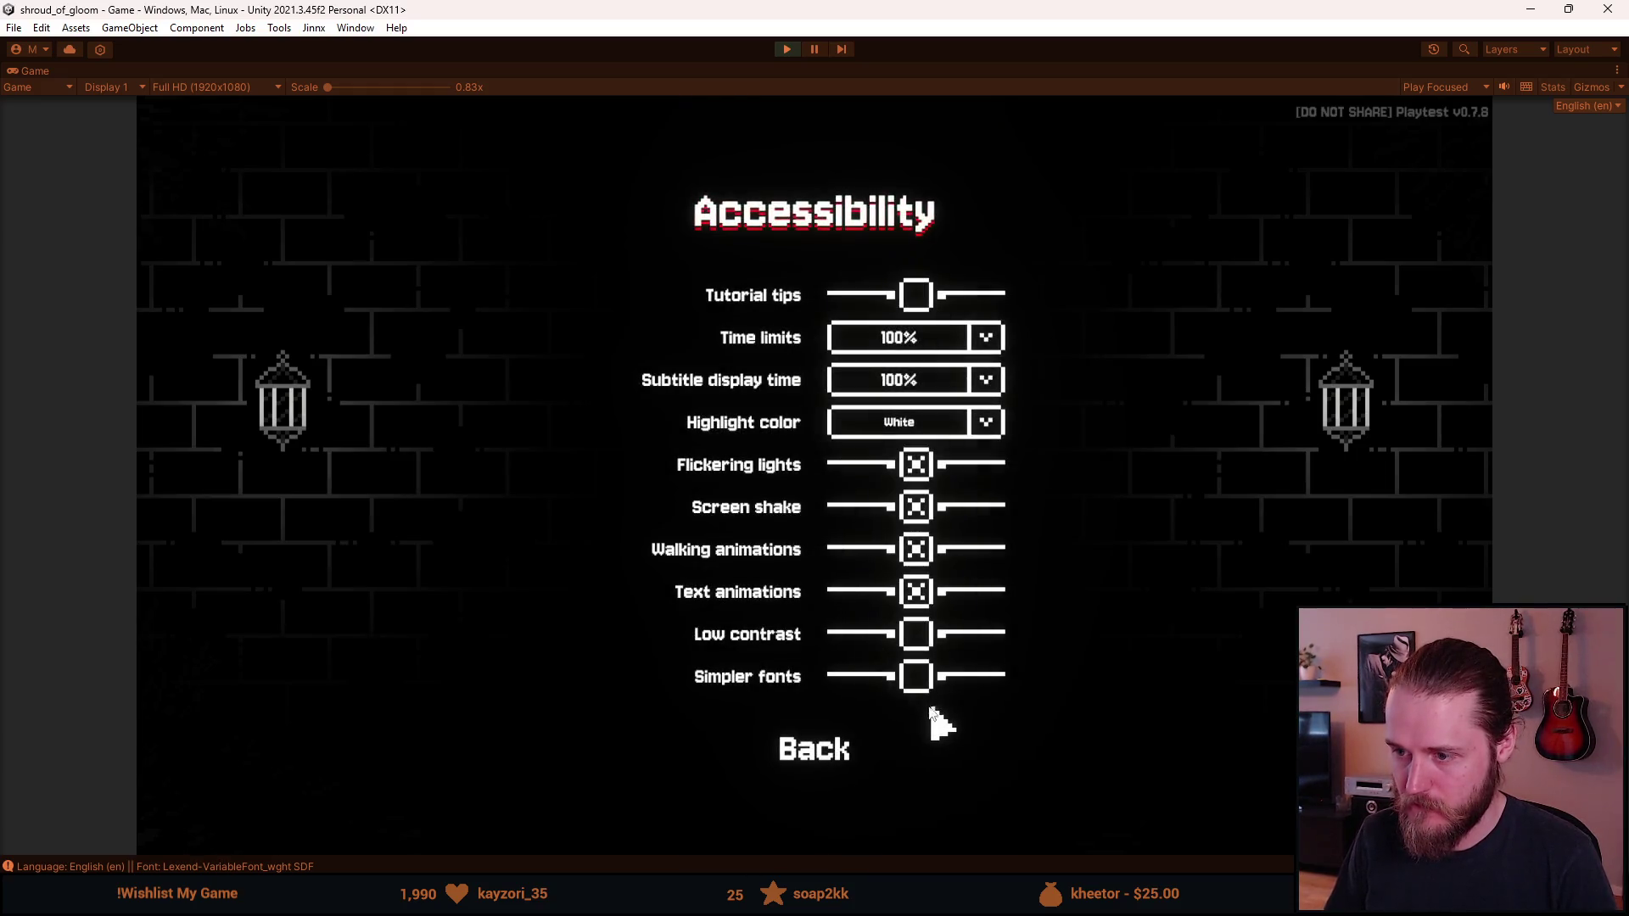
{"action": "left_click", "coordinate": [923, 684]}
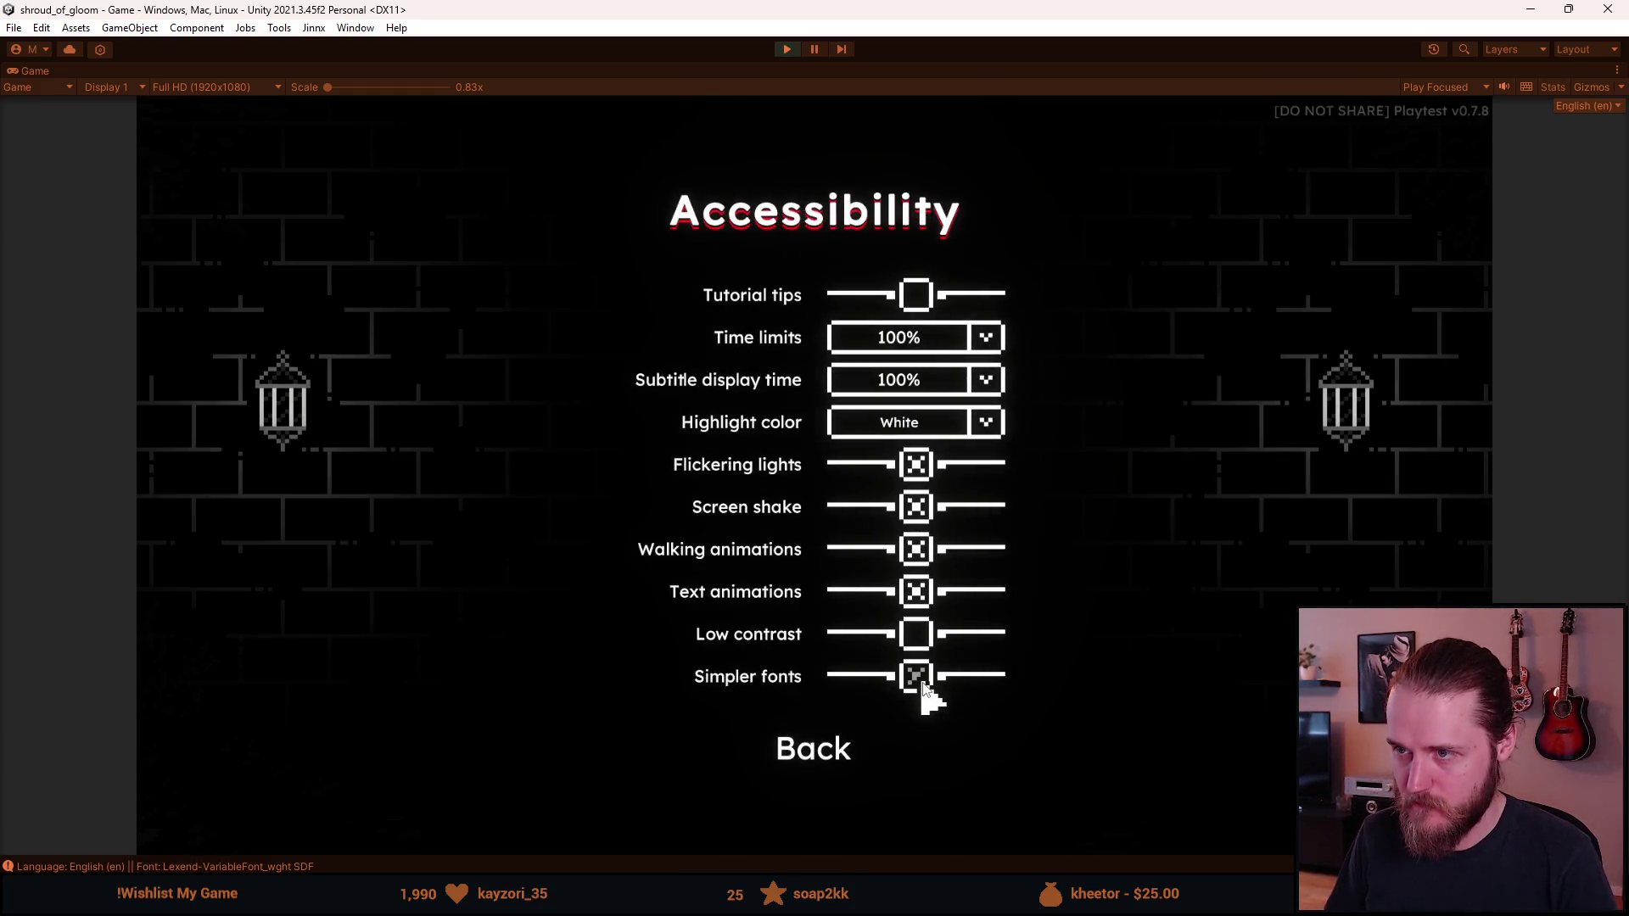
{"action": "left_click", "coordinate": [829, 759]}
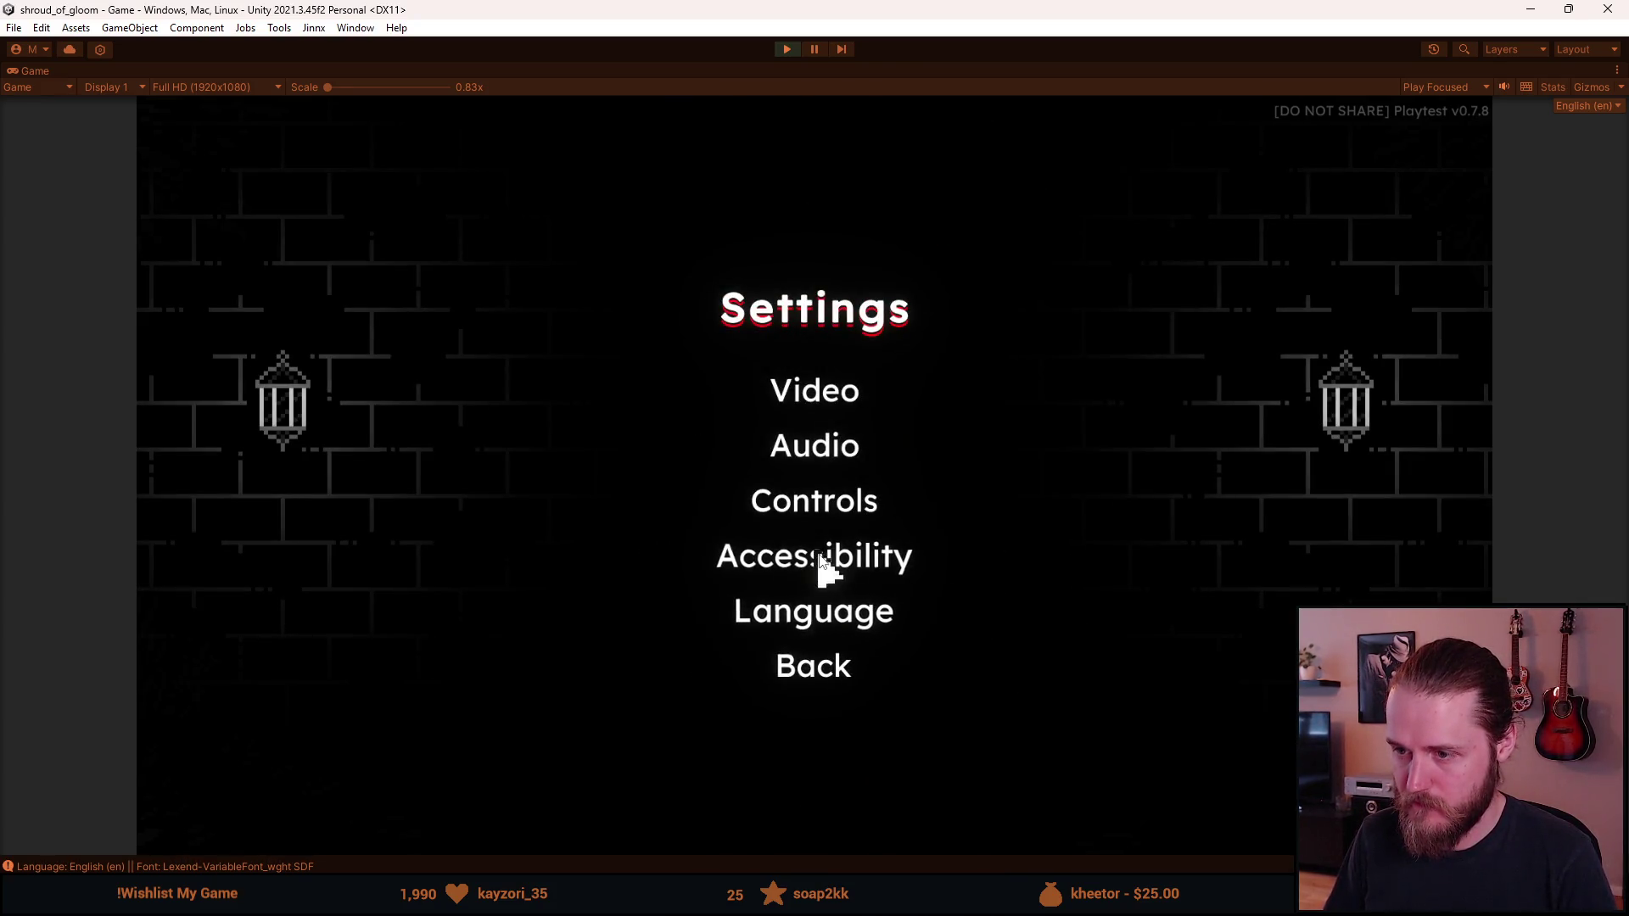
Step: Turn Simpler fonts off again for the pixel font and switch the language to Russian
{"action": "left_click", "coordinate": [823, 560]}
{"action": "left_click", "coordinate": [927, 681]}
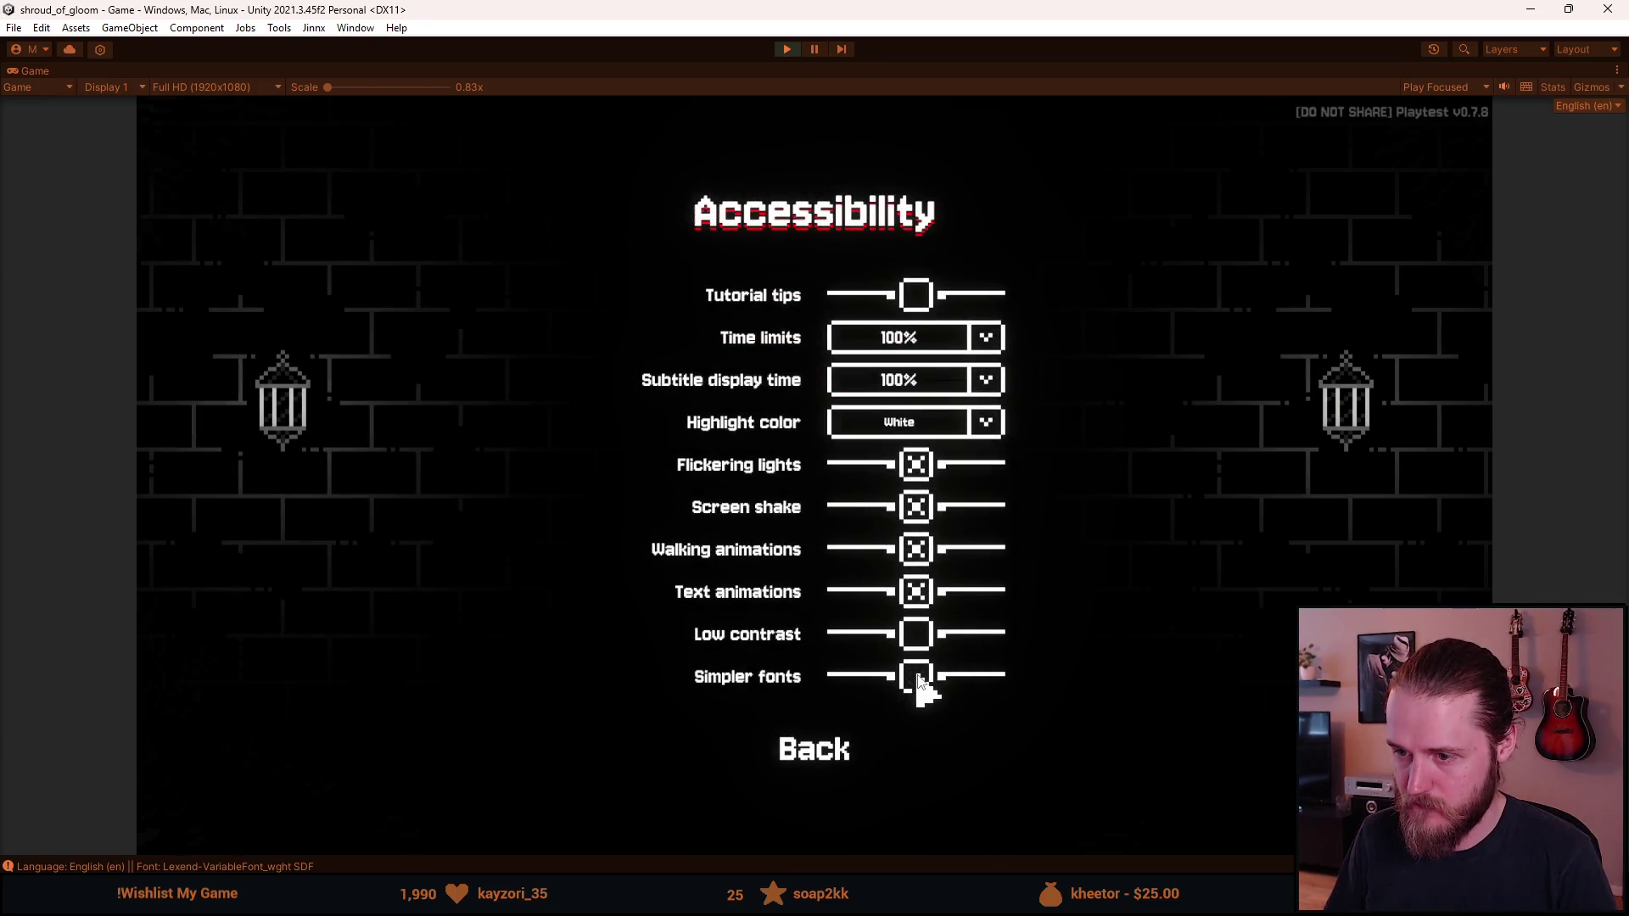
{"action": "left_click", "coordinate": [842, 758]}
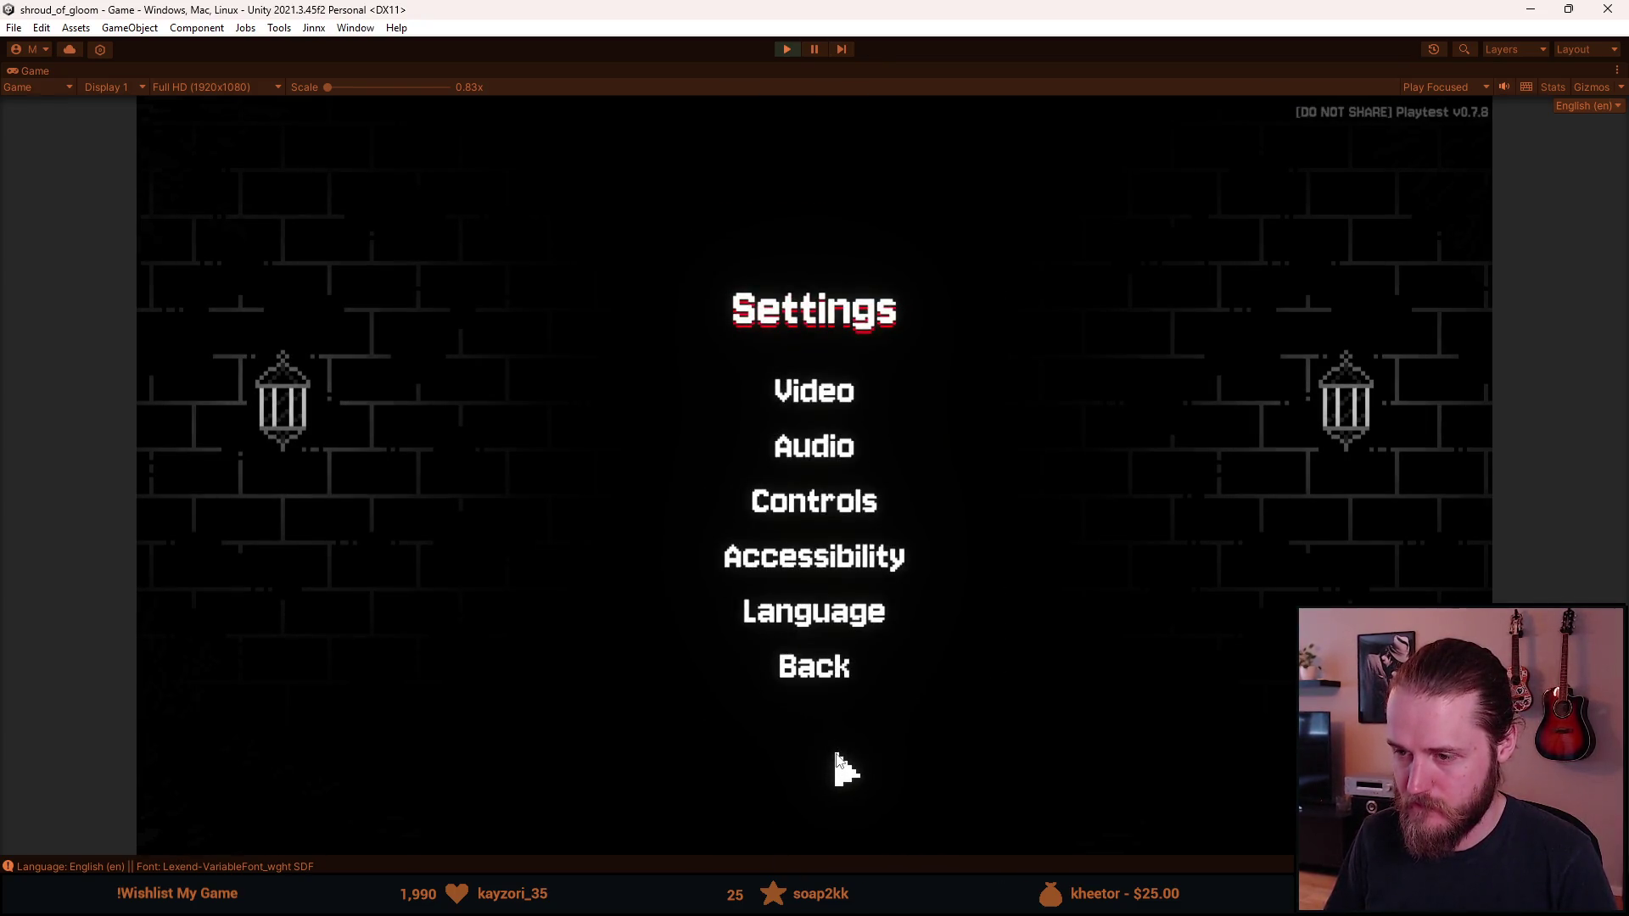
{"action": "left_click", "coordinate": [832, 619]}
{"action": "left_click", "coordinate": [710, 626]}
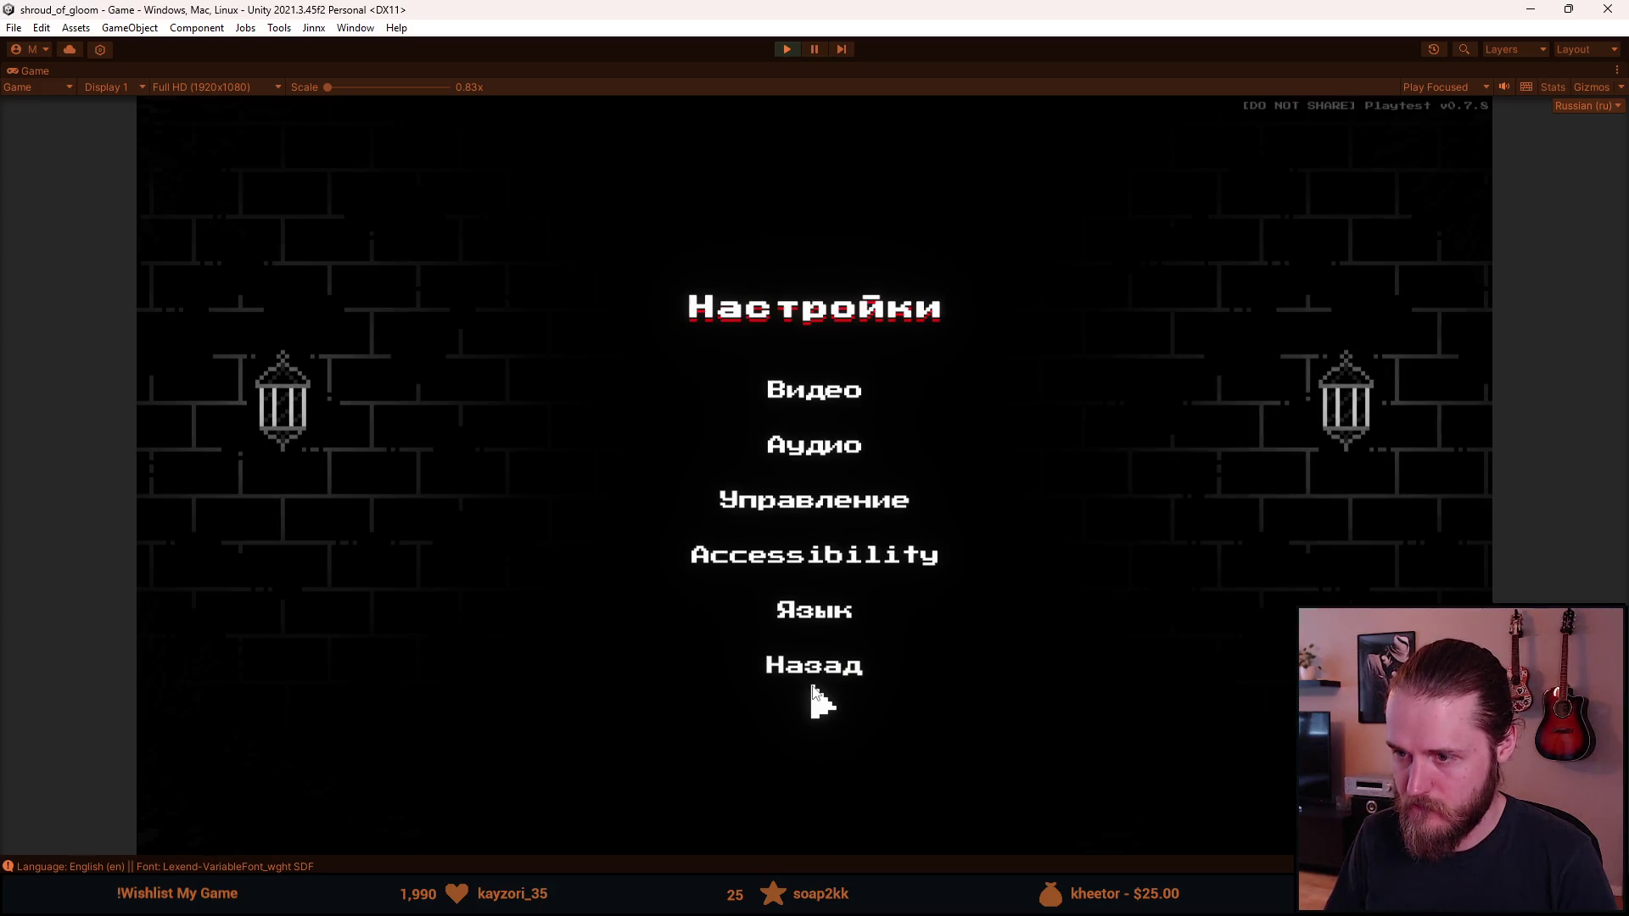
Step: Turn Simpler fonts on for the Russian menus, toggling it off and on twice to compare
{"action": "left_click", "coordinate": [833, 558]}
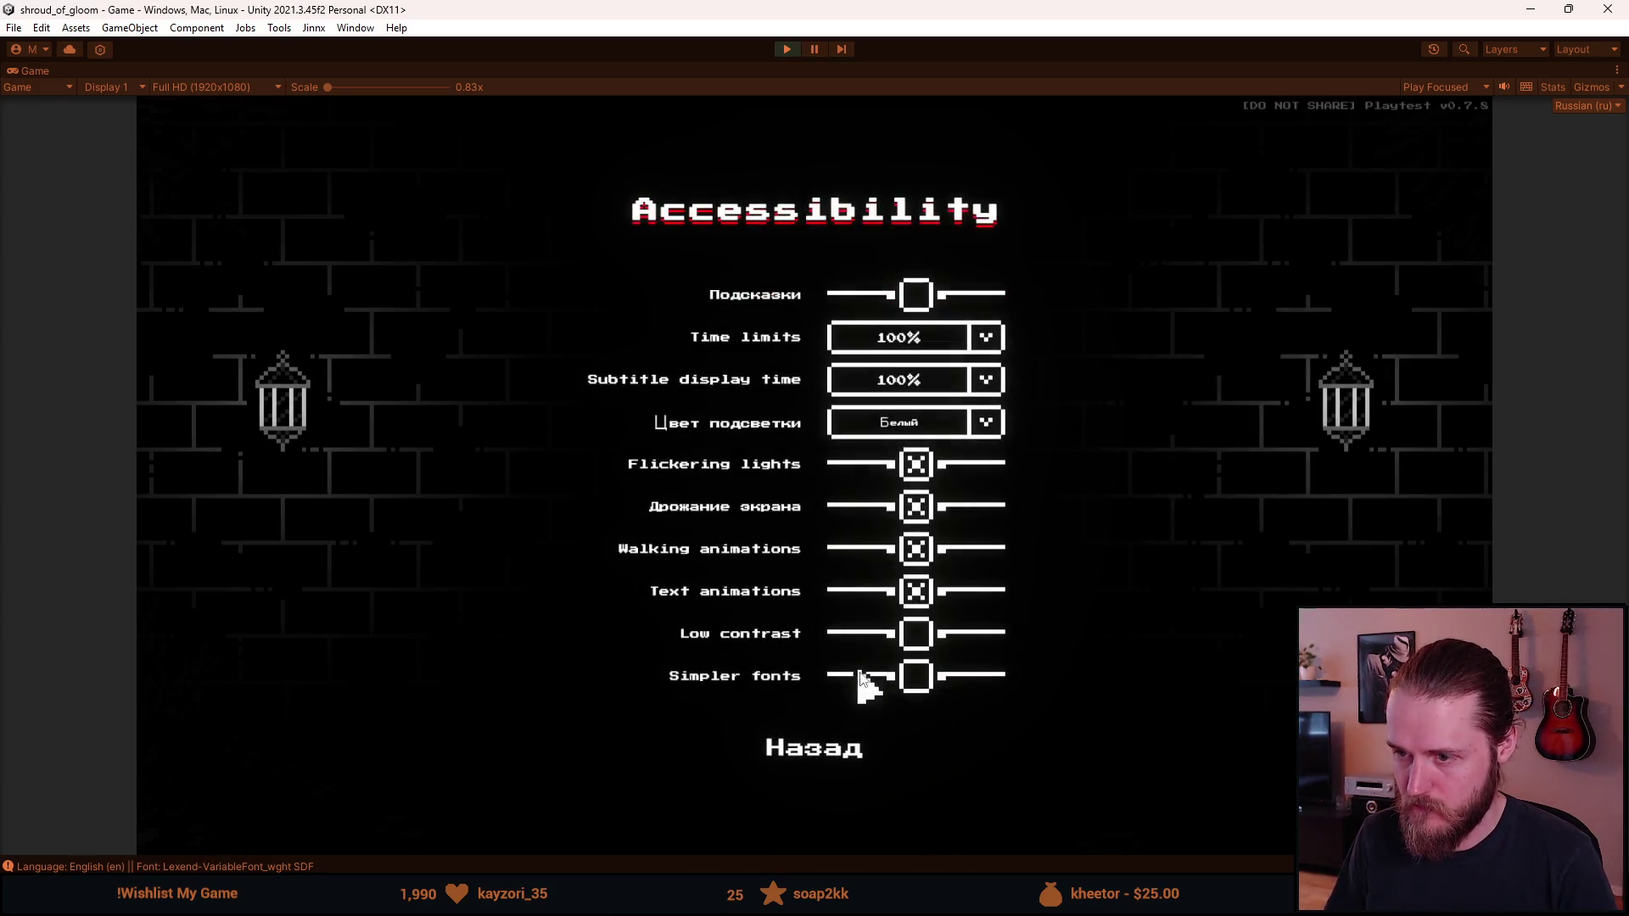
{"action": "left_click", "coordinate": [920, 678]}
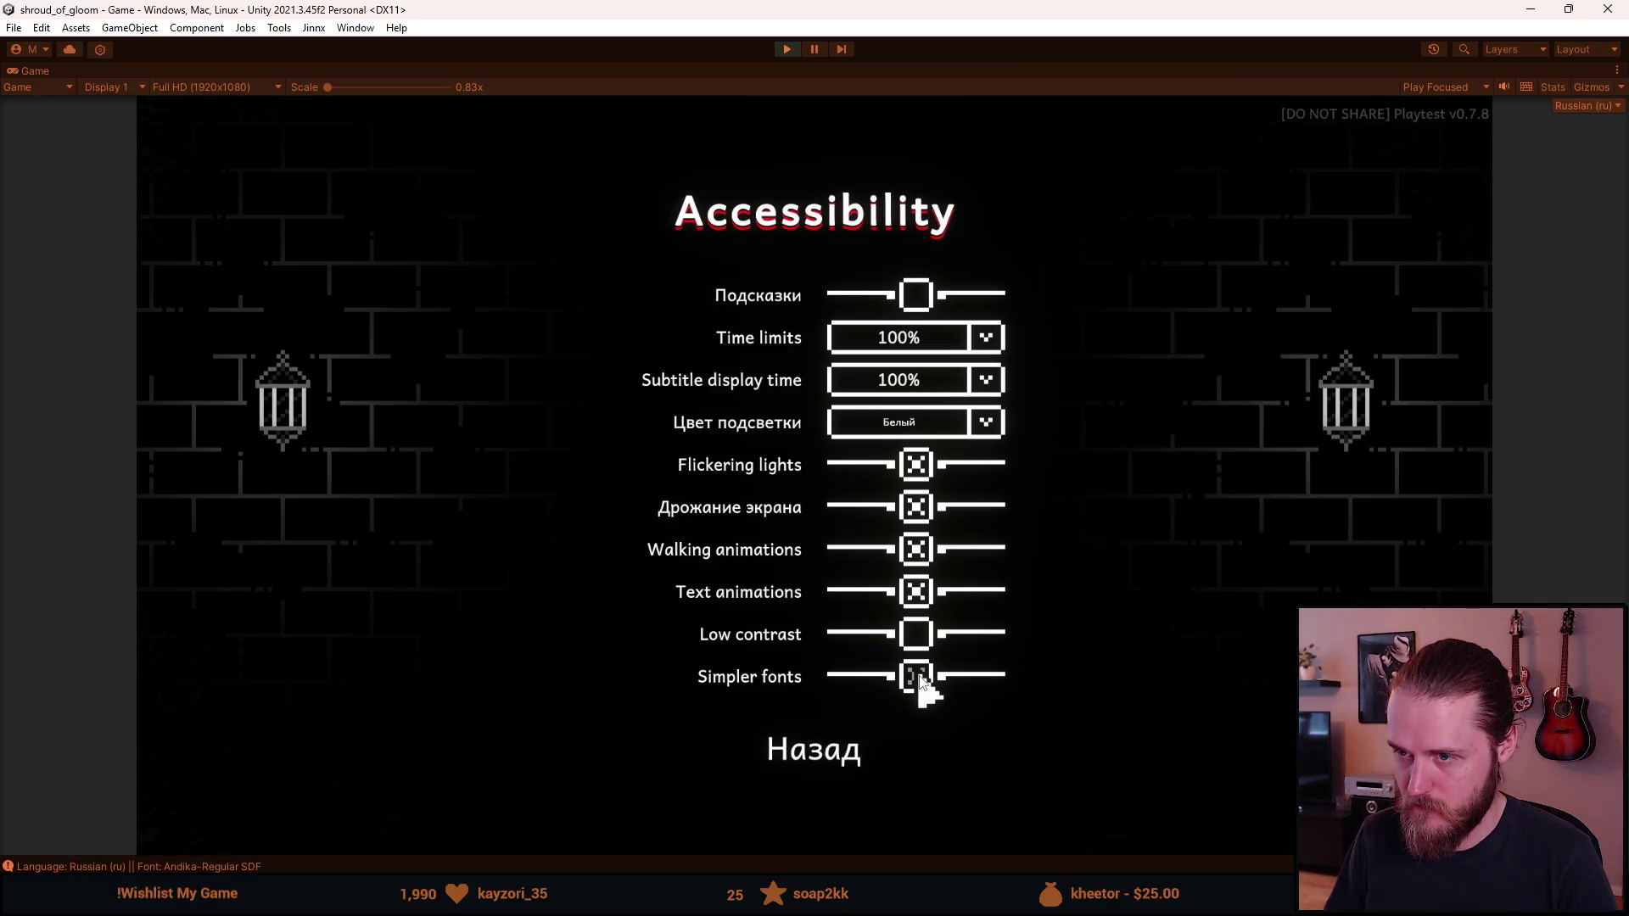
{"action": "left_click", "coordinate": [920, 678]}
{"action": "left_click", "coordinate": [921, 678]}
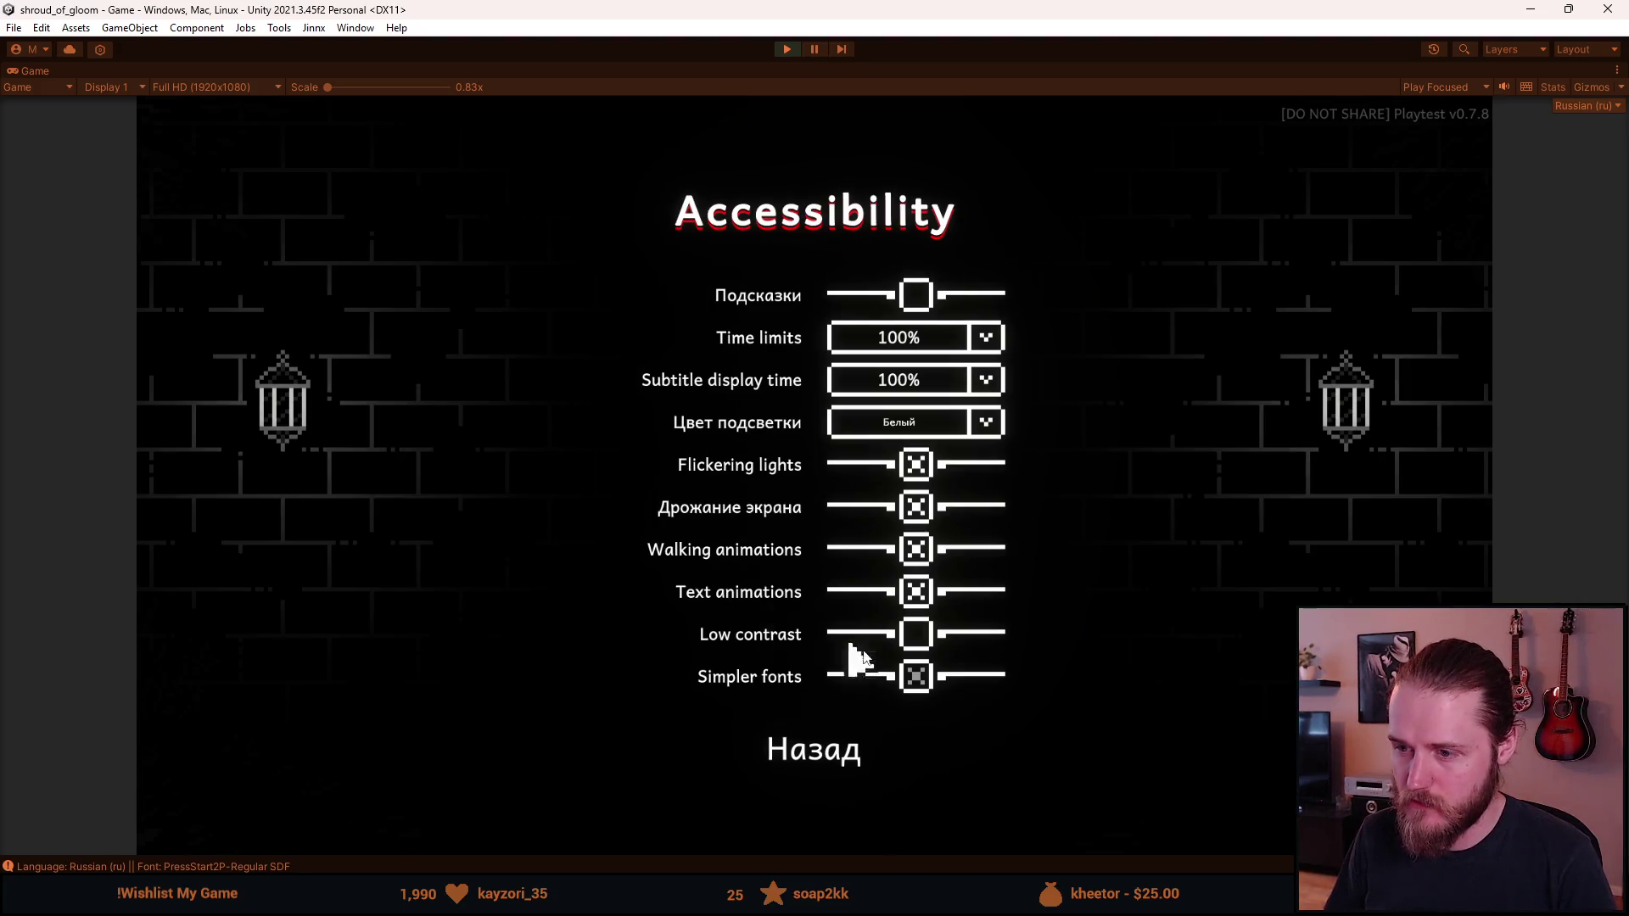
{"action": "left_click", "coordinate": [920, 678]}
{"action": "left_click", "coordinate": [921, 678]}
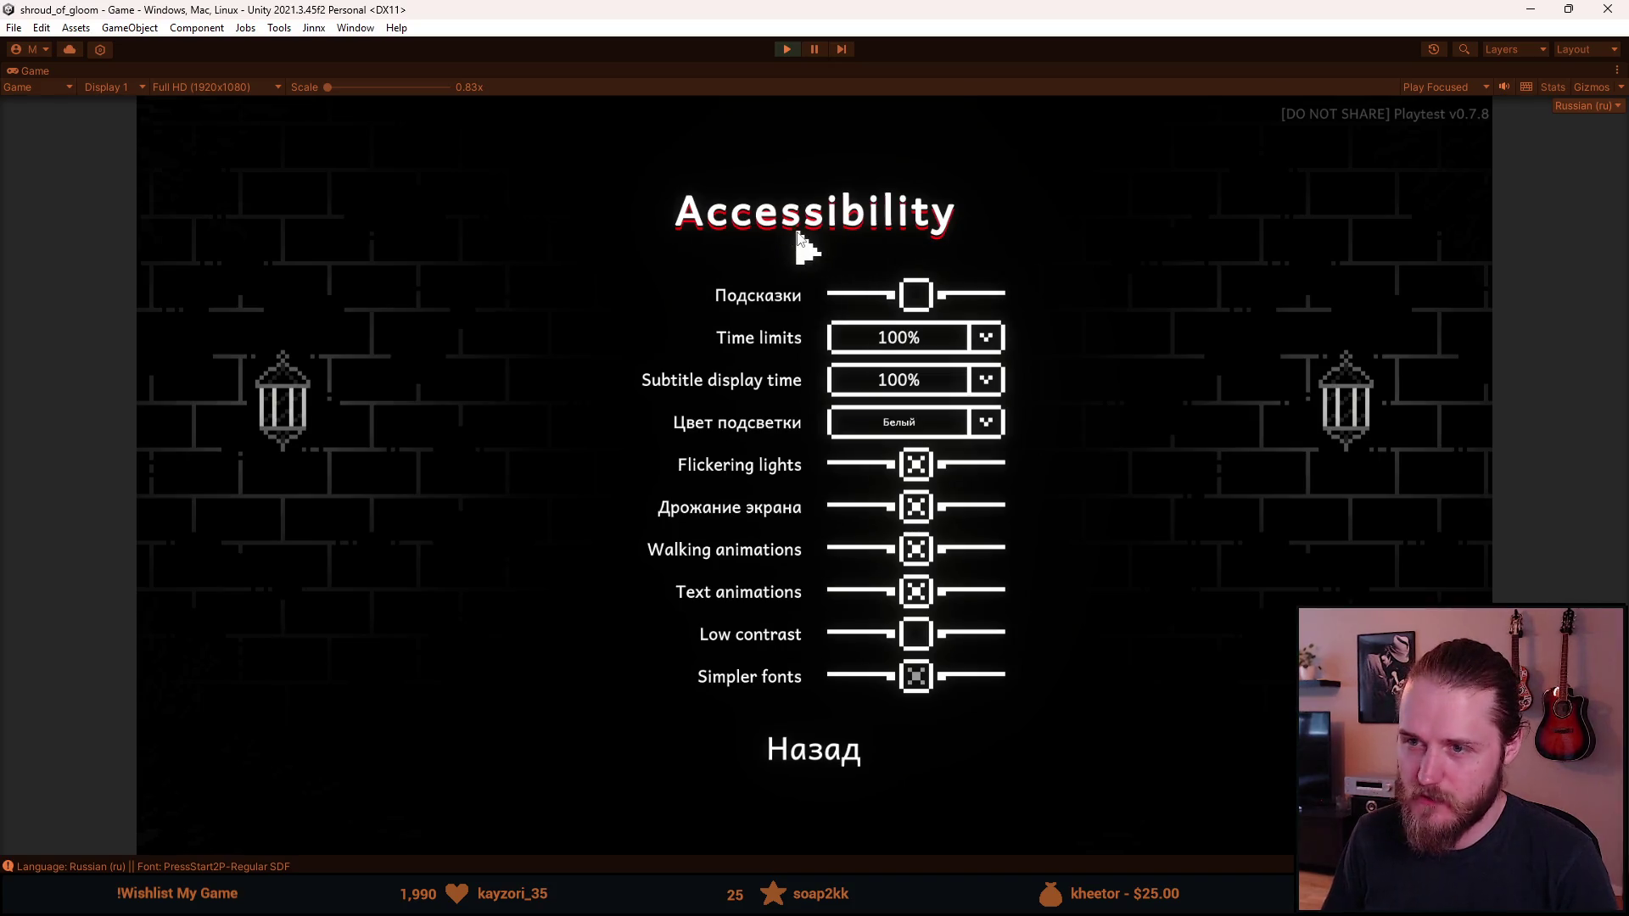
{"action": "left_click", "coordinate": [807, 755]}
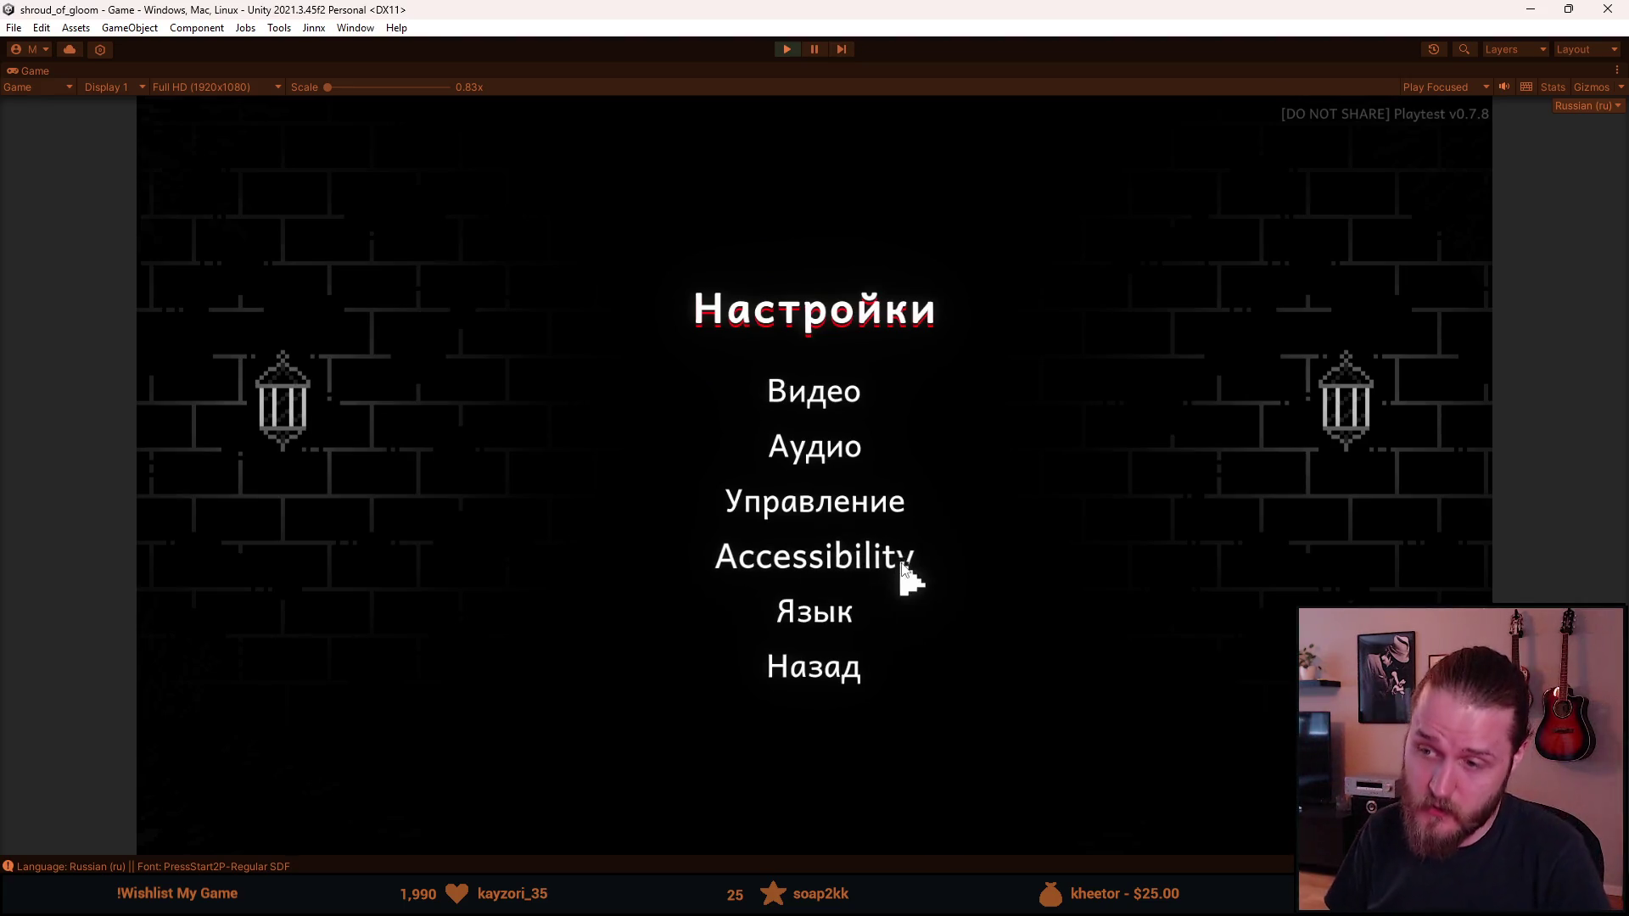
Step: Revisit Accessibility and the pause menu, ending back on the Russian Settings menu
{"action": "left_click", "coordinate": [761, 560]}
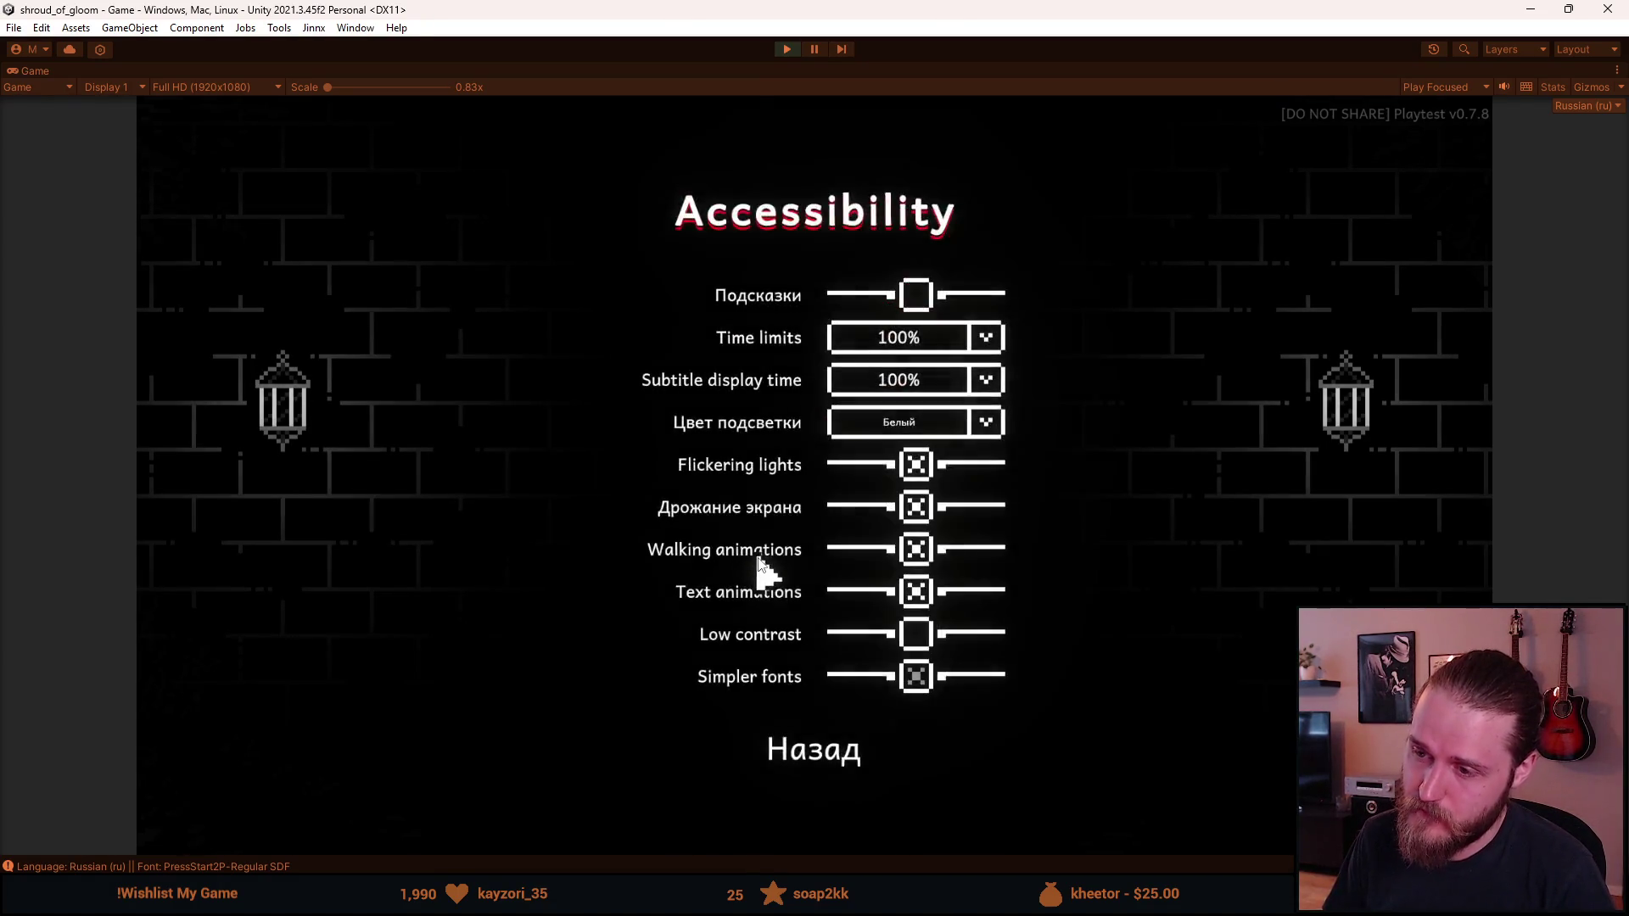
{"action": "left_click", "coordinate": [827, 757]}
{"action": "left_click", "coordinate": [806, 666]}
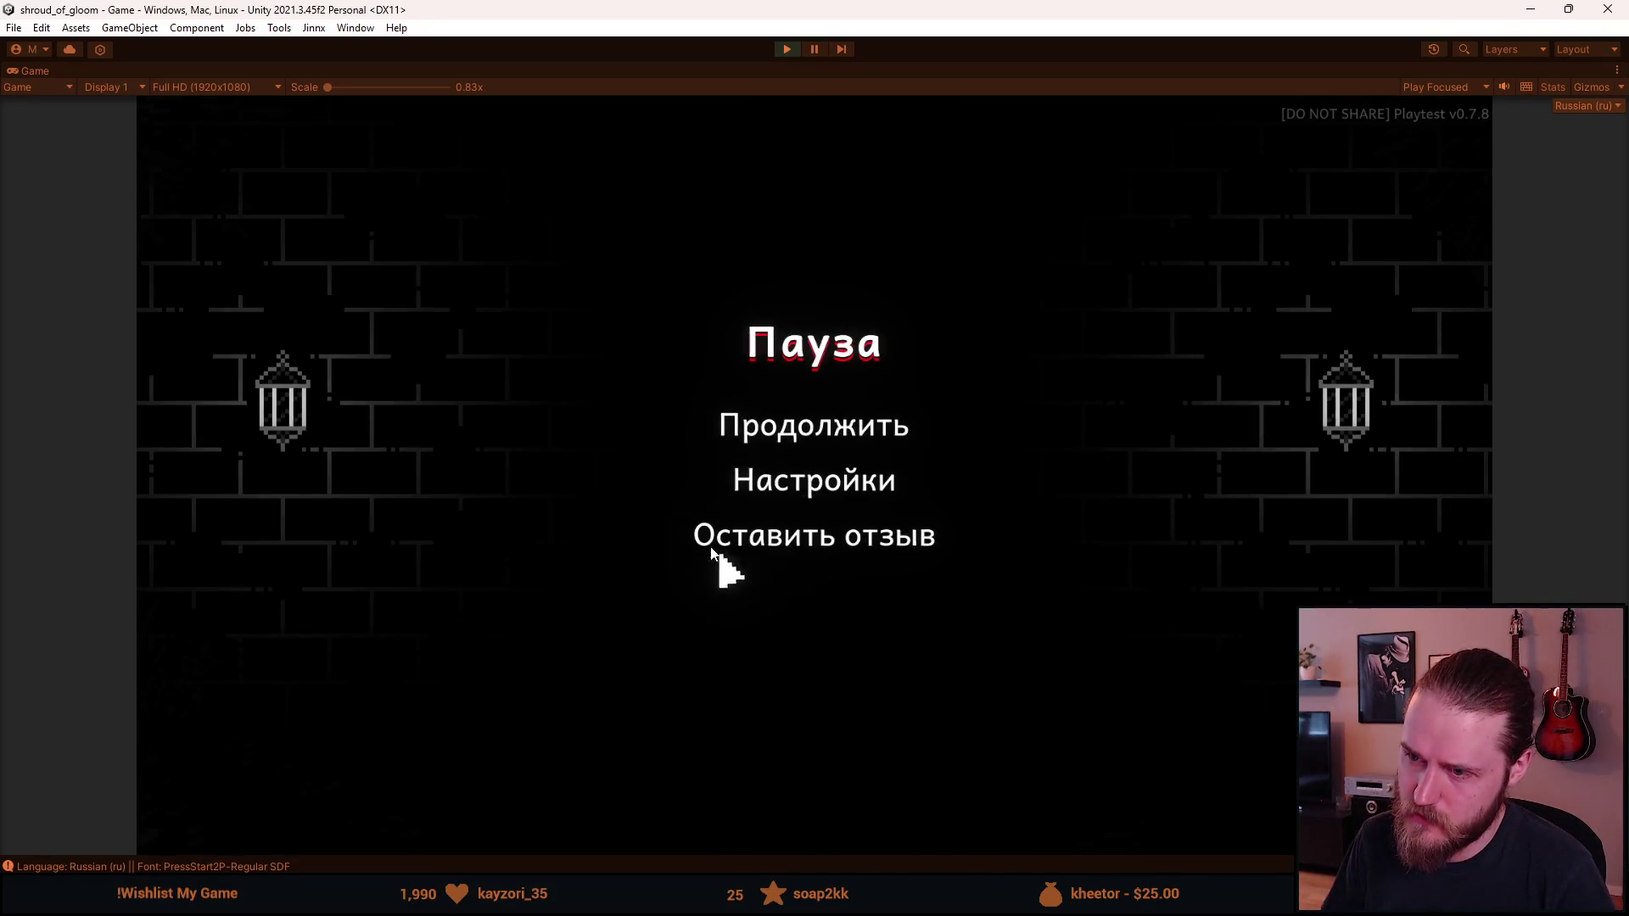
{"action": "left_click", "coordinate": [810, 483]}
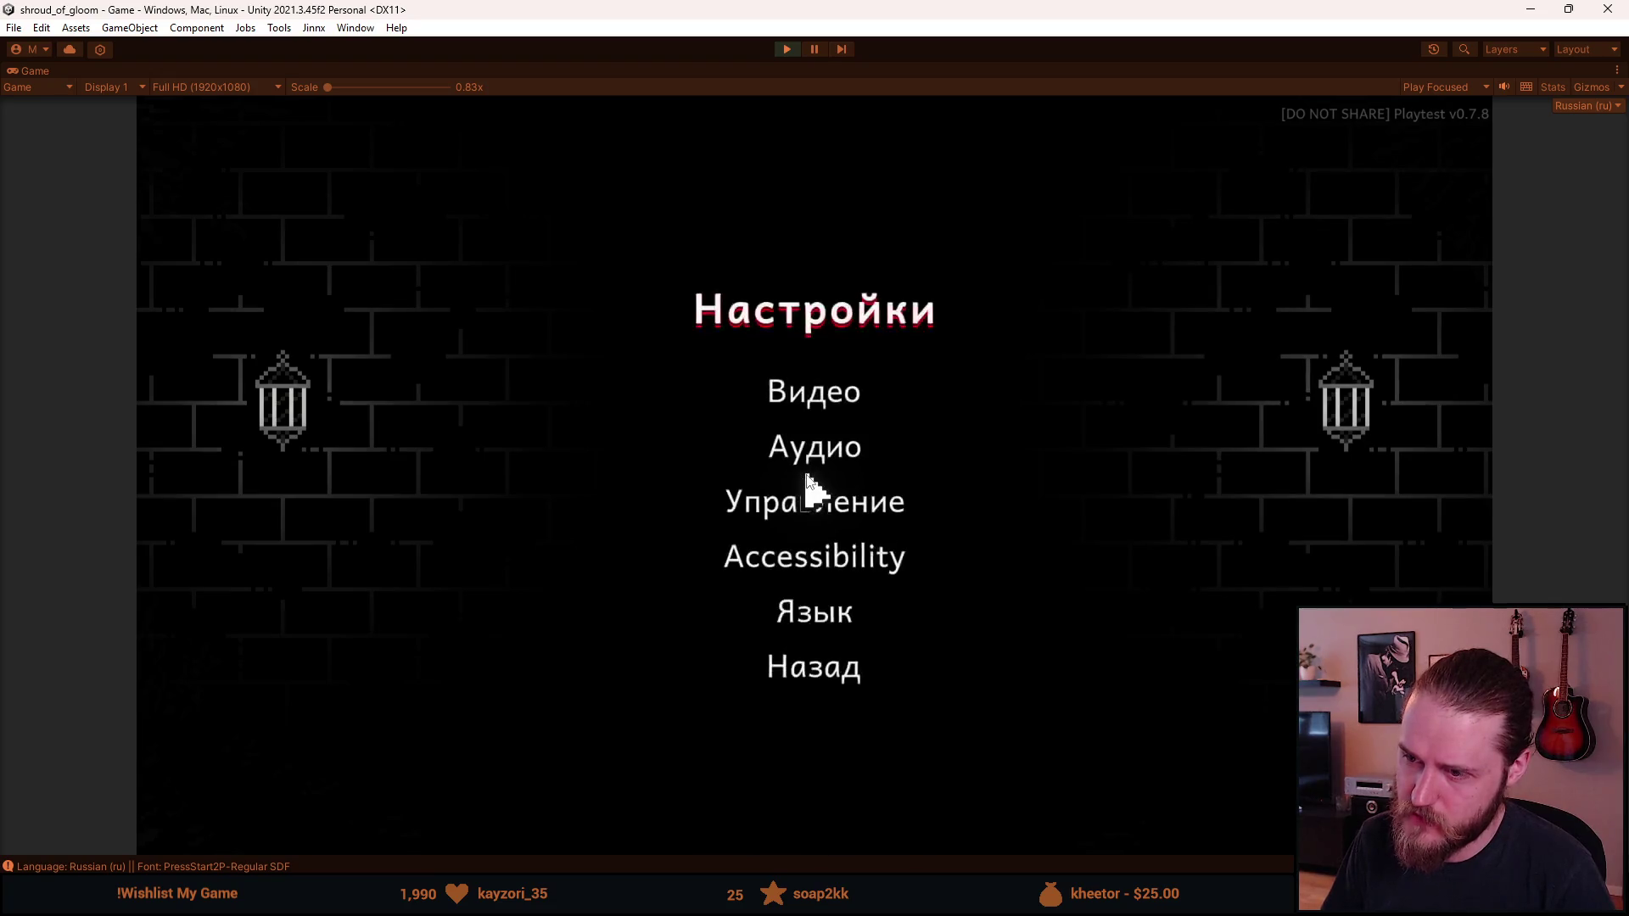
{"action": "left_click", "coordinate": [803, 557]}
{"action": "left_click", "coordinate": [833, 757]}
Step: Switch the game language to Português eu and return to the Opções menu
{"action": "left_click", "coordinate": [834, 628]}
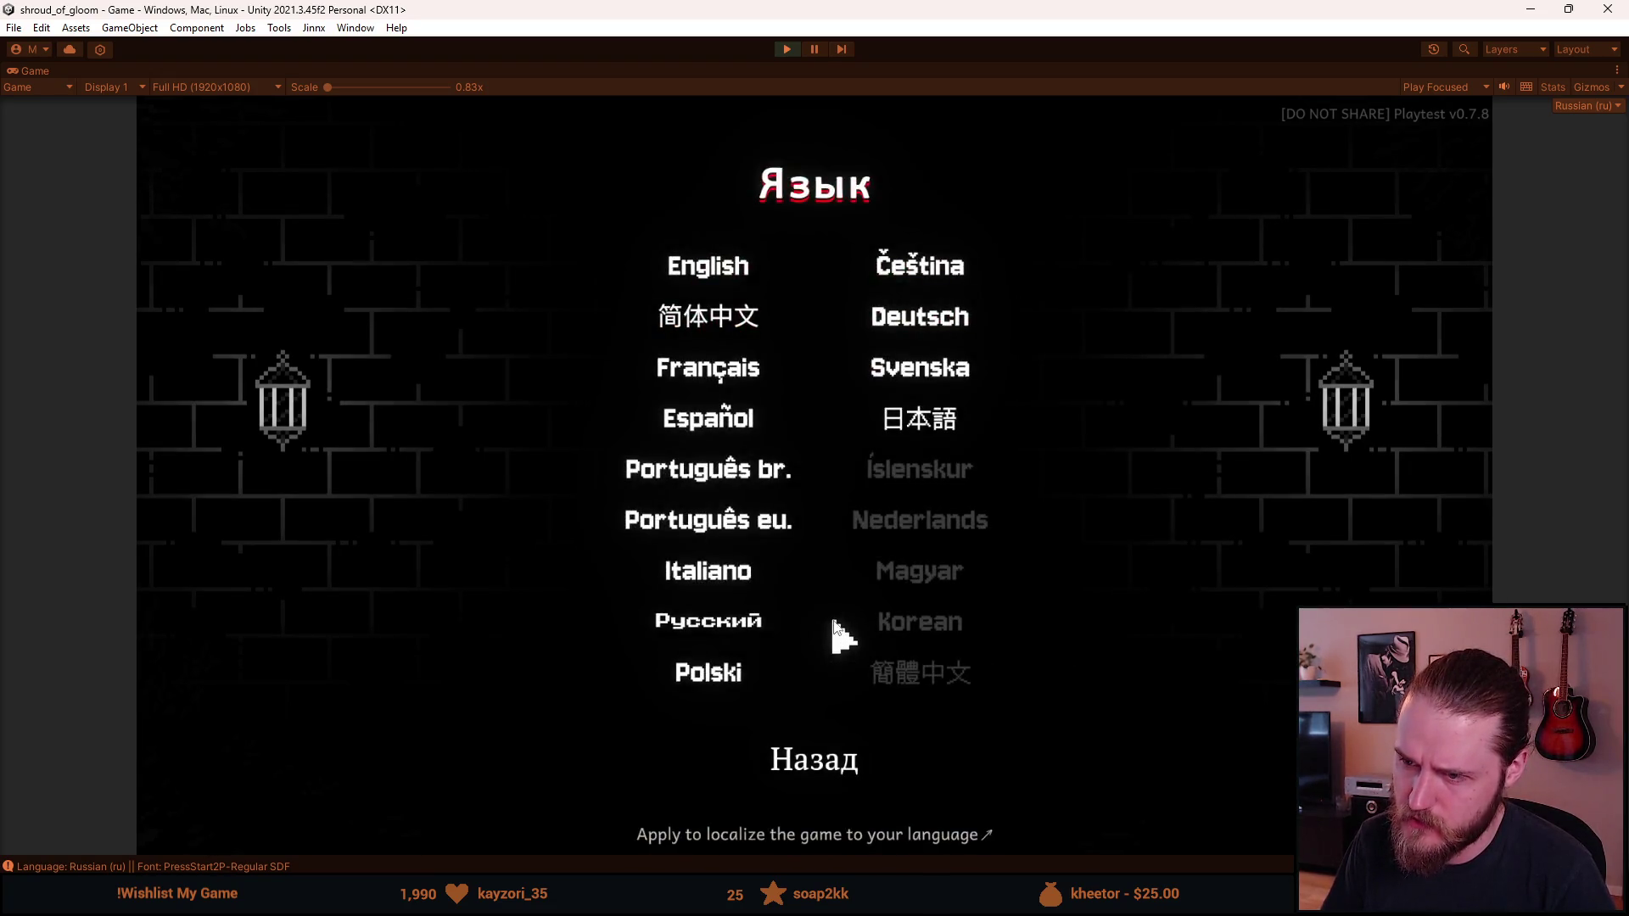
{"action": "left_click", "coordinate": [710, 517]}
{"action": "left_click", "coordinate": [844, 753]}
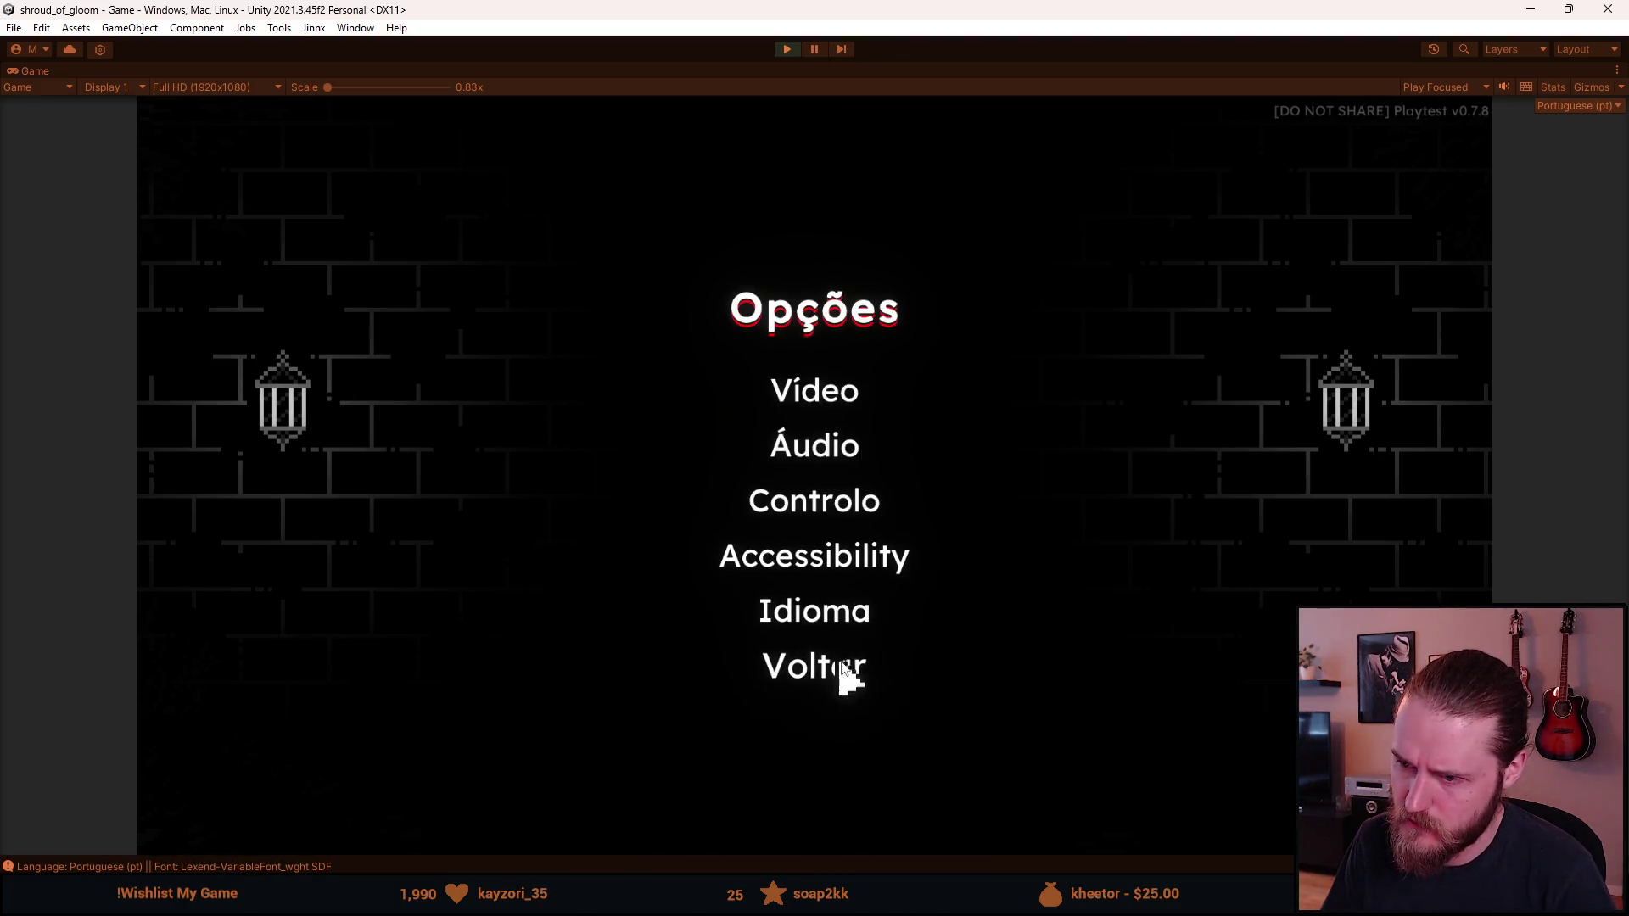
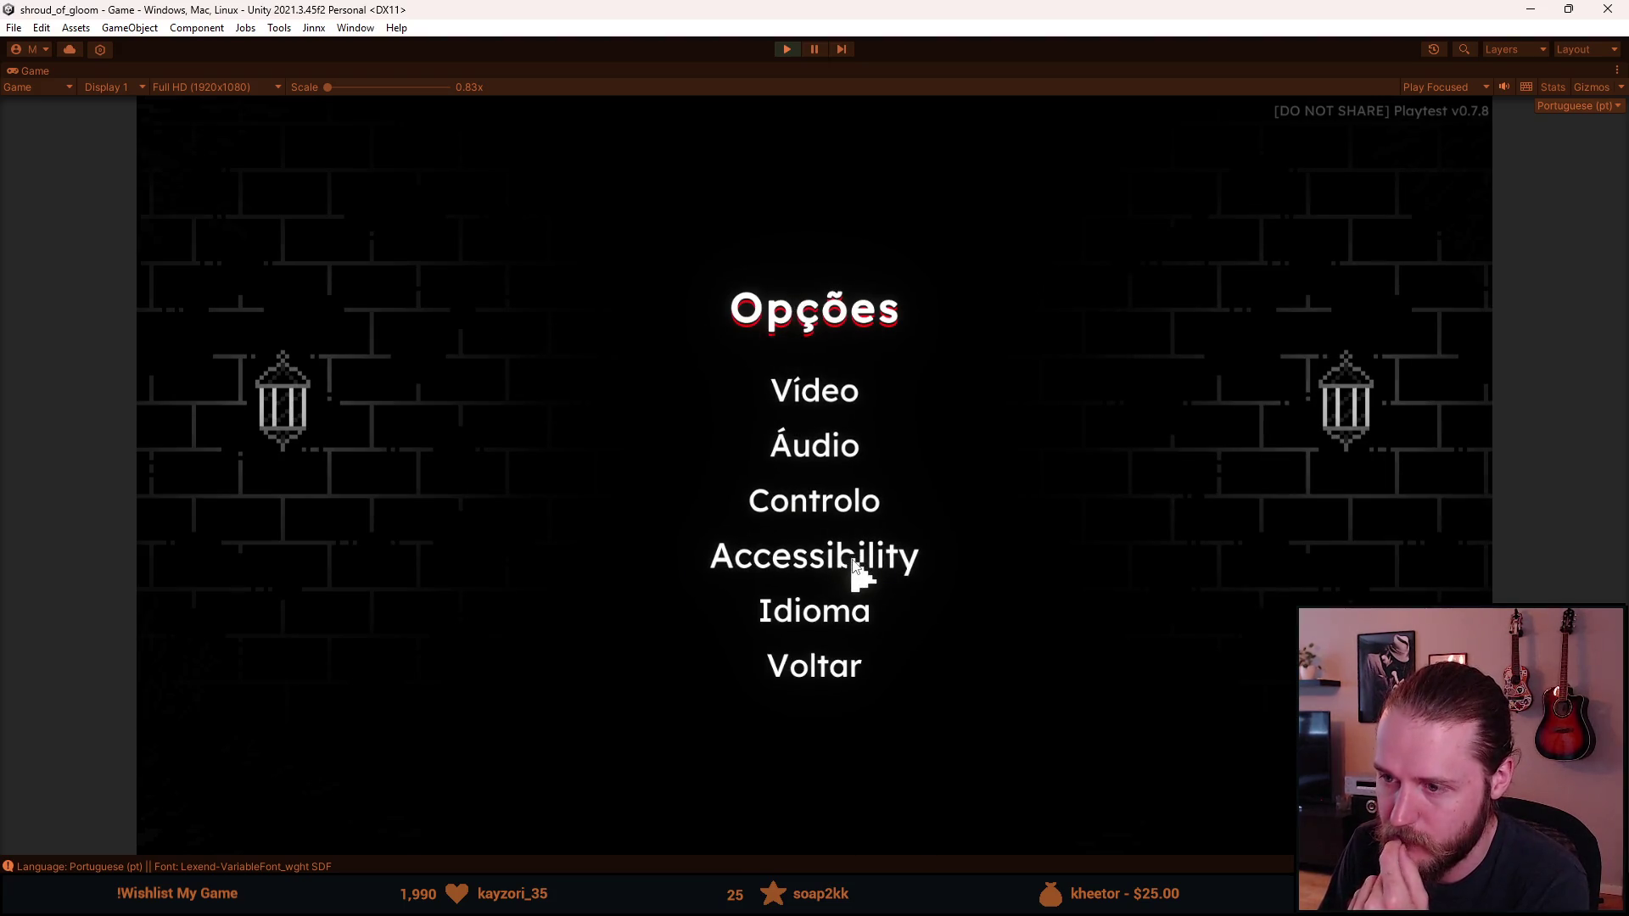
Step: Glance at the Controlo key bindings, then open the Accessibility settings
{"action": "left_click", "coordinate": [812, 517]}
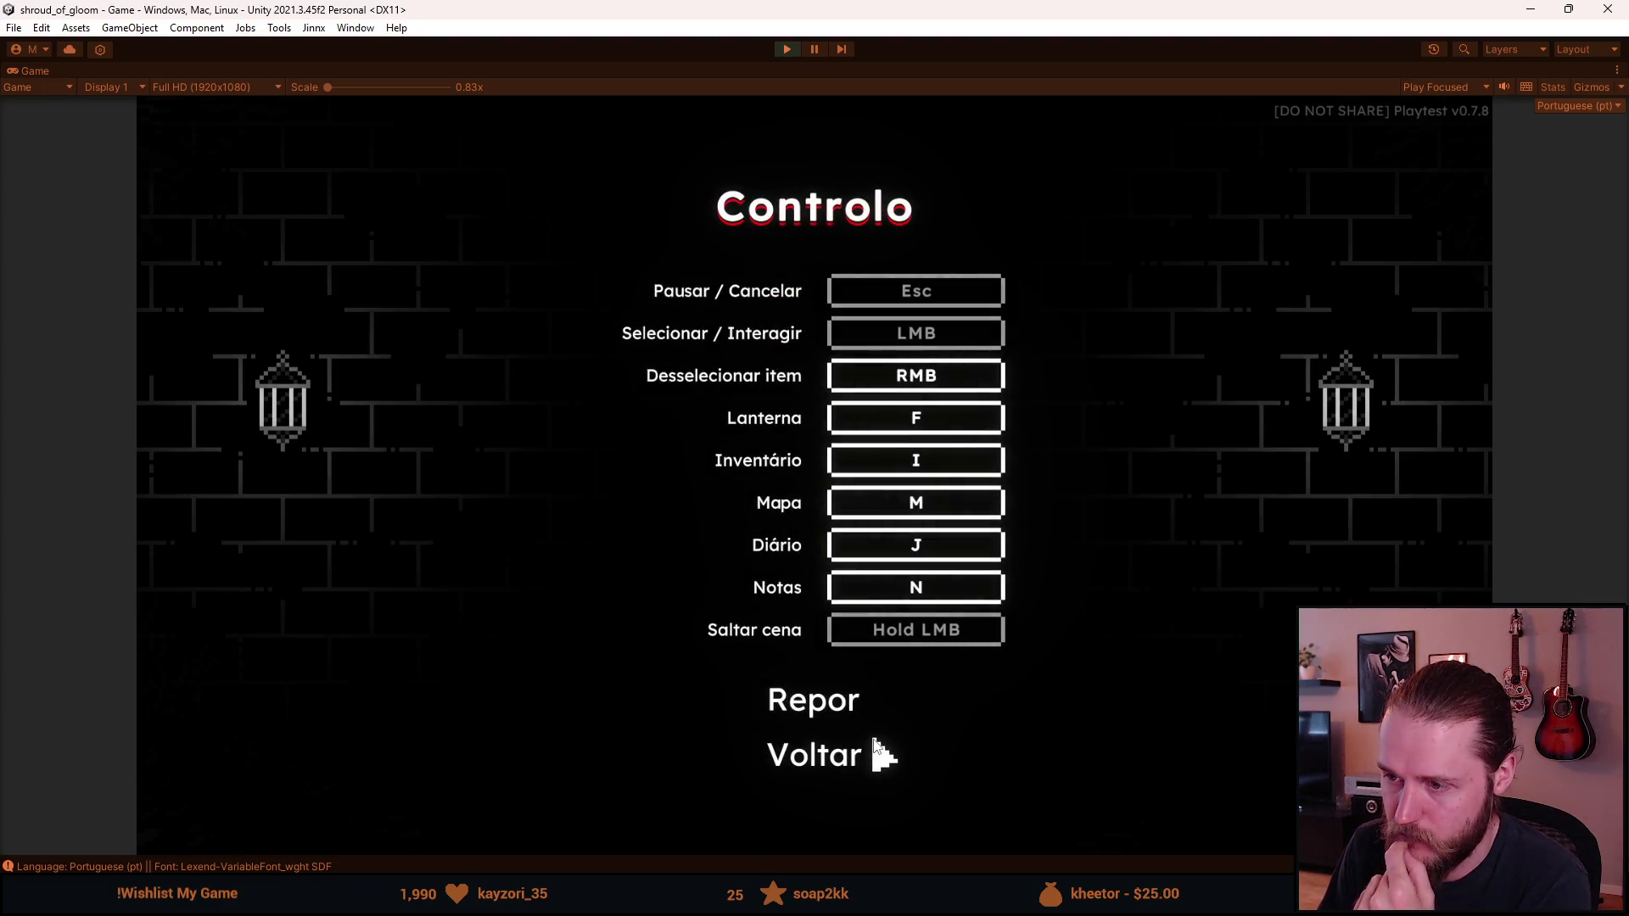
{"action": "left_click", "coordinate": [831, 769]}
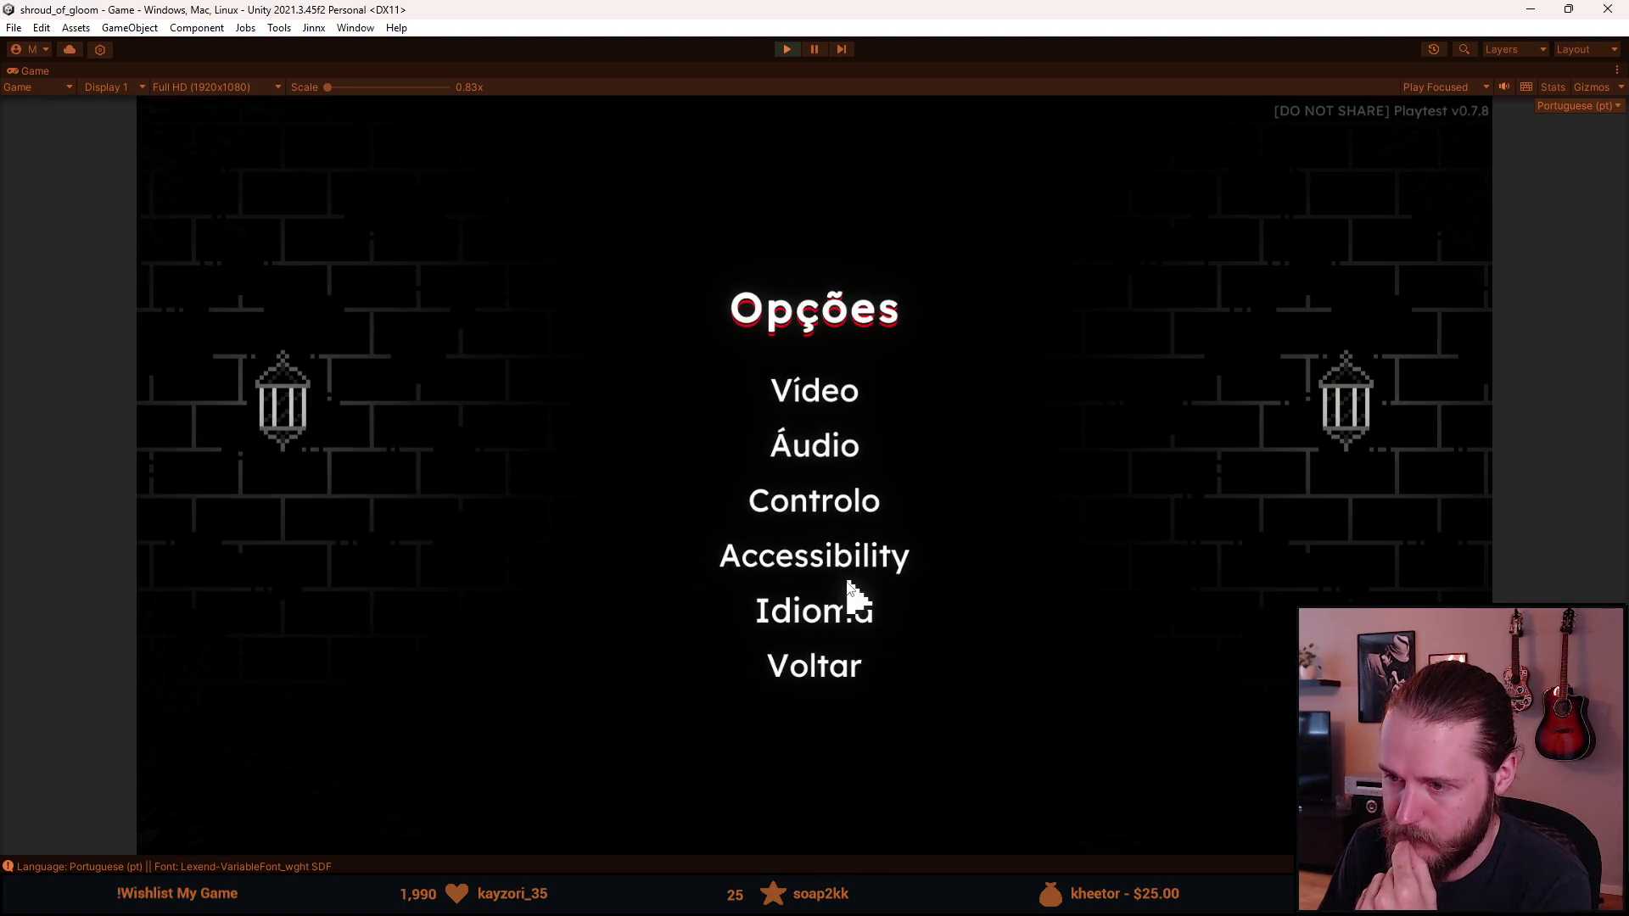
{"action": "left_click", "coordinate": [840, 570]}
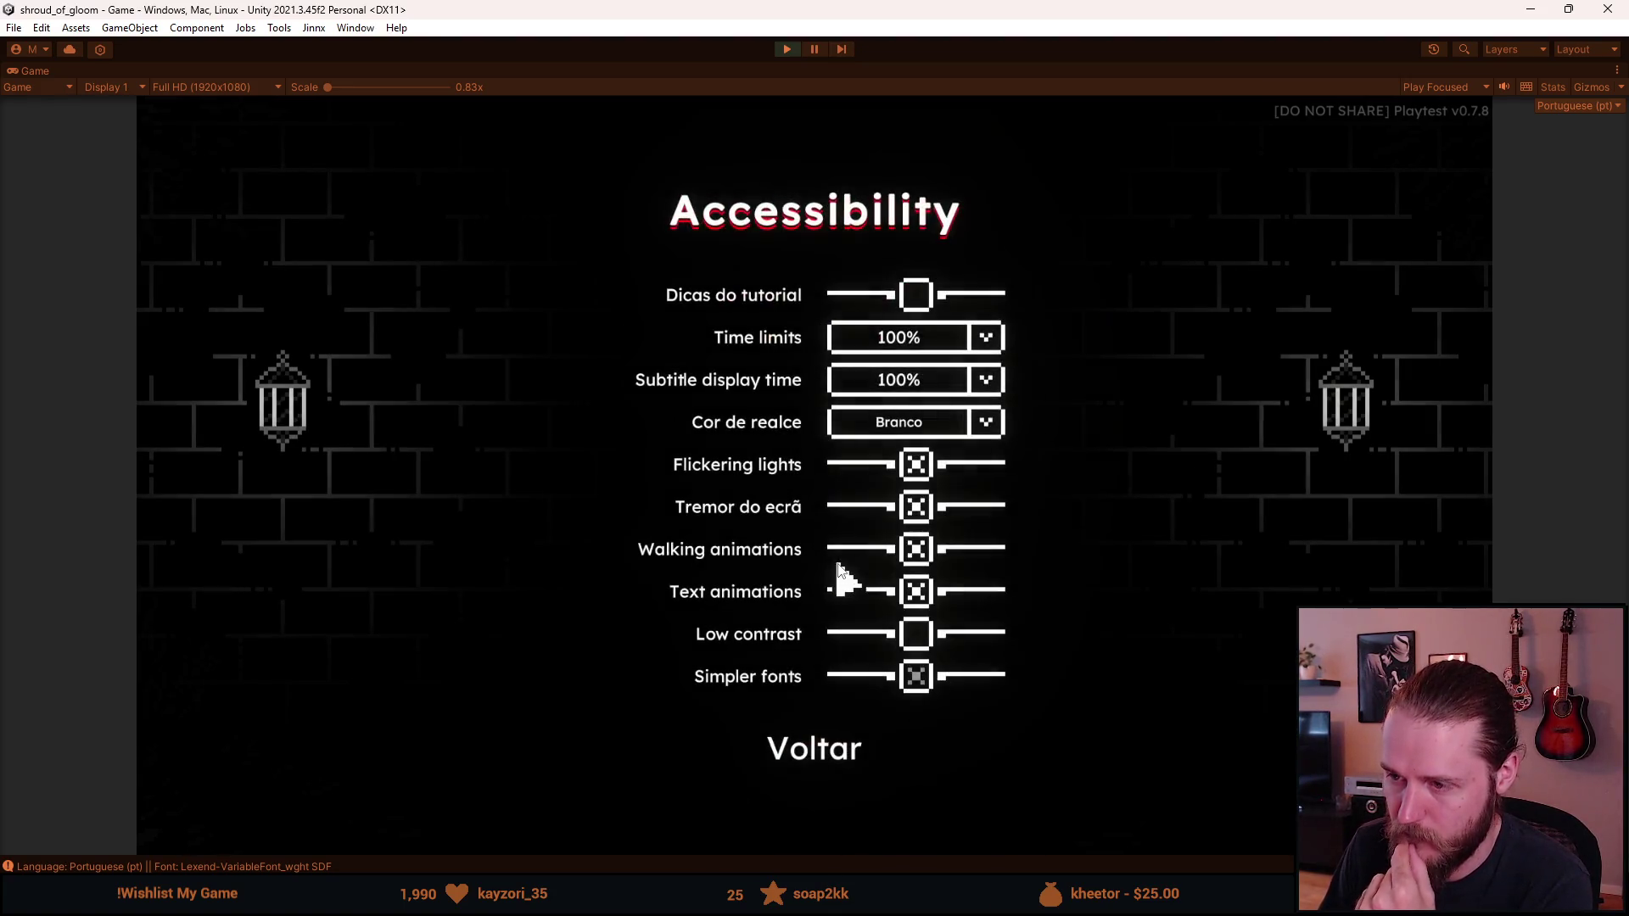
Step: Toggle Simpler fonts on and off several times to compare the Portuguese menu fonts
{"action": "left_click", "coordinate": [912, 679]}
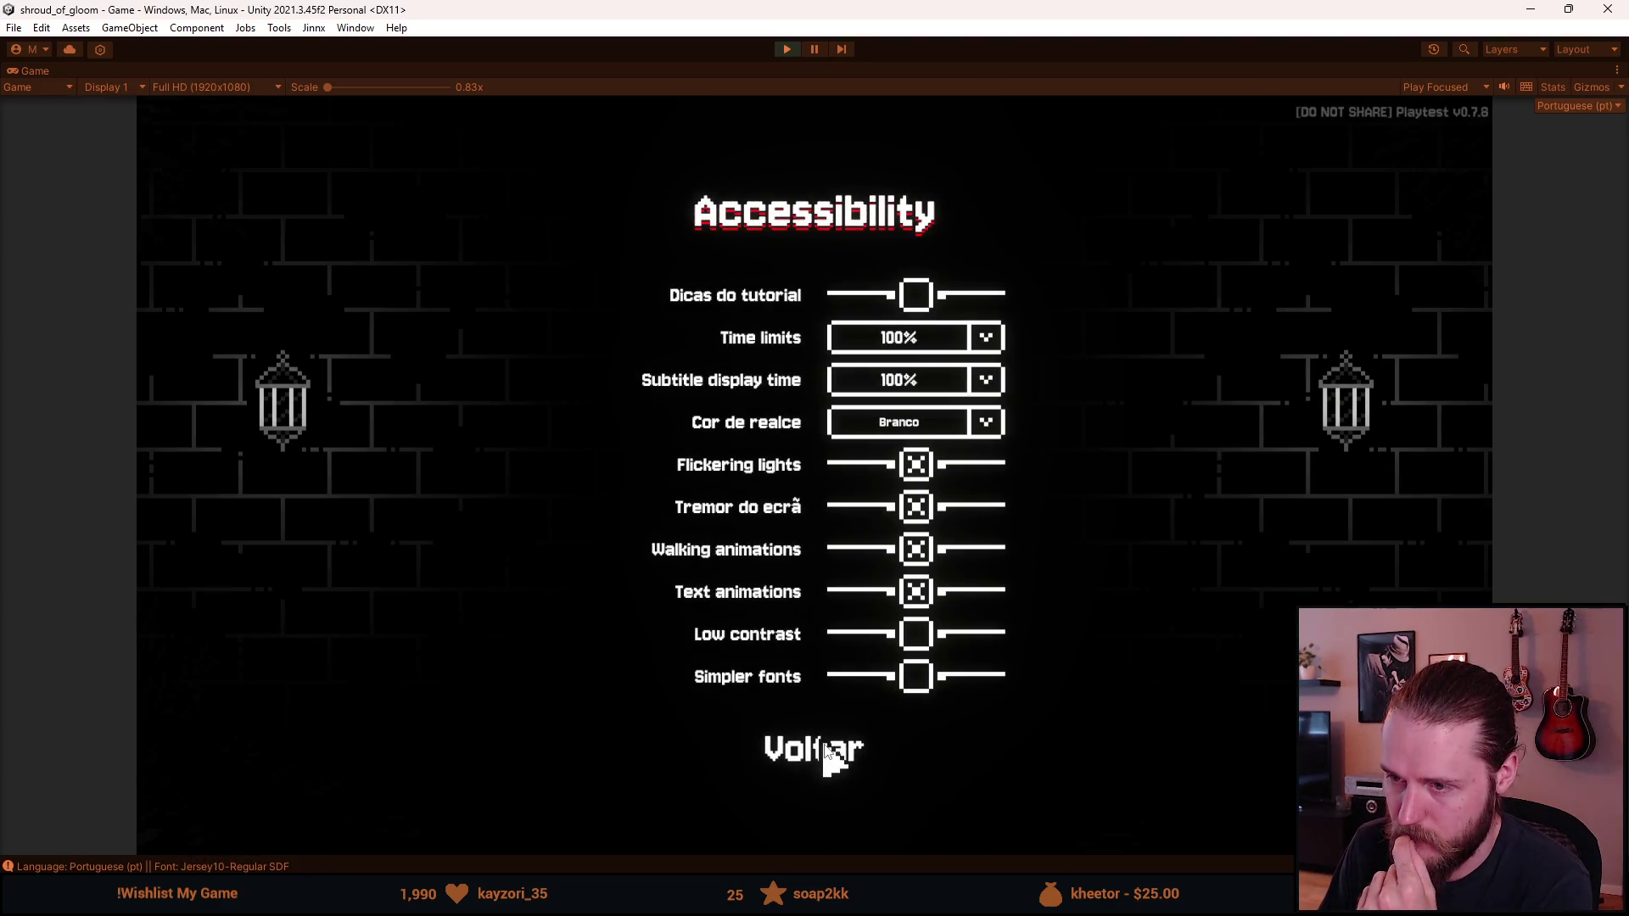
{"action": "left_click", "coordinate": [912, 679]}
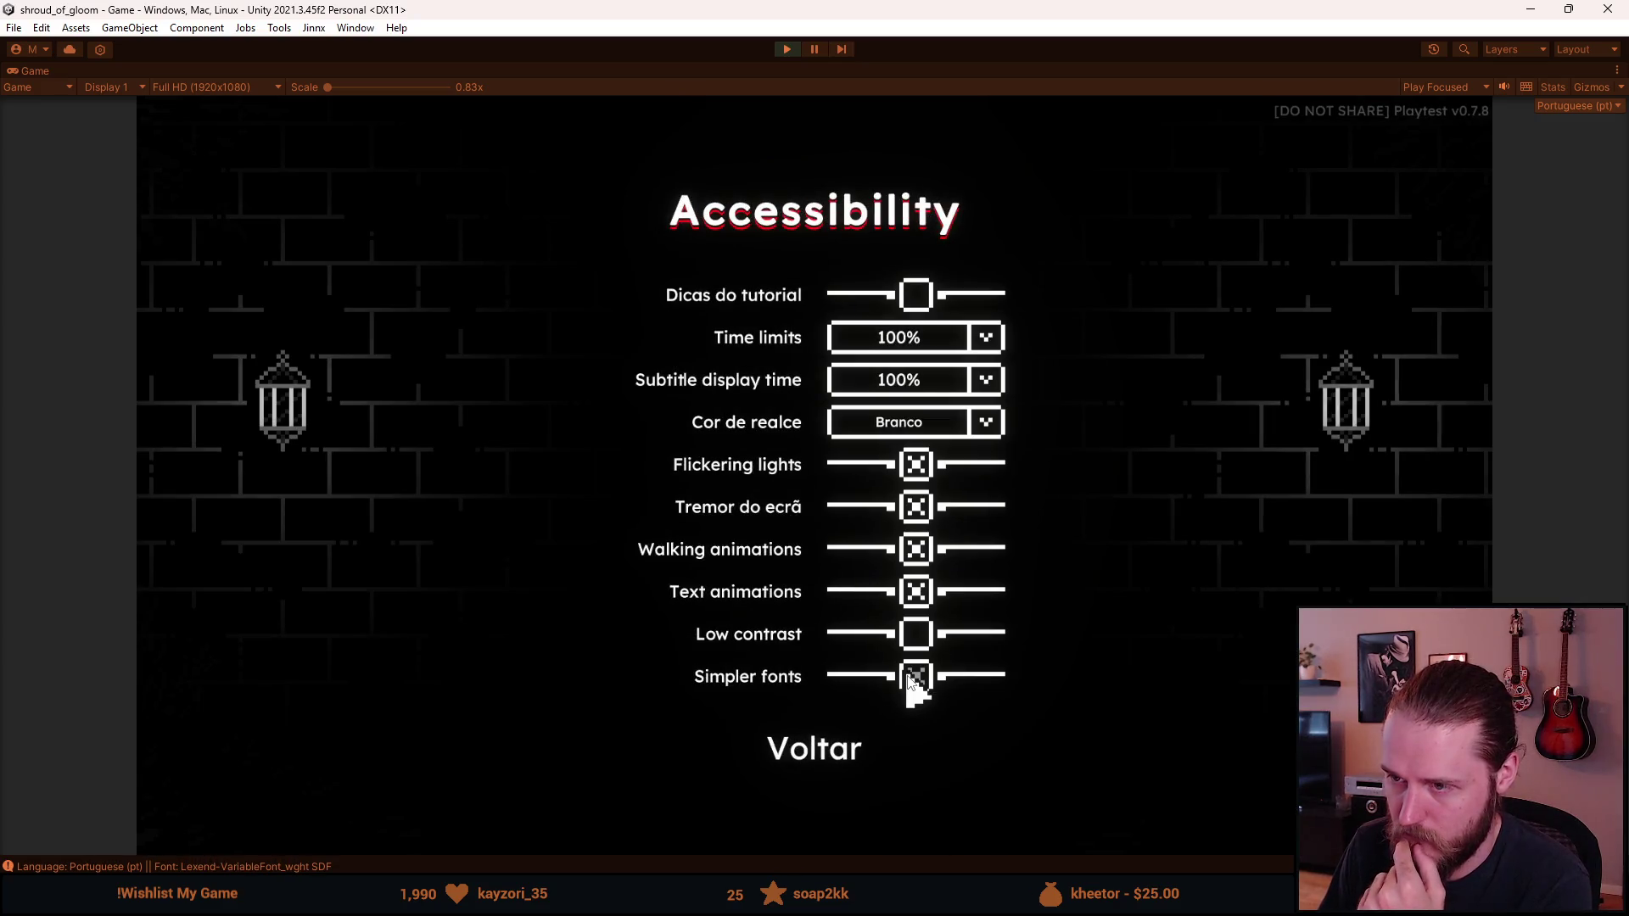
{"action": "left_click", "coordinate": [912, 679]}
{"action": "left_click", "coordinate": [912, 679]}
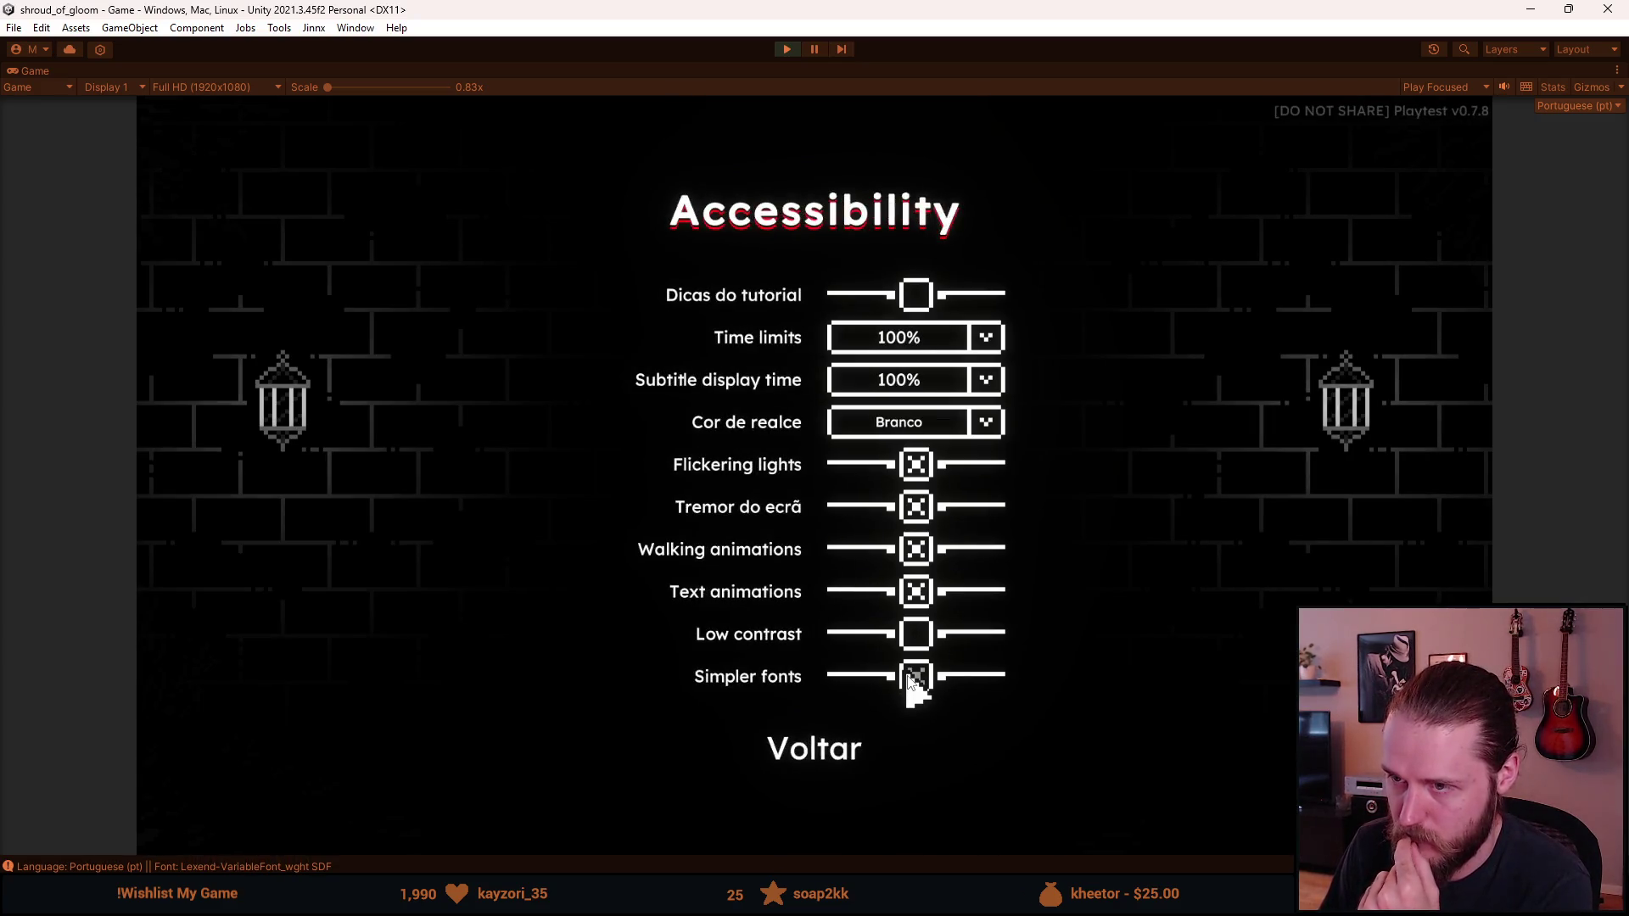
{"action": "left_click", "coordinate": [912, 679]}
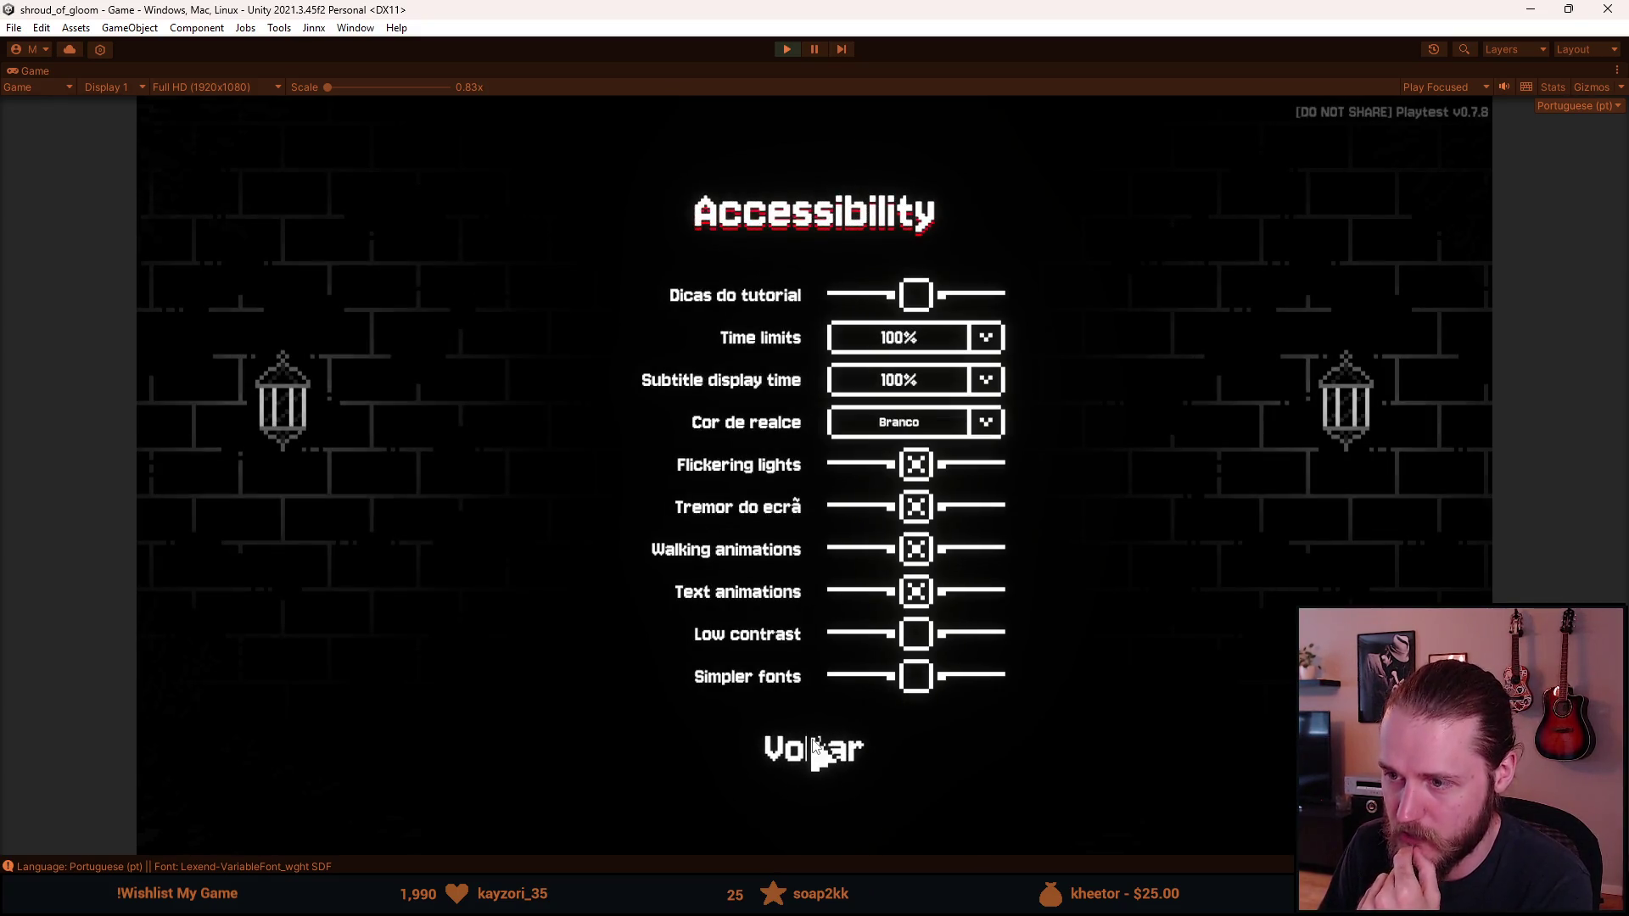
Step: Return to options, open Idioma and switch the game language to Japanese (日本語)
{"action": "left_click", "coordinate": [815, 749]}
{"action": "left_click", "coordinate": [802, 617]}
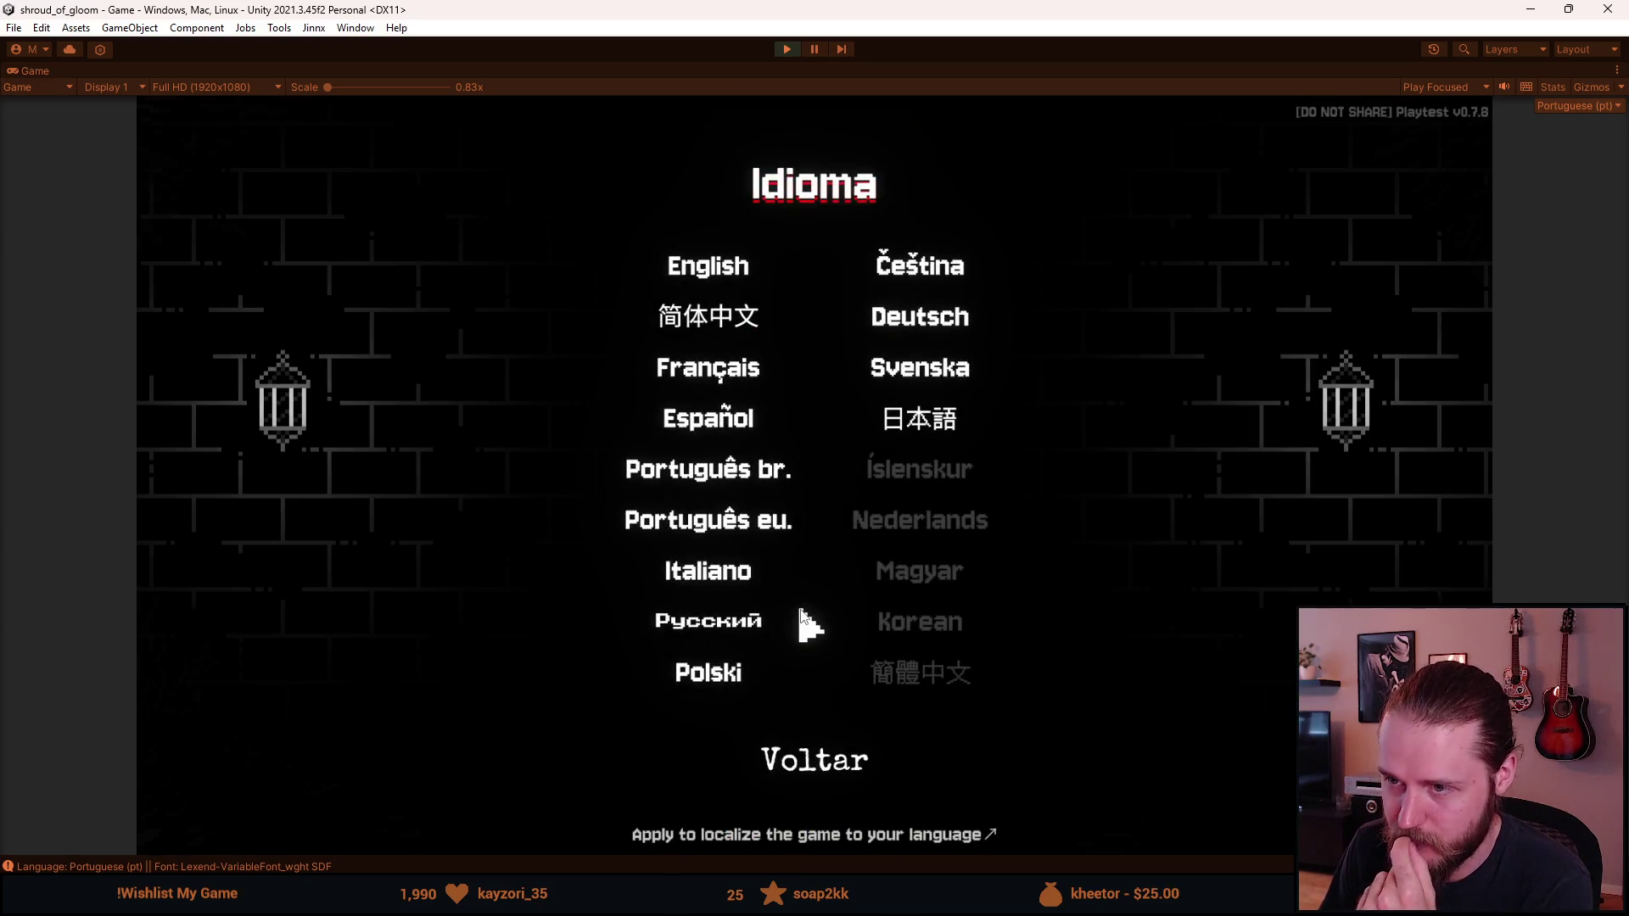
{"action": "left_click", "coordinate": [909, 424]}
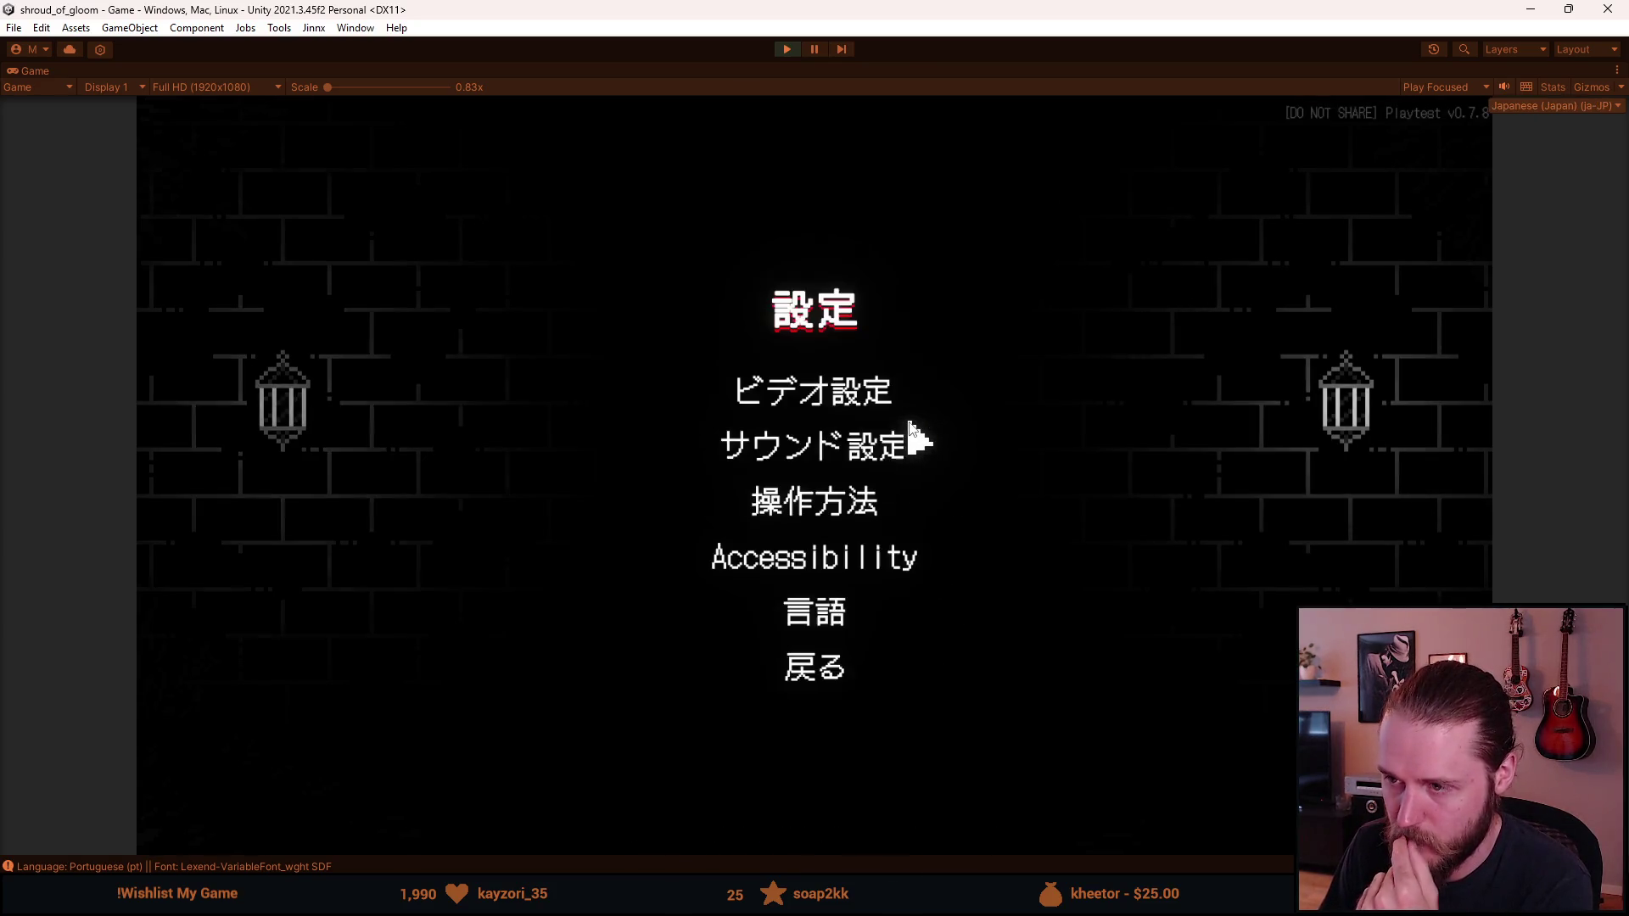
Step: Check the Japanese Accessibility menu, stop the playtest, and bring the Noto Sans browser page over Unity
{"action": "left_click", "coordinate": [816, 564]}
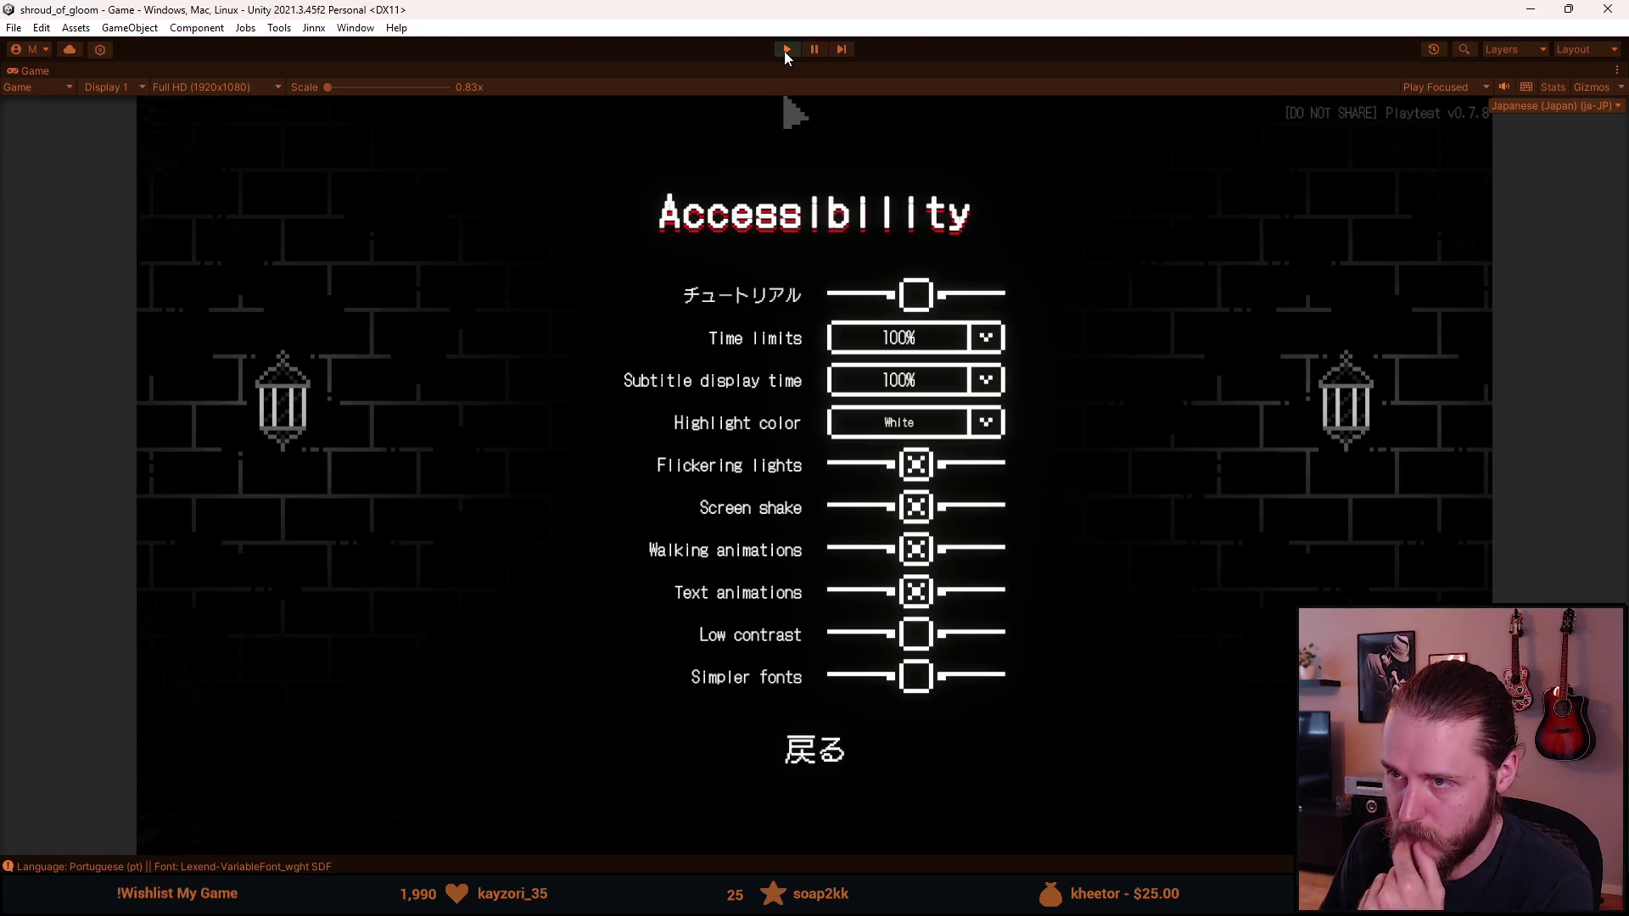
{"action": "left_click", "coordinate": [784, 51]}
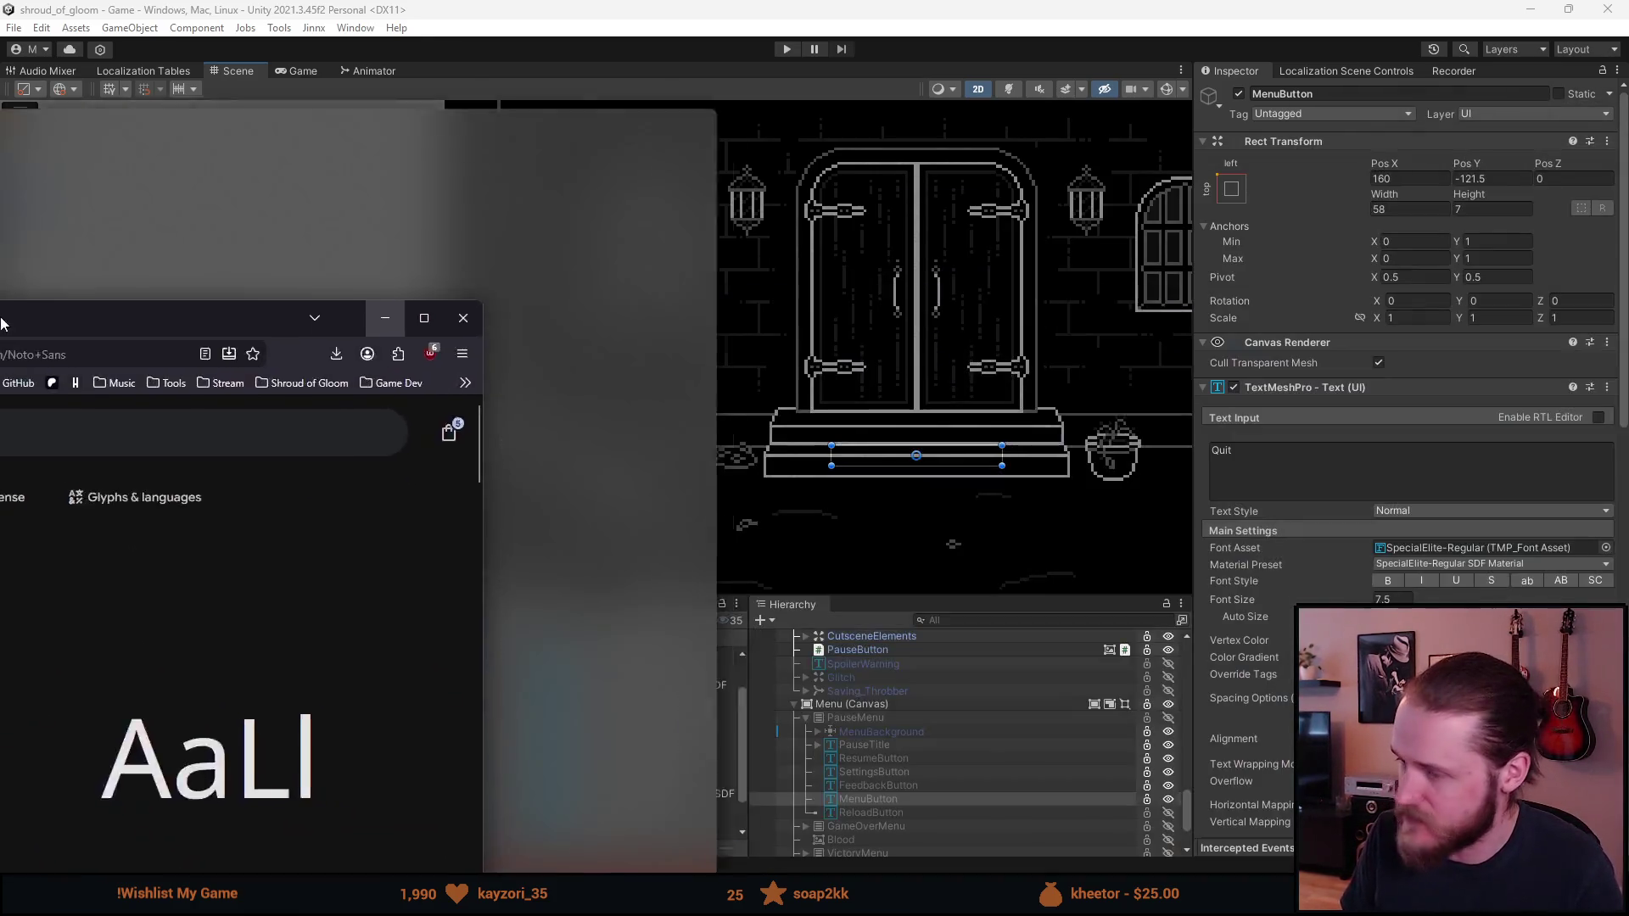
{"action": "mouse_move", "coordinate": [8, 313]}
{"action": "left_mouse_down"}
{"action": "mouse_move", "coordinate": [208, 25]}
{"action": "mouse_move", "coordinate": [424, 38]}
{"action": "mouse_move", "coordinate": [577, 2]}
{"action": "left_mouse_up"}
{"action": "scroll", "coordinate": [518, 615], "scroll_direction": "down", "scroll_amount": 2}
{"action": "left_click", "coordinate": [560, 630]}
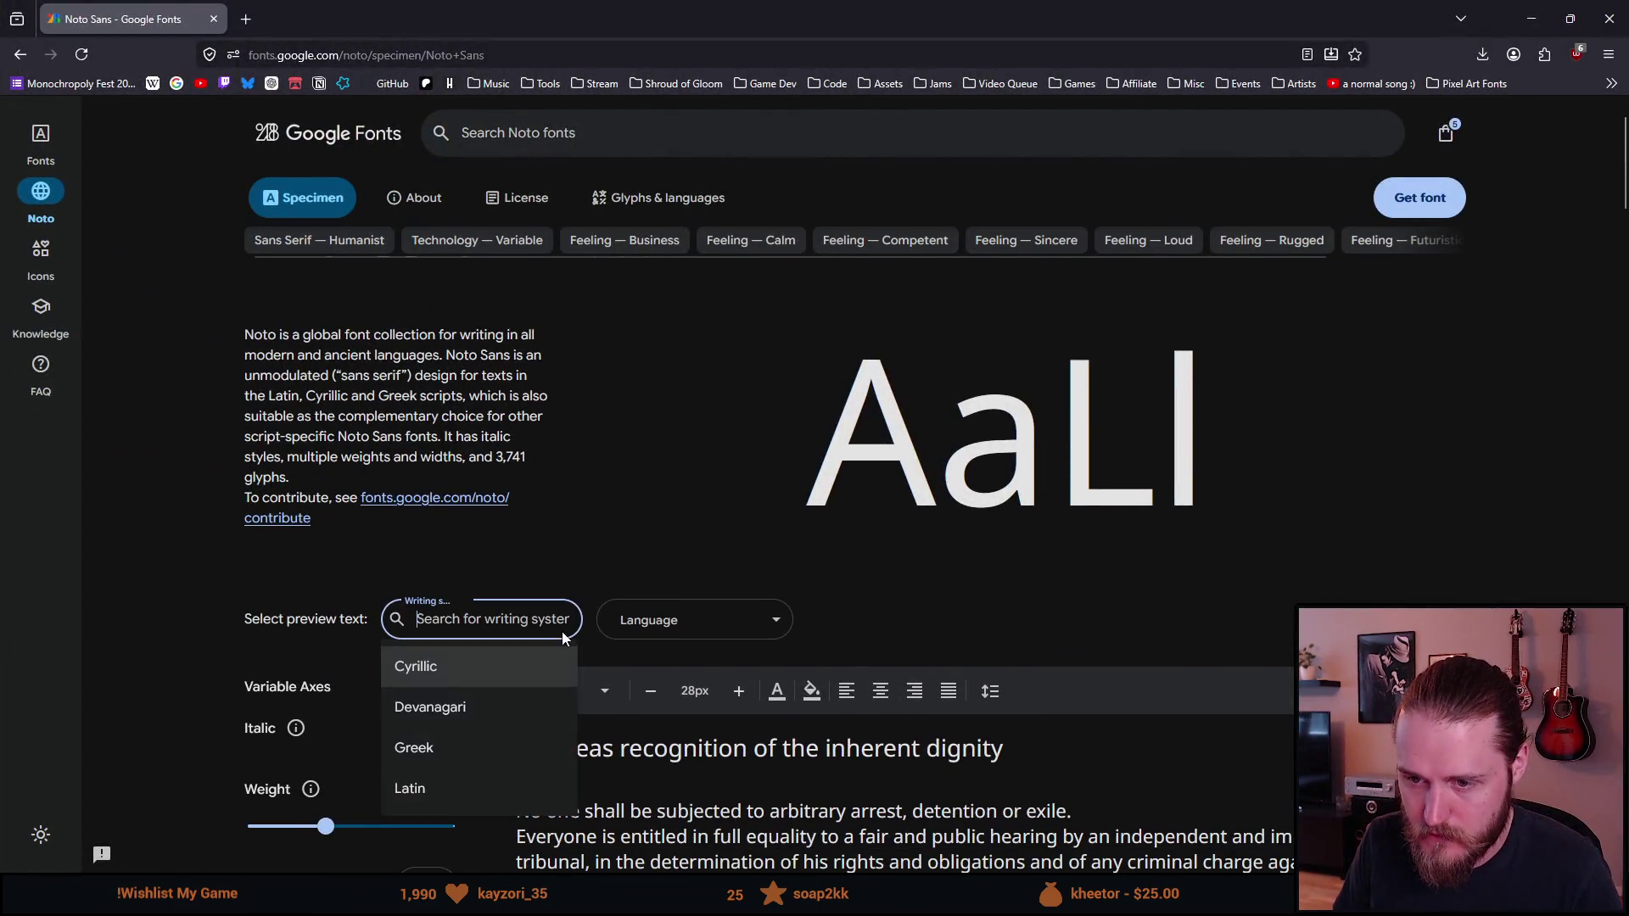
{"action": "scroll", "coordinate": [501, 699], "scroll_direction": "down", "scroll_amount": 1}
{"action": "left_click", "coordinate": [551, 532]}
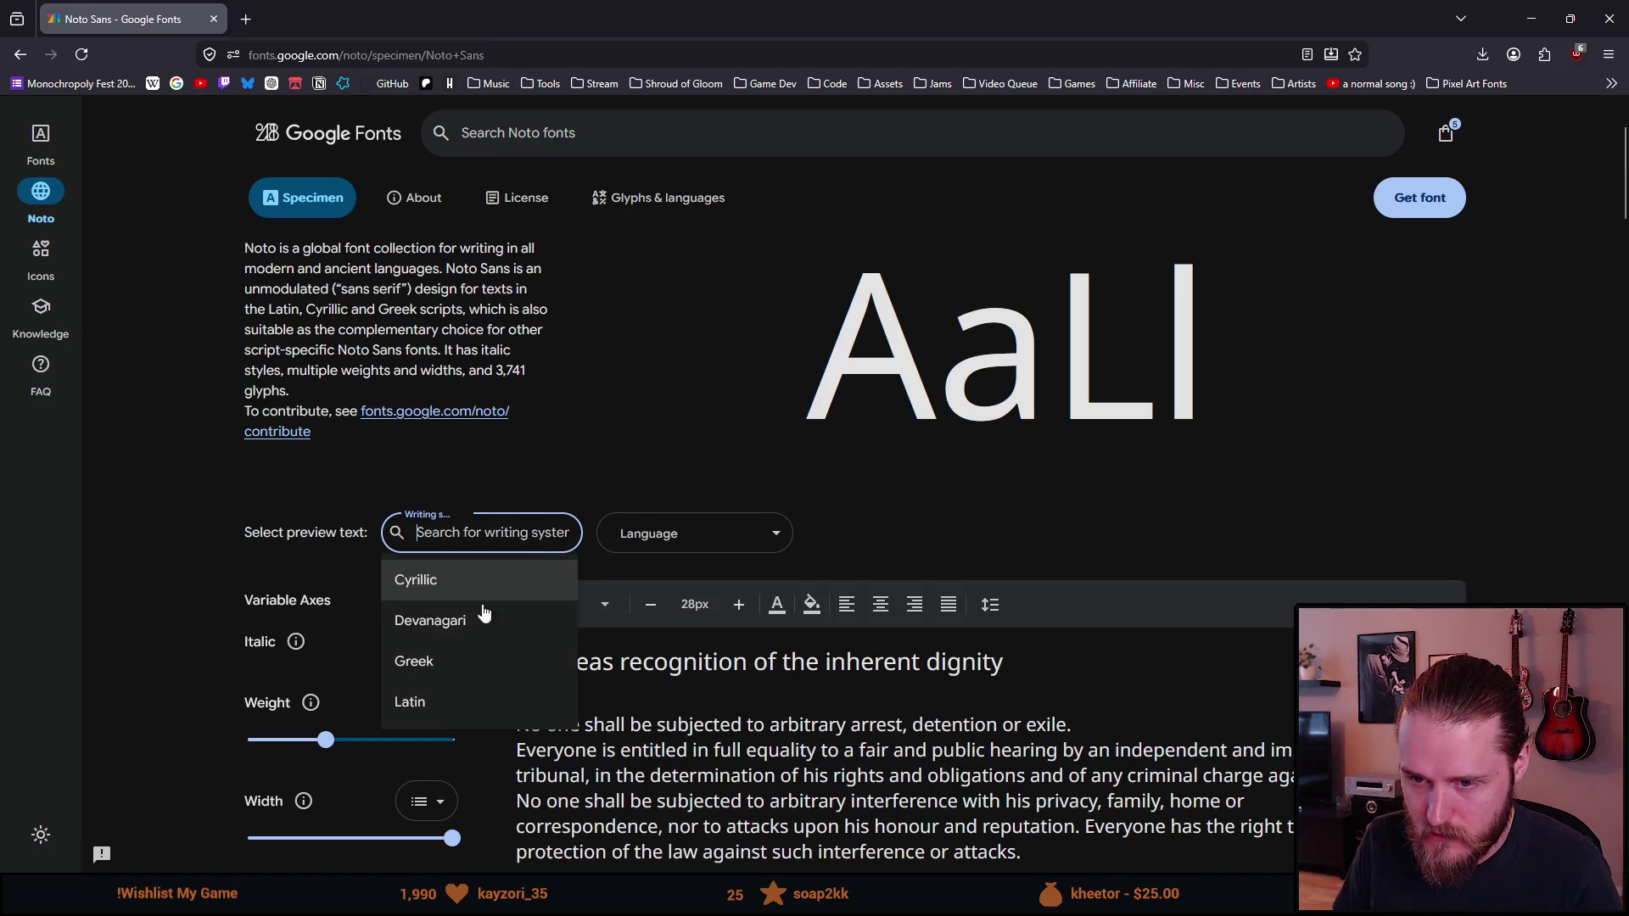
{"action": "scroll", "coordinate": [451, 698], "scroll_direction": "down", "scroll_amount": 1}
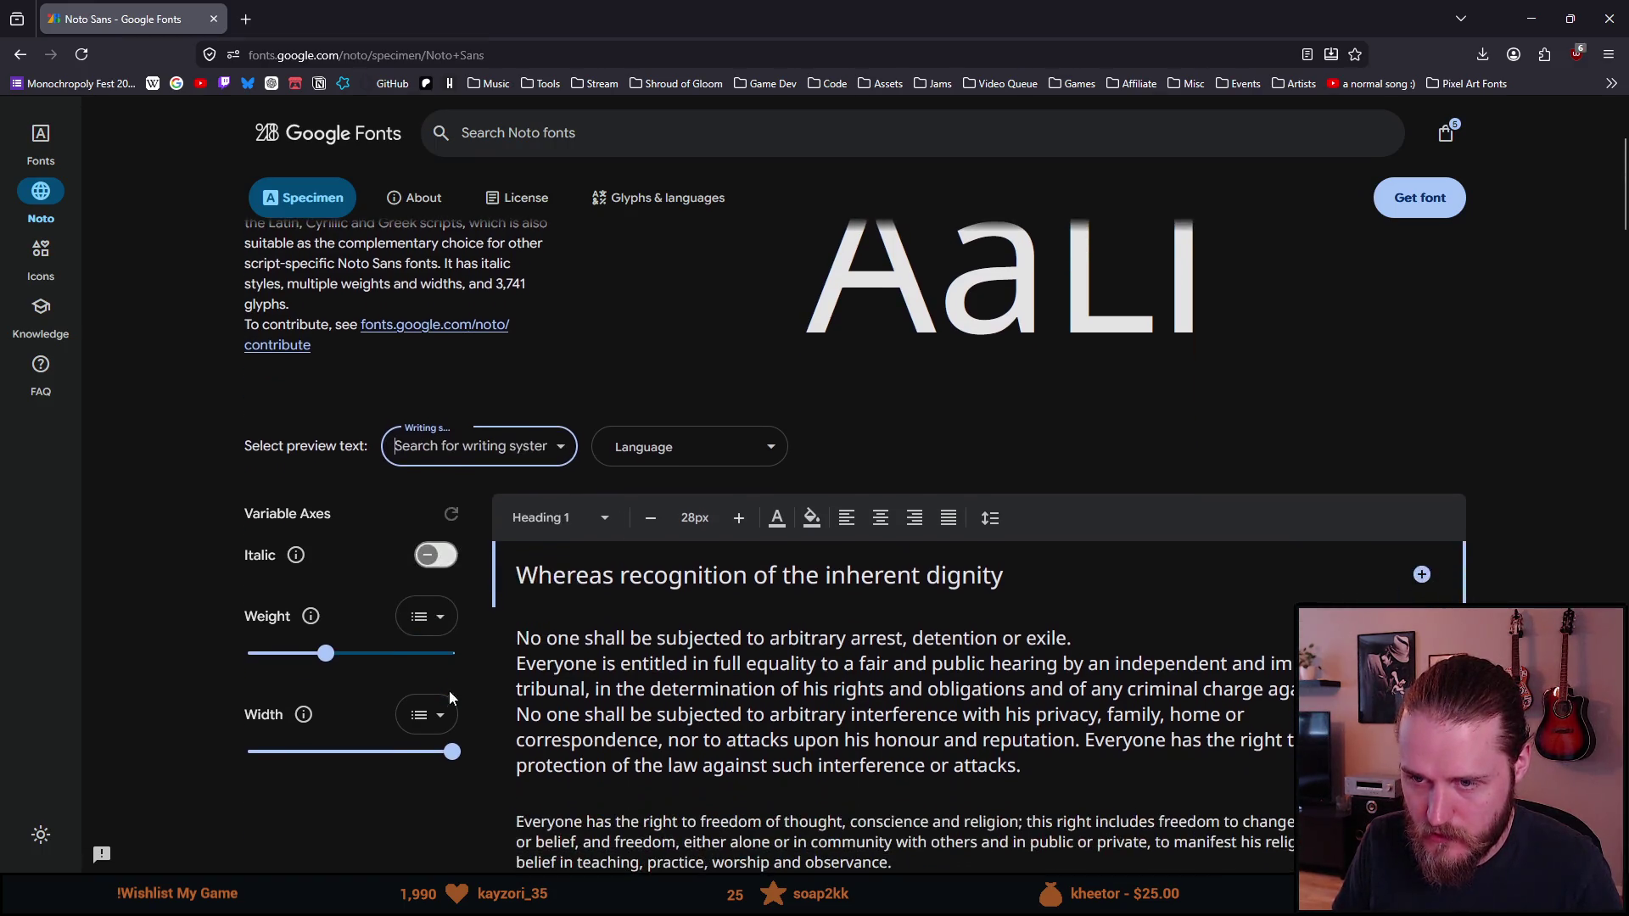
{"action": "scroll", "coordinate": [527, 456], "scroll_direction": "up", "scroll_amount": 3}
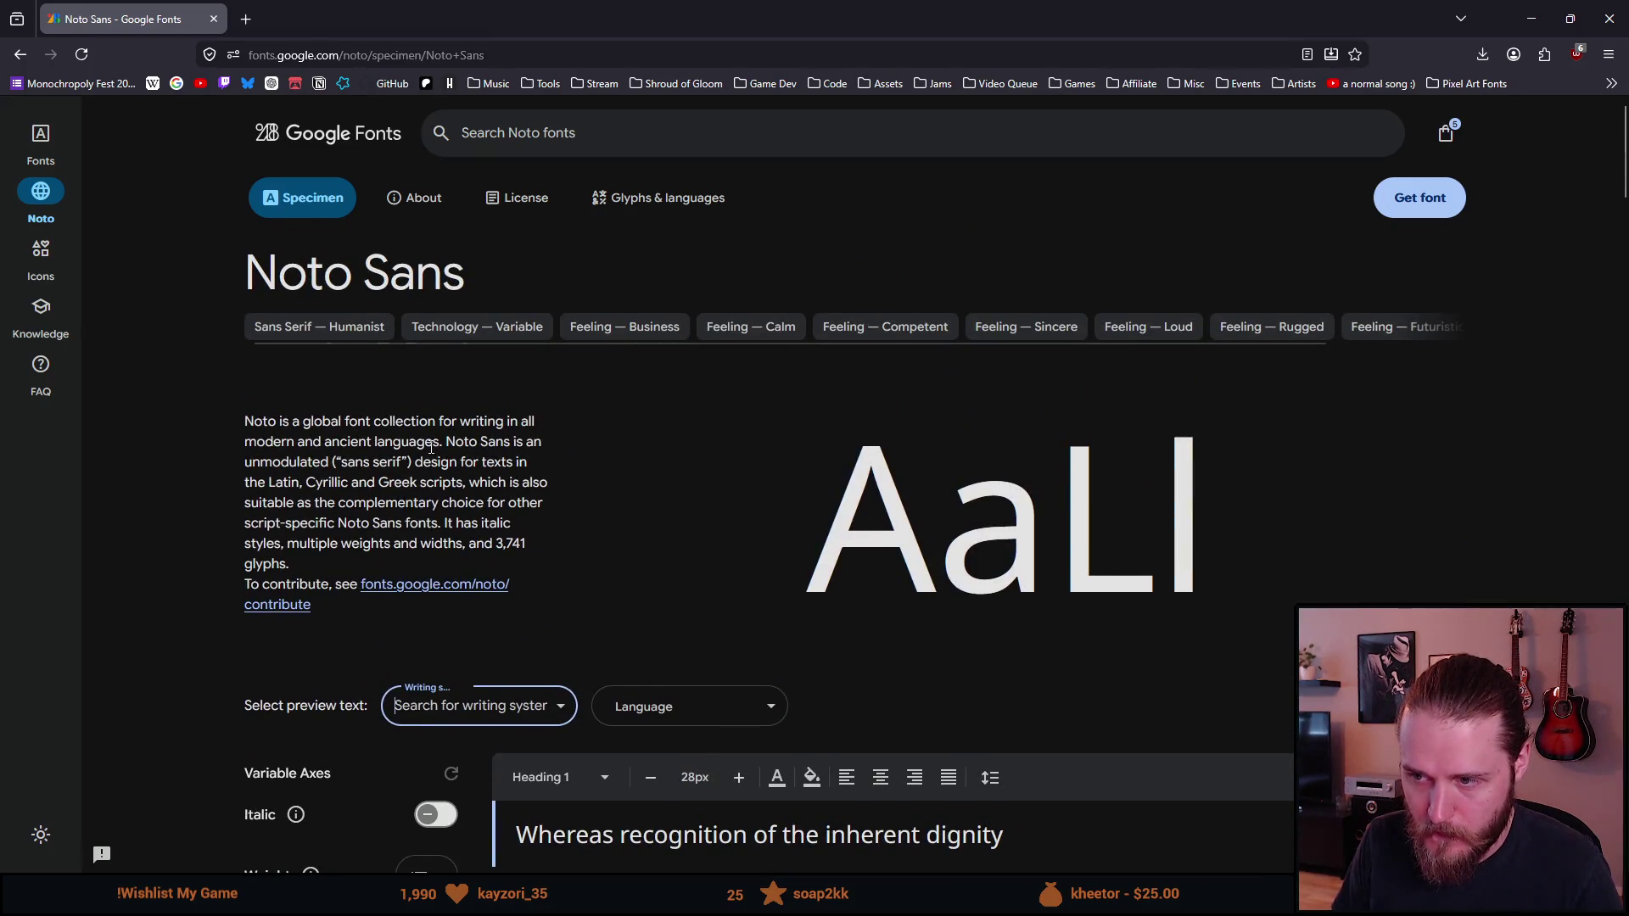
{"action": "scroll", "coordinate": [431, 448], "scroll_direction": "down", "scroll_amount": 4}
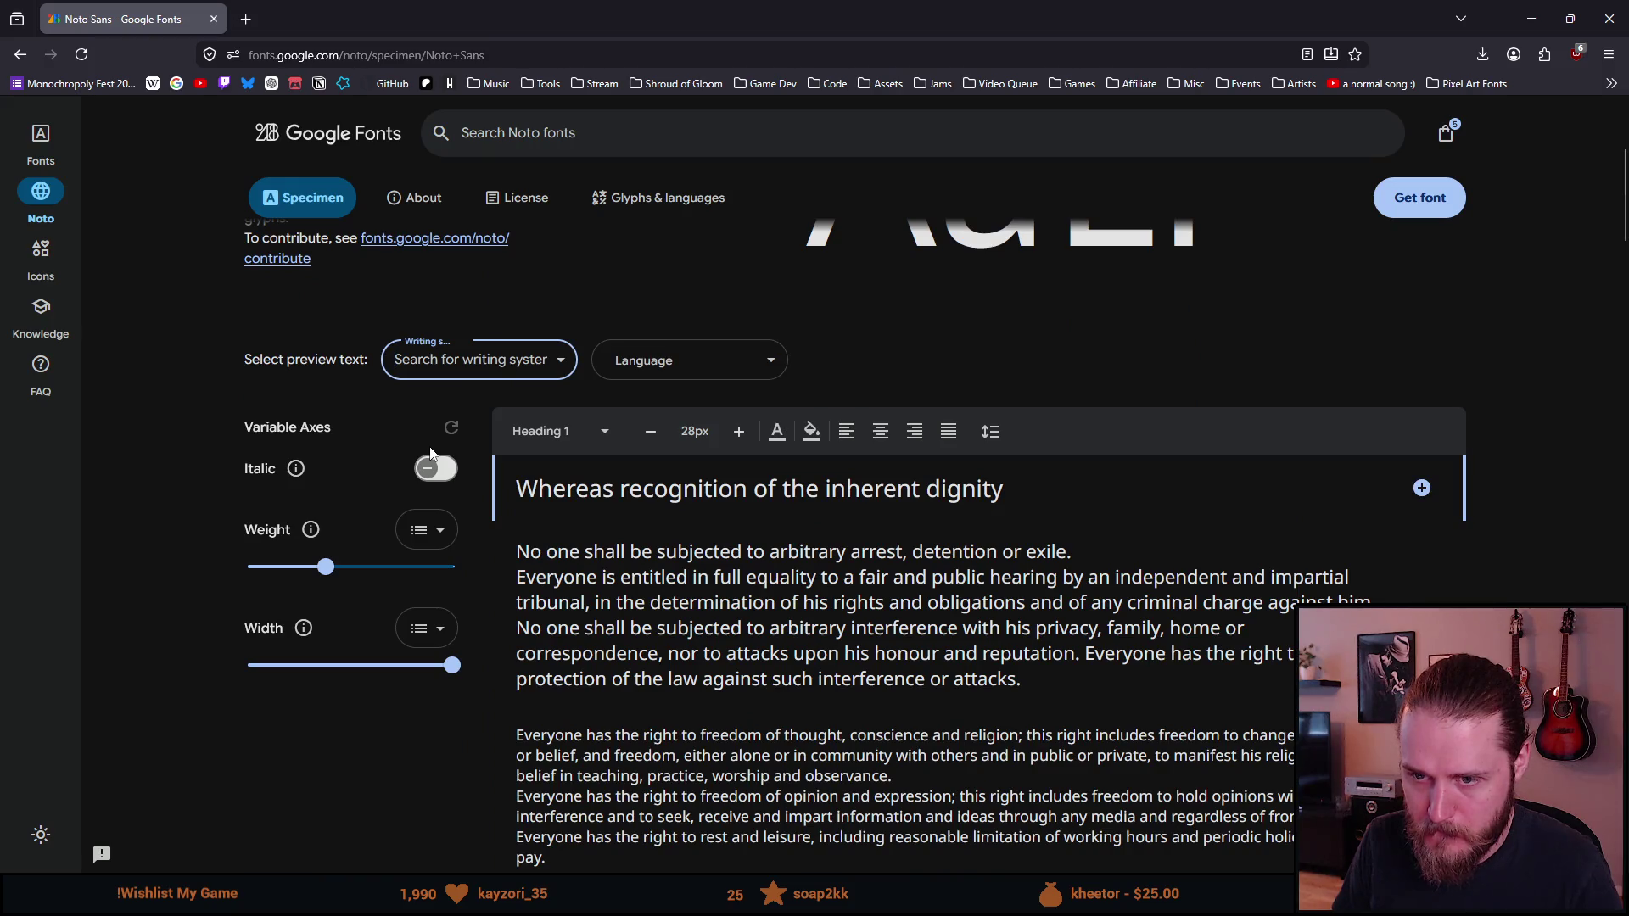
{"action": "scroll", "coordinate": [430, 454], "scroll_direction": "up", "scroll_amount": 1}
{"action": "left_click", "coordinate": [618, 453]}
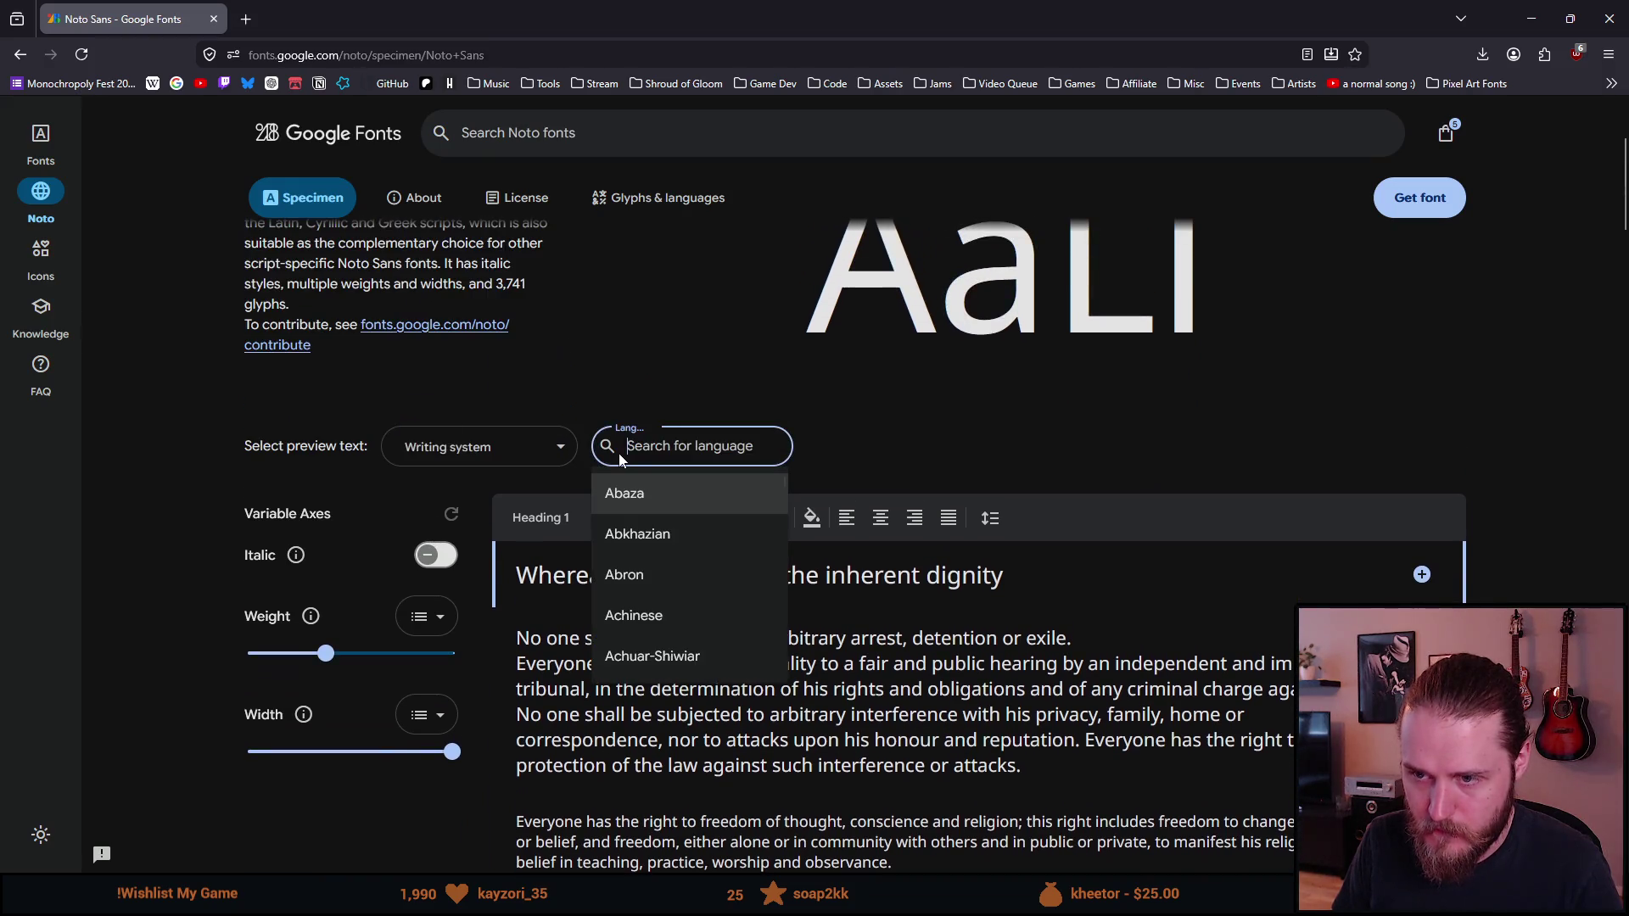
{"action": "left_click", "coordinate": [519, 363]}
{"action": "scroll", "coordinate": [476, 400], "scroll_direction": "up", "scroll_amount": 1}
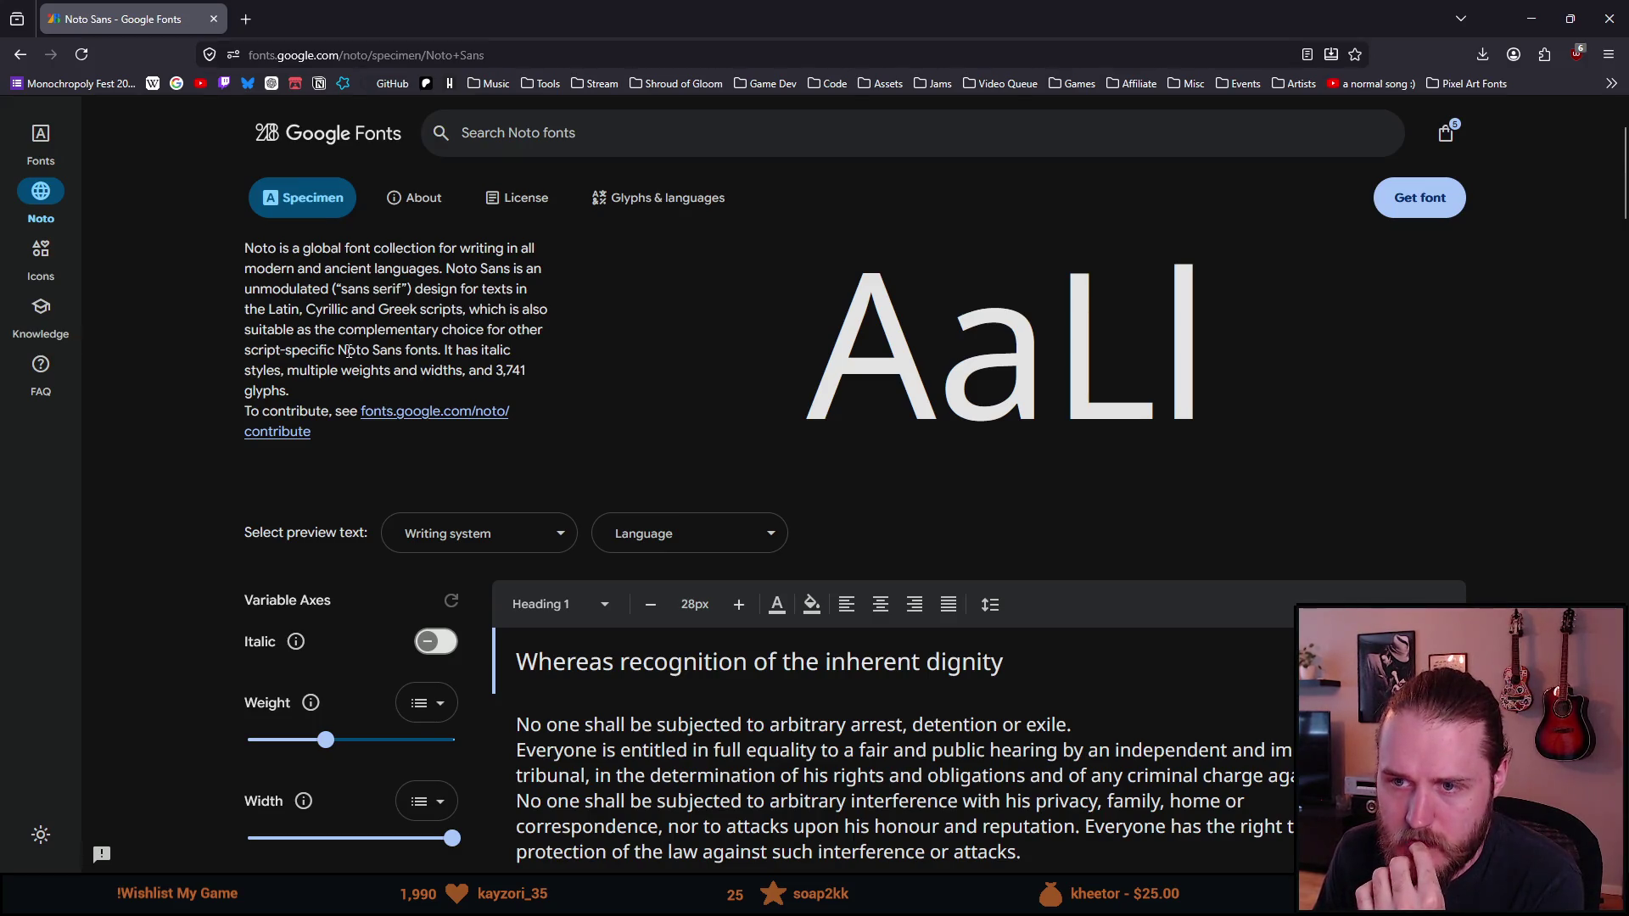
{"action": "scroll", "coordinate": [464, 394], "scroll_direction": "up", "scroll_amount": 2}
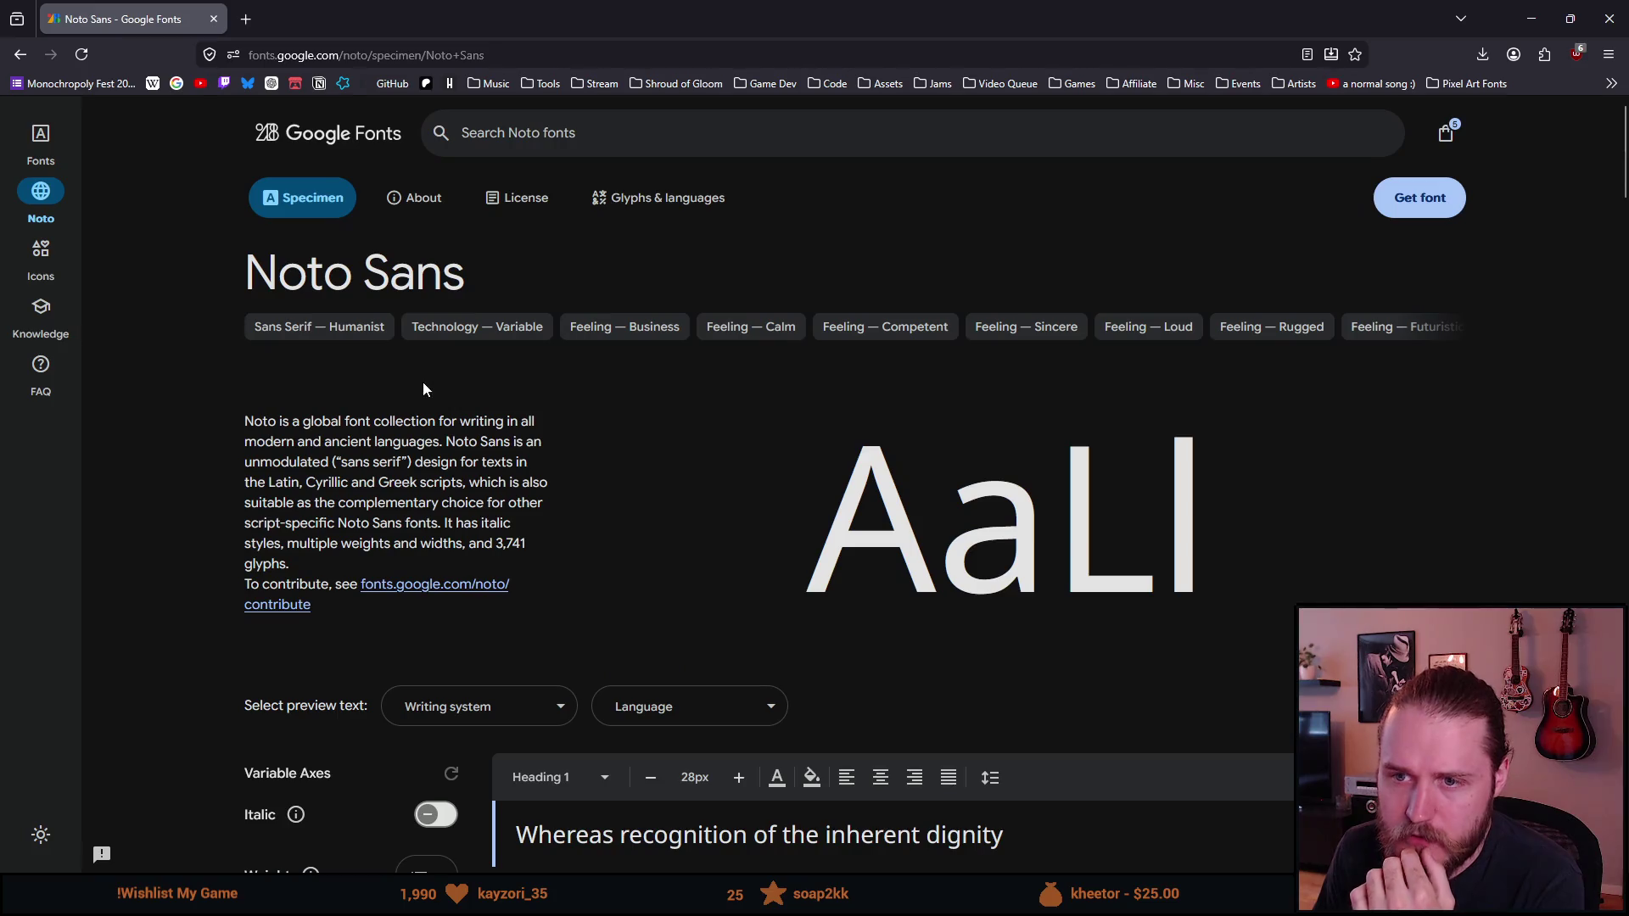
{"action": "left_click", "coordinate": [553, 133]}
{"action": "type", "text": "noto sans"}
{"action": "key", "text": "Return"}
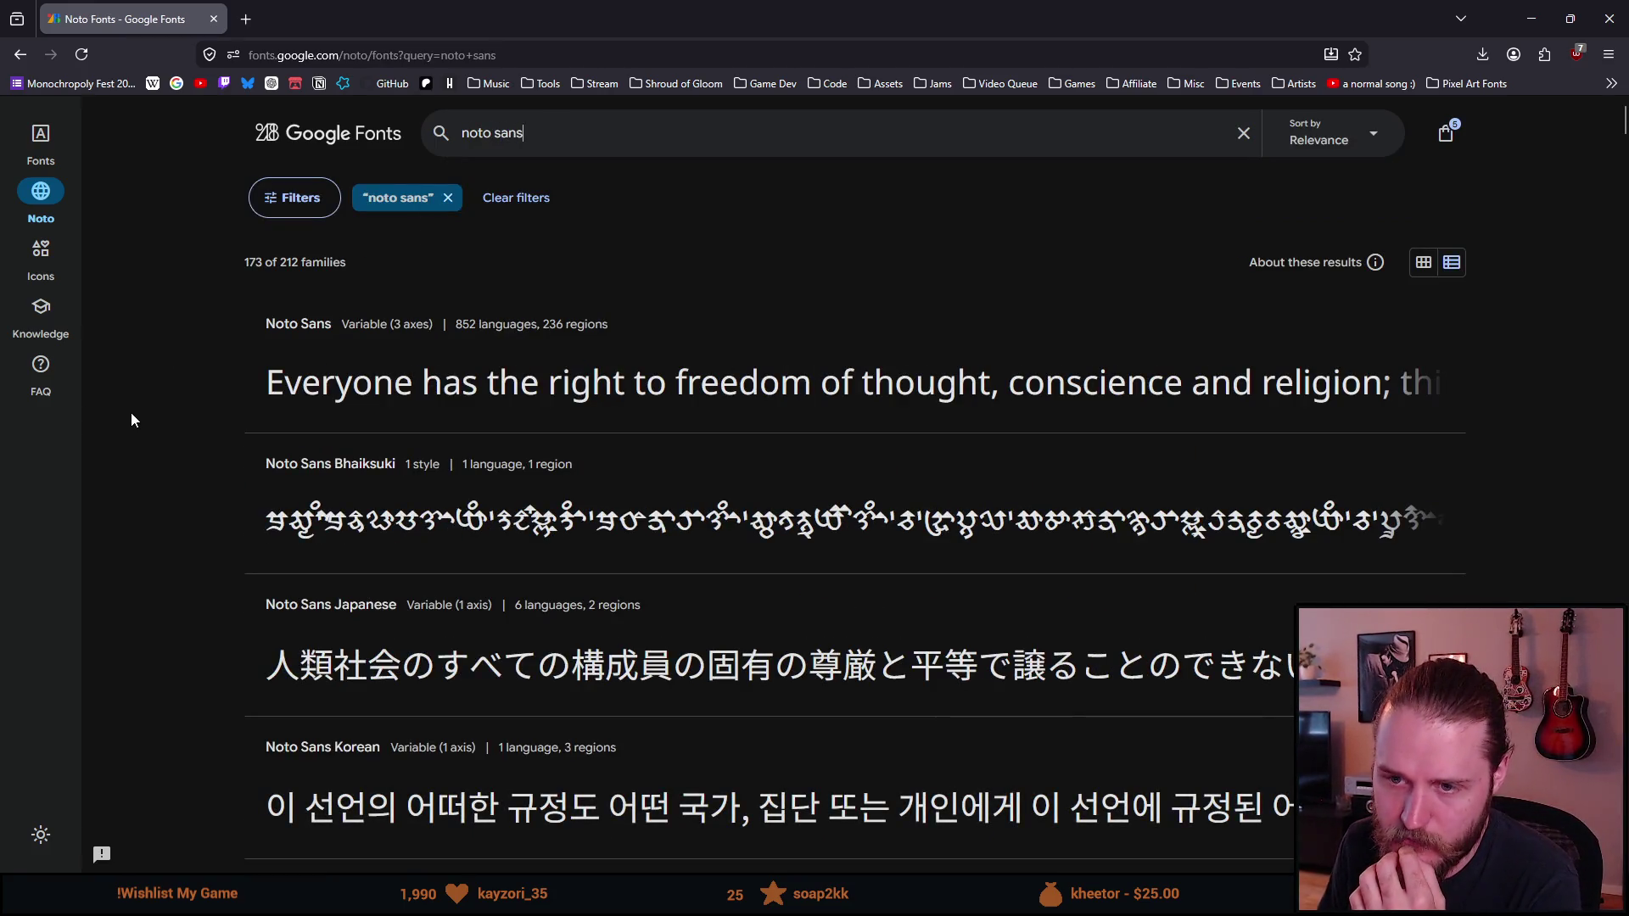
{"action": "scroll", "coordinate": [128, 420], "scroll_direction": "down", "scroll_amount": 2}
{"action": "scroll", "coordinate": [124, 420], "scroll_direction": "down", "scroll_amount": 2}
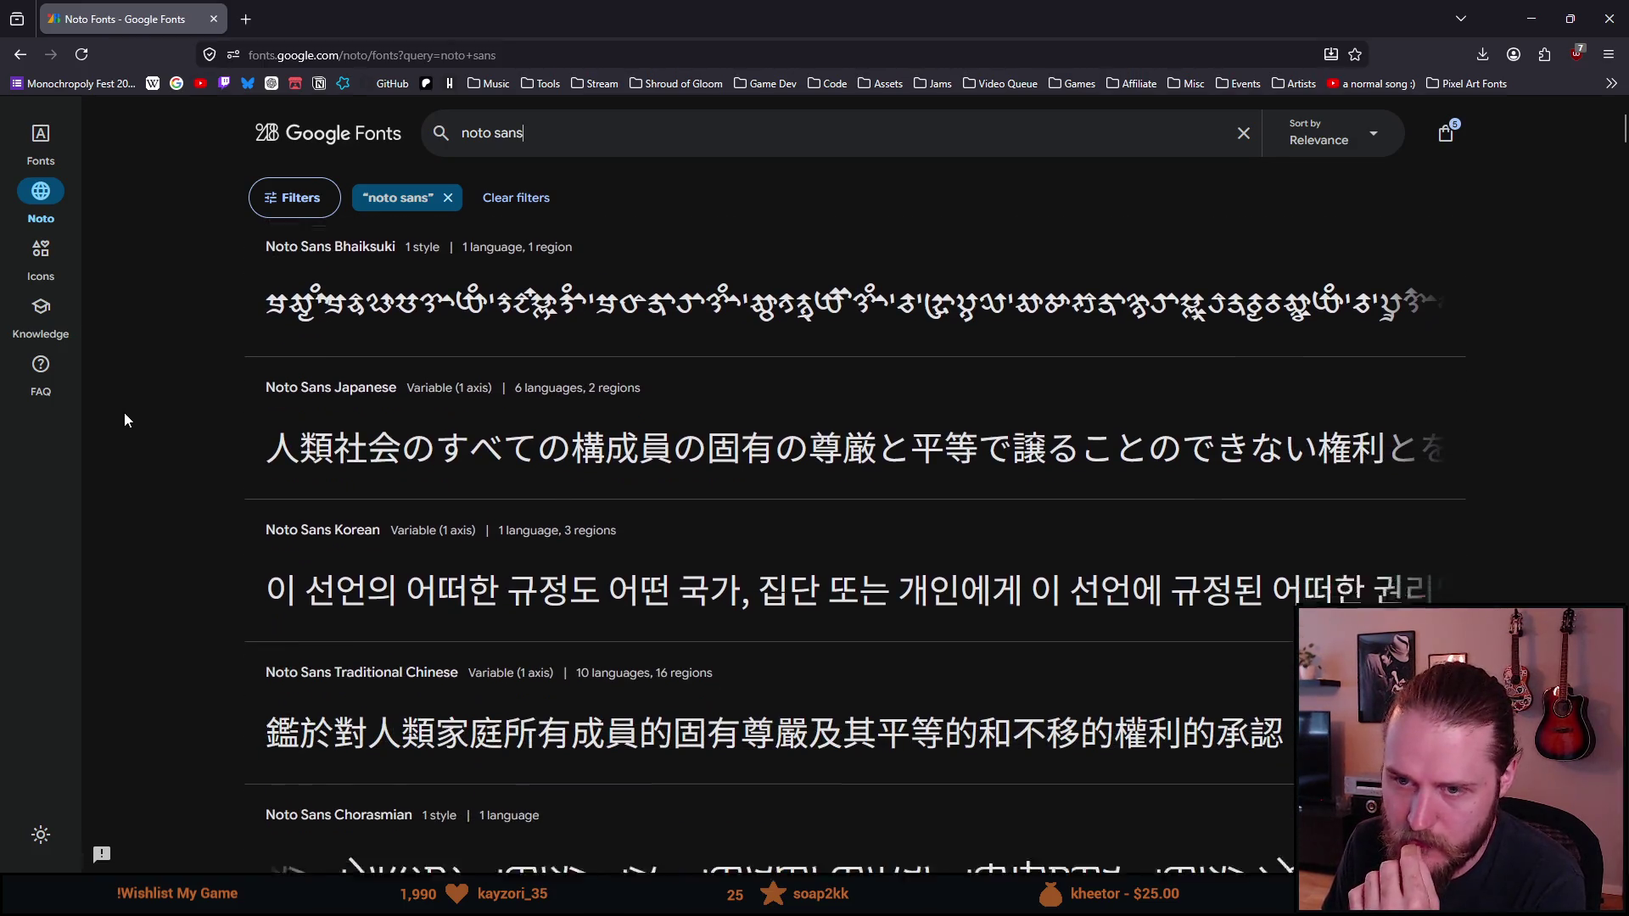
{"action": "scroll", "coordinate": [124, 420], "scroll_direction": "down", "scroll_amount": 1}
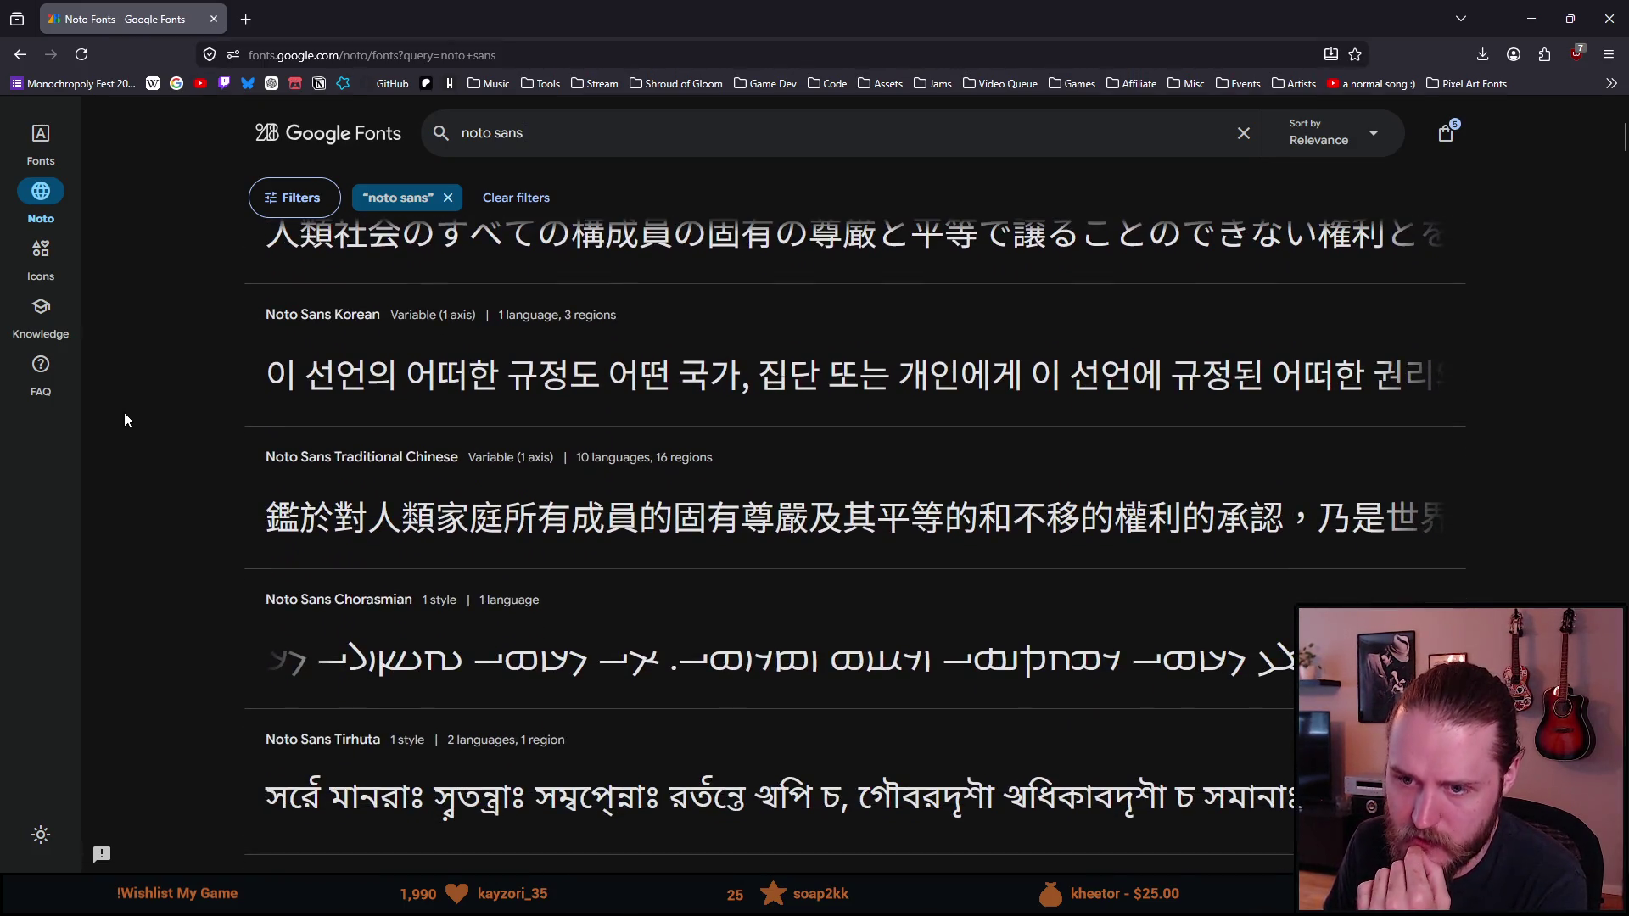
{"action": "scroll", "coordinate": [125, 420], "scroll_direction": "down", "scroll_amount": 1}
{"action": "scroll", "coordinate": [125, 420], "scroll_direction": "down", "scroll_amount": 1}
{"action": "scroll", "coordinate": [124, 414], "scroll_direction": "down", "scroll_amount": 2}
{"action": "scroll", "coordinate": [124, 414], "scroll_direction": "down", "scroll_amount": 3}
{"action": "scroll", "coordinate": [121, 414], "scroll_direction": "down", "scroll_amount": 1}
{"action": "scroll", "coordinate": [121, 418], "scroll_direction": "down", "scroll_amount": 4}
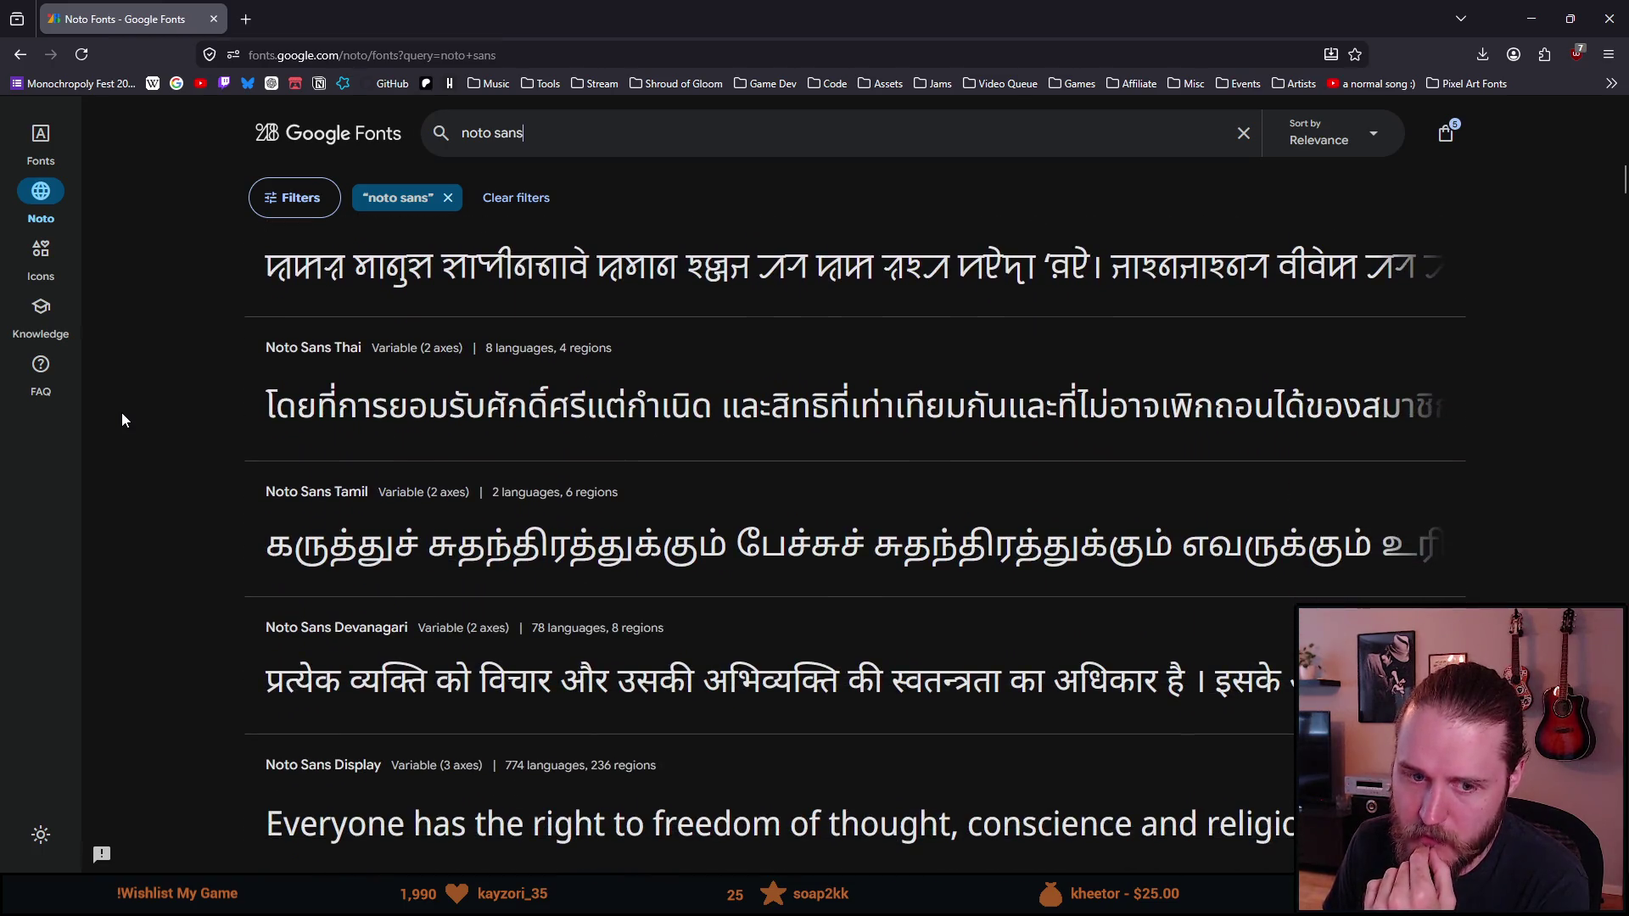
{"action": "scroll", "coordinate": [122, 419], "scroll_direction": "down", "scroll_amount": 3}
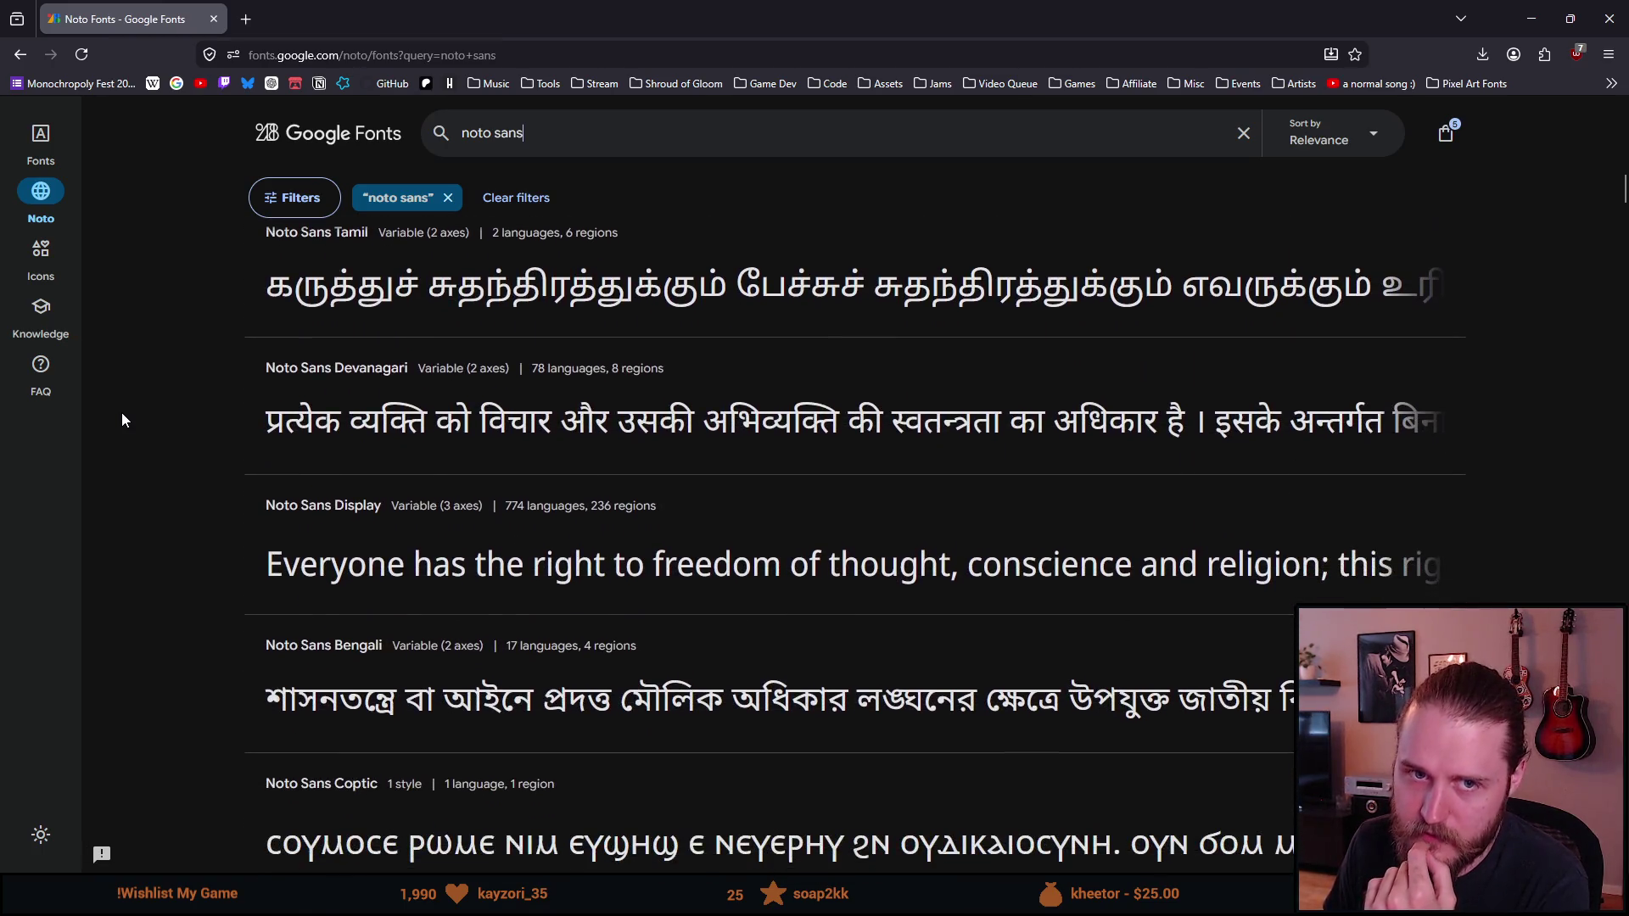
{"action": "scroll", "coordinate": [122, 419], "scroll_direction": "down", "scroll_amount": 2}
{"action": "scroll", "coordinate": [121, 419], "scroll_direction": "down", "scroll_amount": 5}
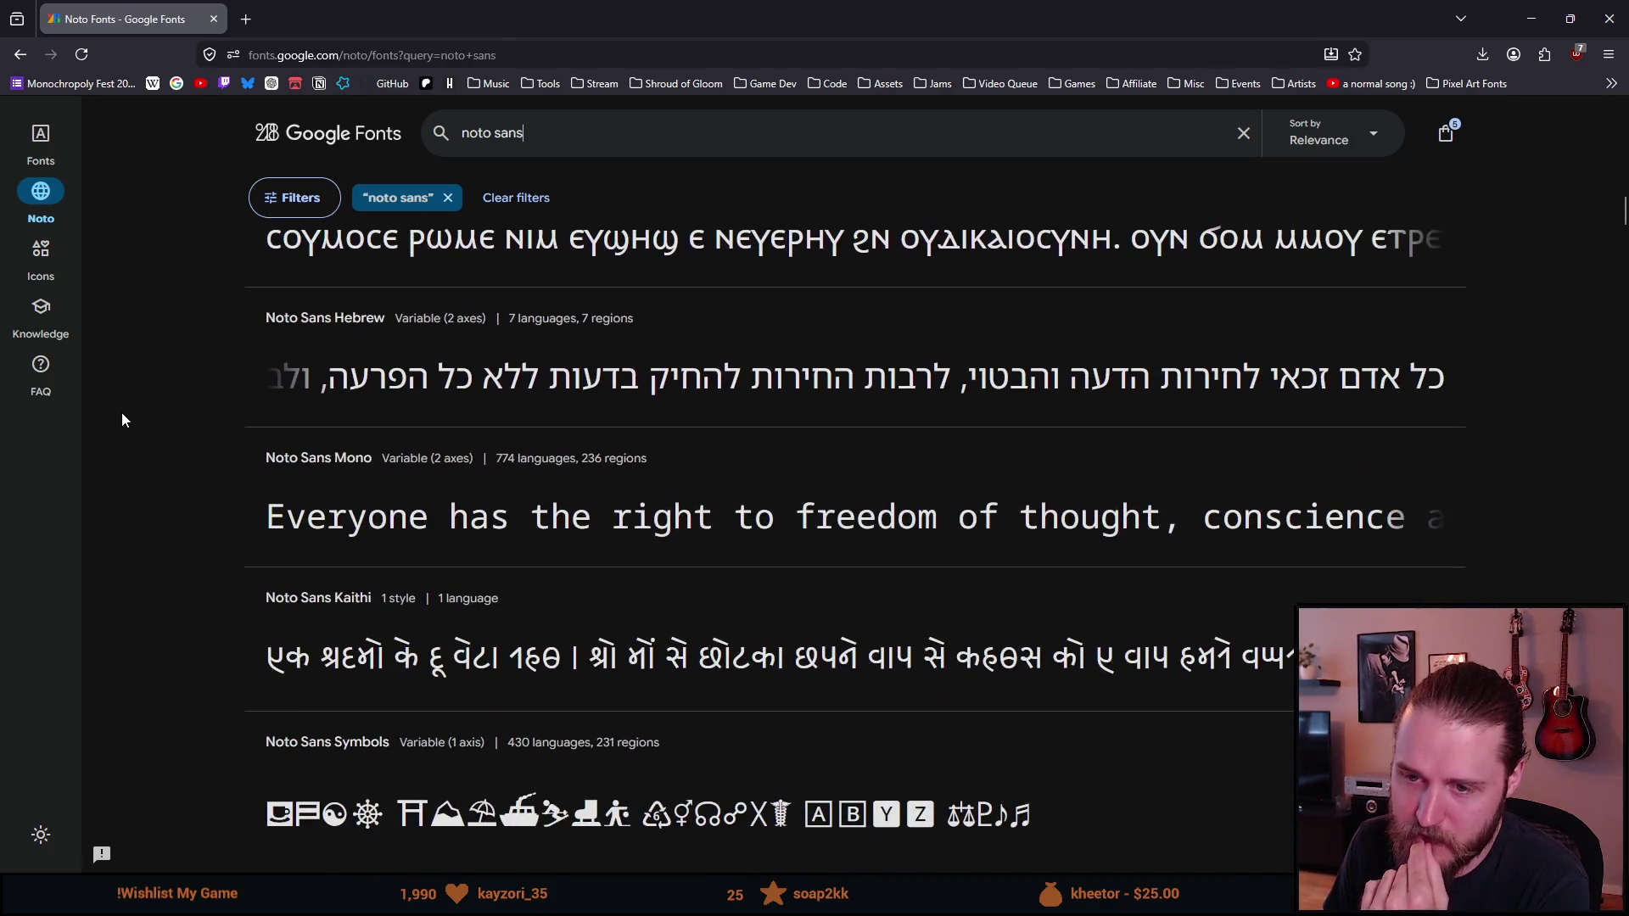
{"action": "scroll", "coordinate": [121, 412], "scroll_direction": "down", "scroll_amount": 4}
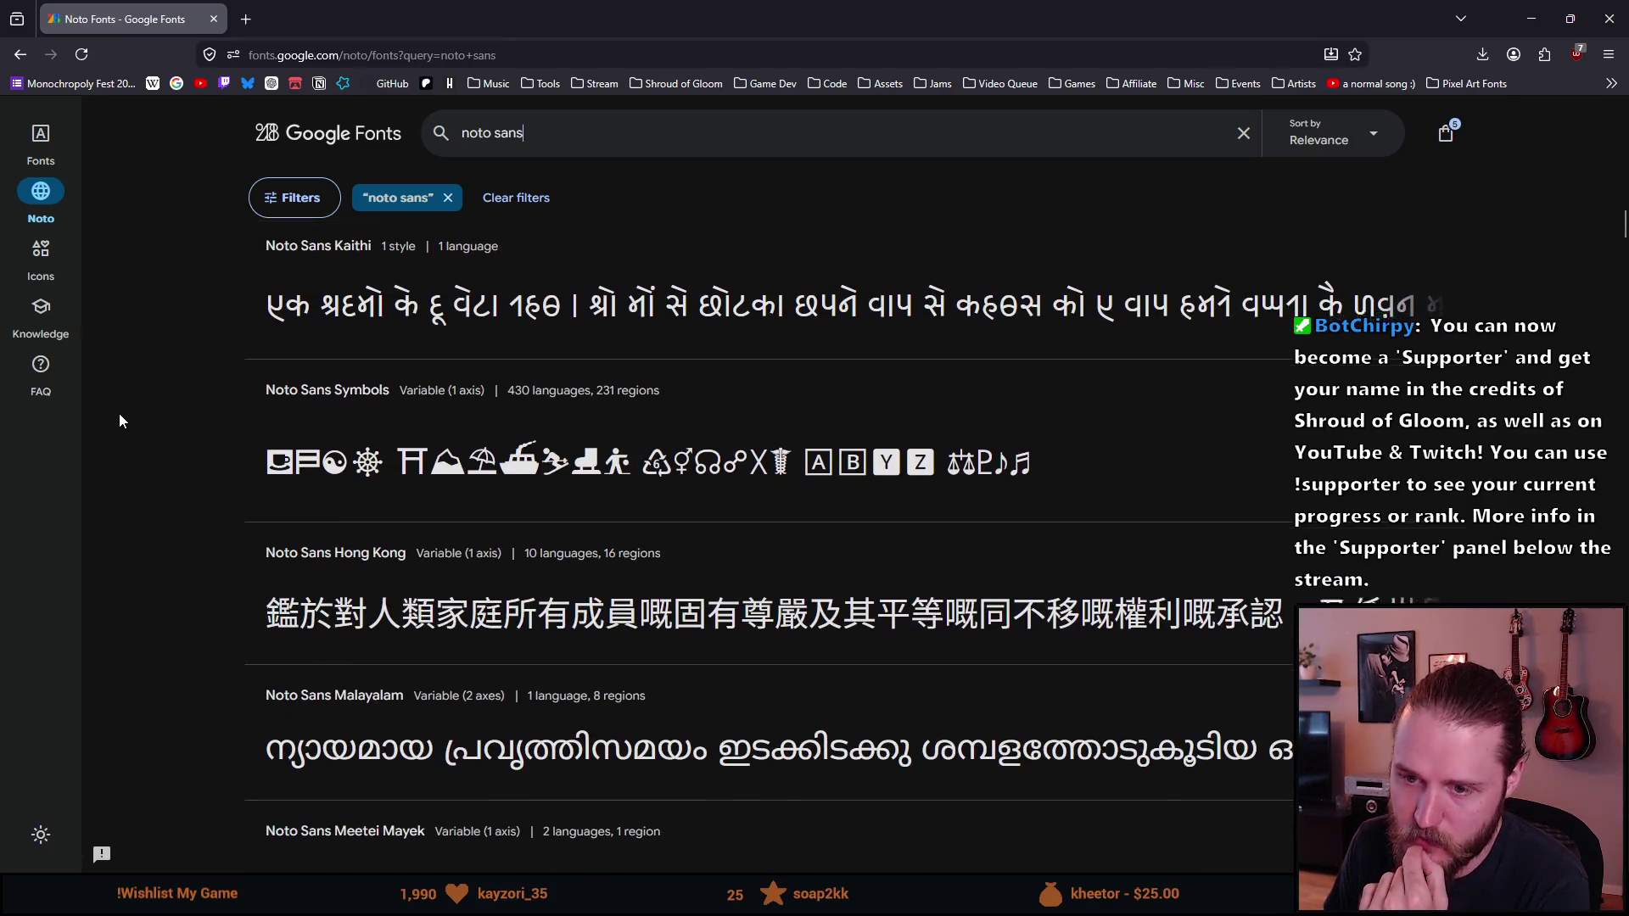
{"action": "scroll", "coordinate": [119, 414], "scroll_direction": "down", "scroll_amount": 2}
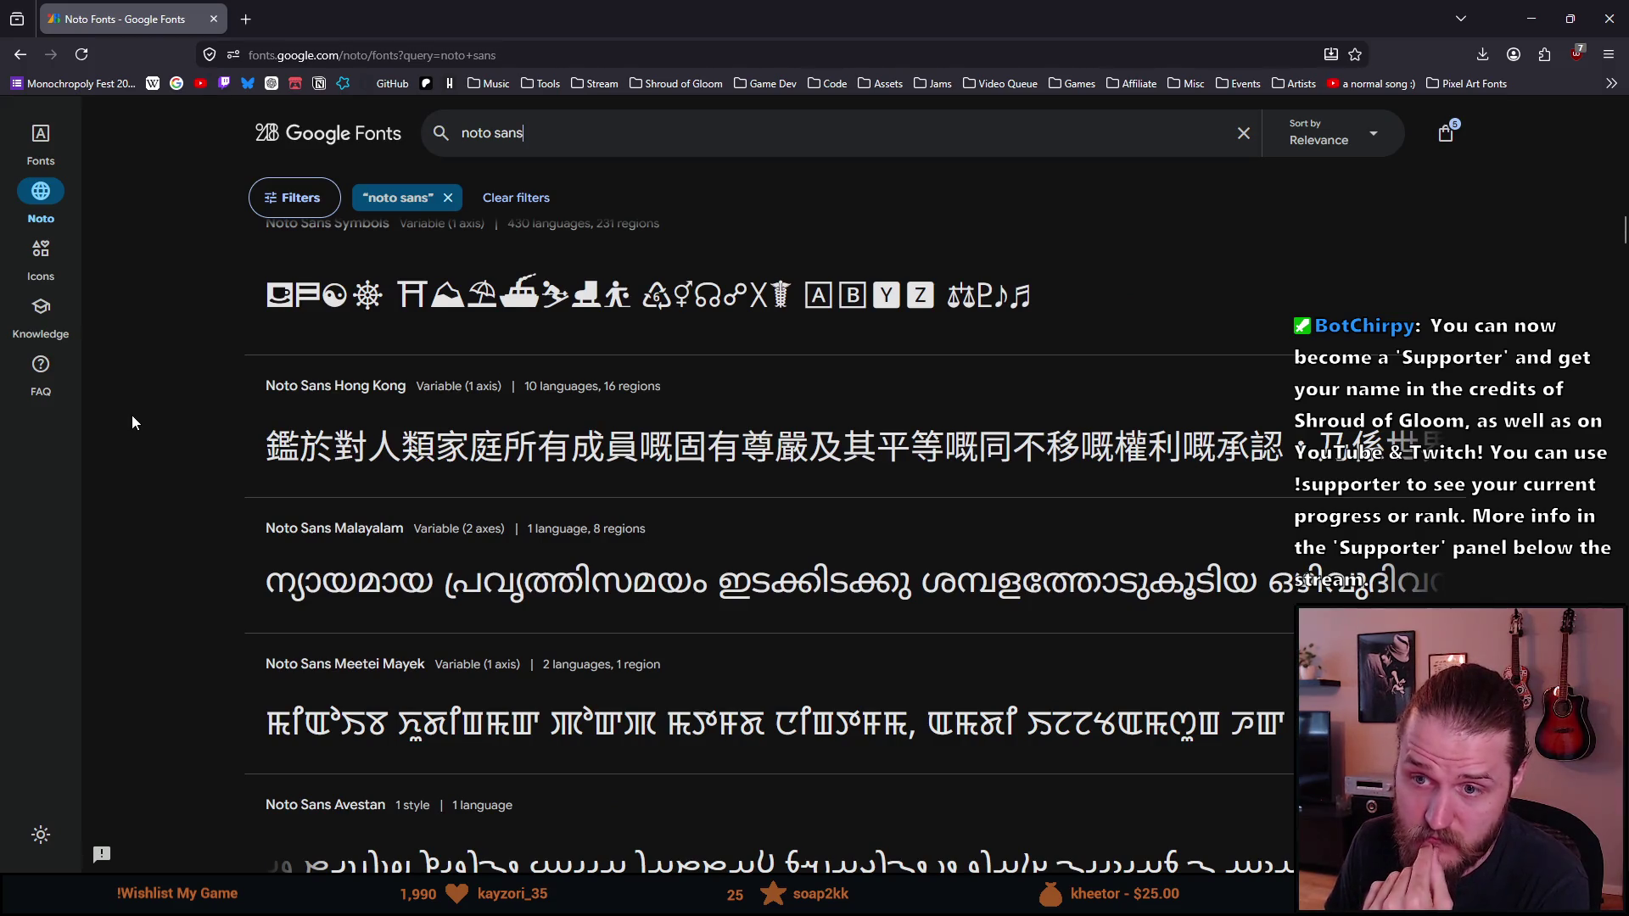
{"action": "scroll", "coordinate": [132, 422], "scroll_direction": "down", "scroll_amount": 2}
{"action": "scroll", "coordinate": [132, 422], "scroll_direction": "down", "scroll_amount": 3}
{"action": "scroll", "coordinate": [132, 421], "scroll_direction": "down", "scroll_amount": 8}
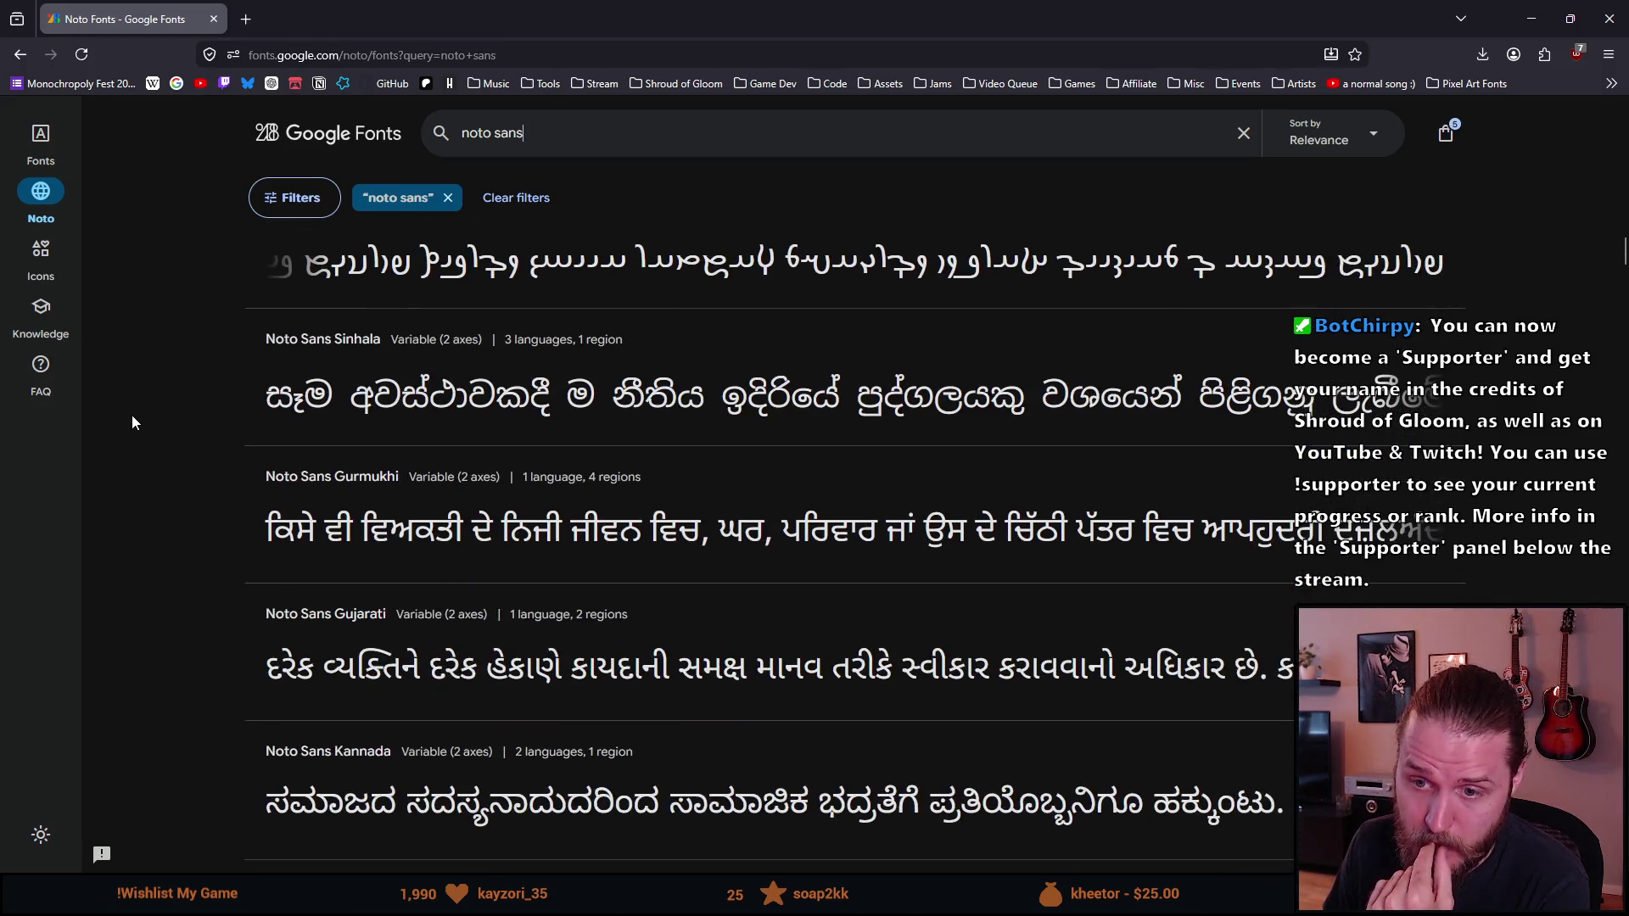
{"action": "scroll", "coordinate": [131, 422], "scroll_direction": "down", "scroll_amount": 3}
{"action": "scroll", "coordinate": [131, 420], "scroll_direction": "down", "scroll_amount": 5}
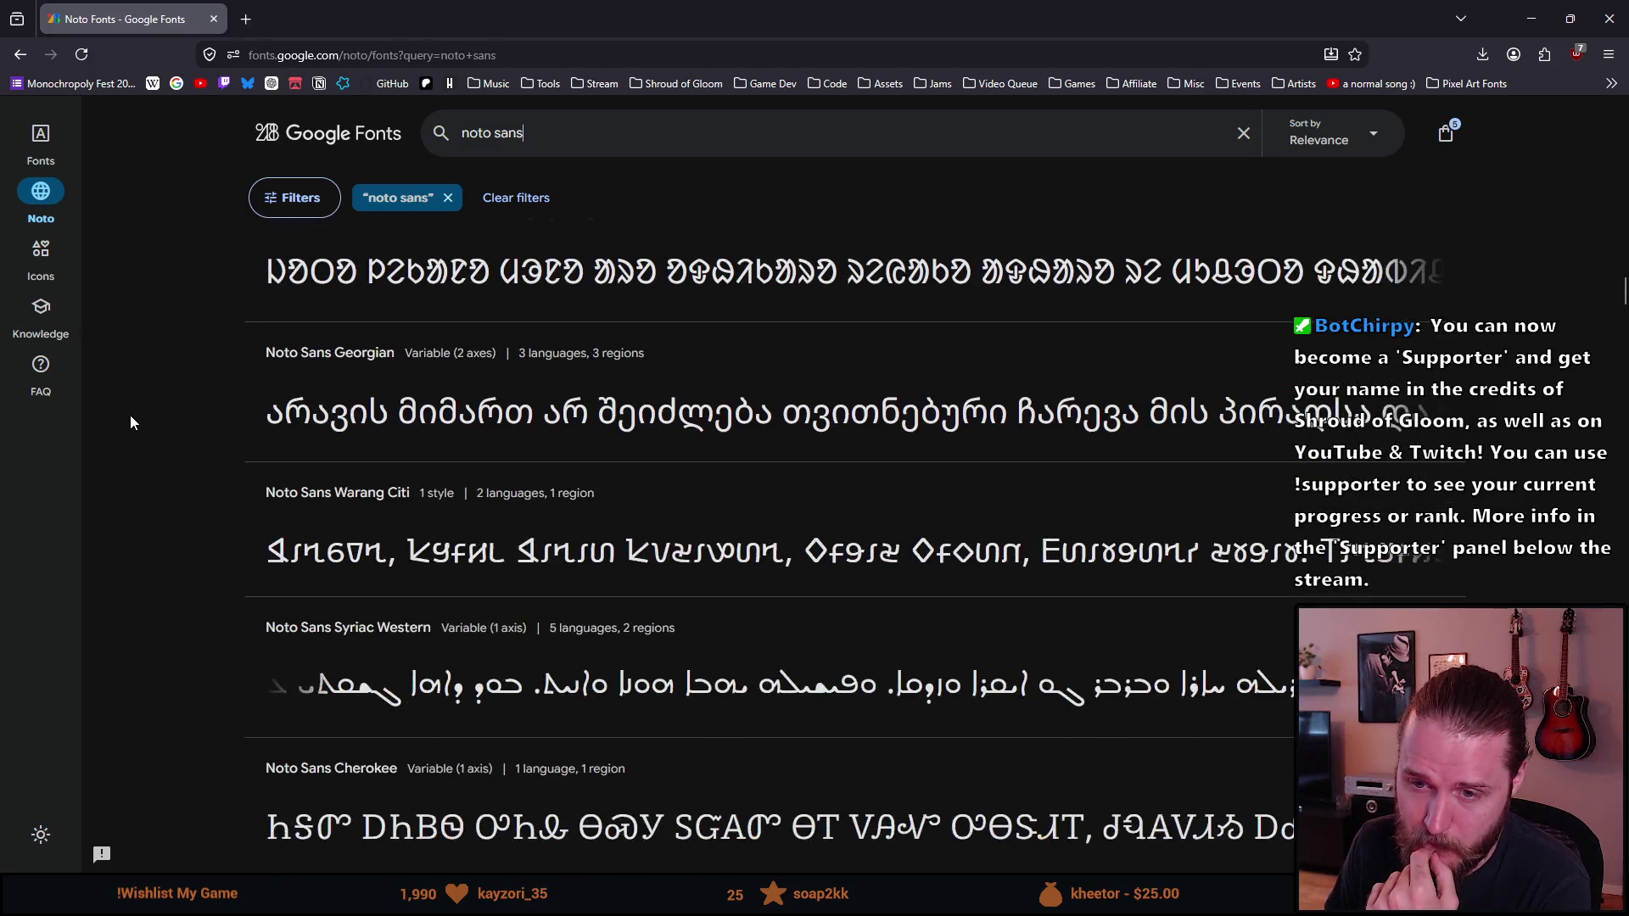
{"action": "scroll", "coordinate": [130, 420], "scroll_direction": "down", "scroll_amount": 6}
{"action": "scroll", "coordinate": [130, 415], "scroll_direction": "down", "scroll_amount": 5}
{"action": "scroll", "coordinate": [122, 415], "scroll_direction": "up", "scroll_amount": 20}
{"action": "scroll", "coordinate": [192, 294], "scroll_direction": "up", "scroll_amount": 15}
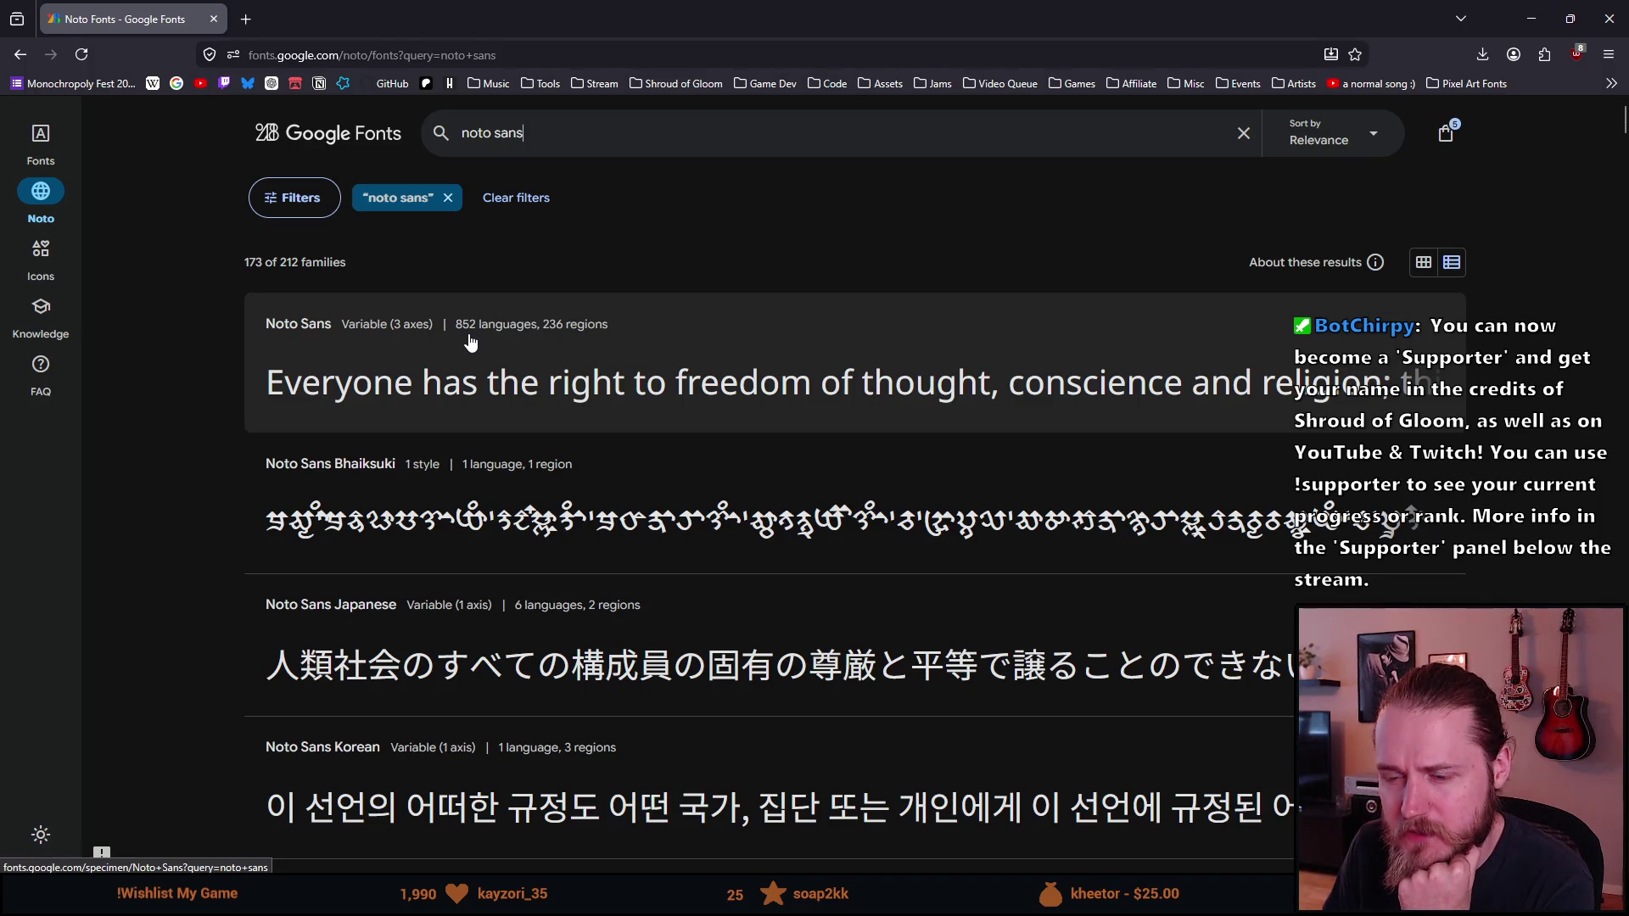
{"action": "left_click", "coordinate": [471, 341]}
Step: Check the Writing system list and search the Language list for Tamil
{"action": "scroll", "coordinate": [523, 536], "scroll_direction": "down", "scroll_amount": 1}
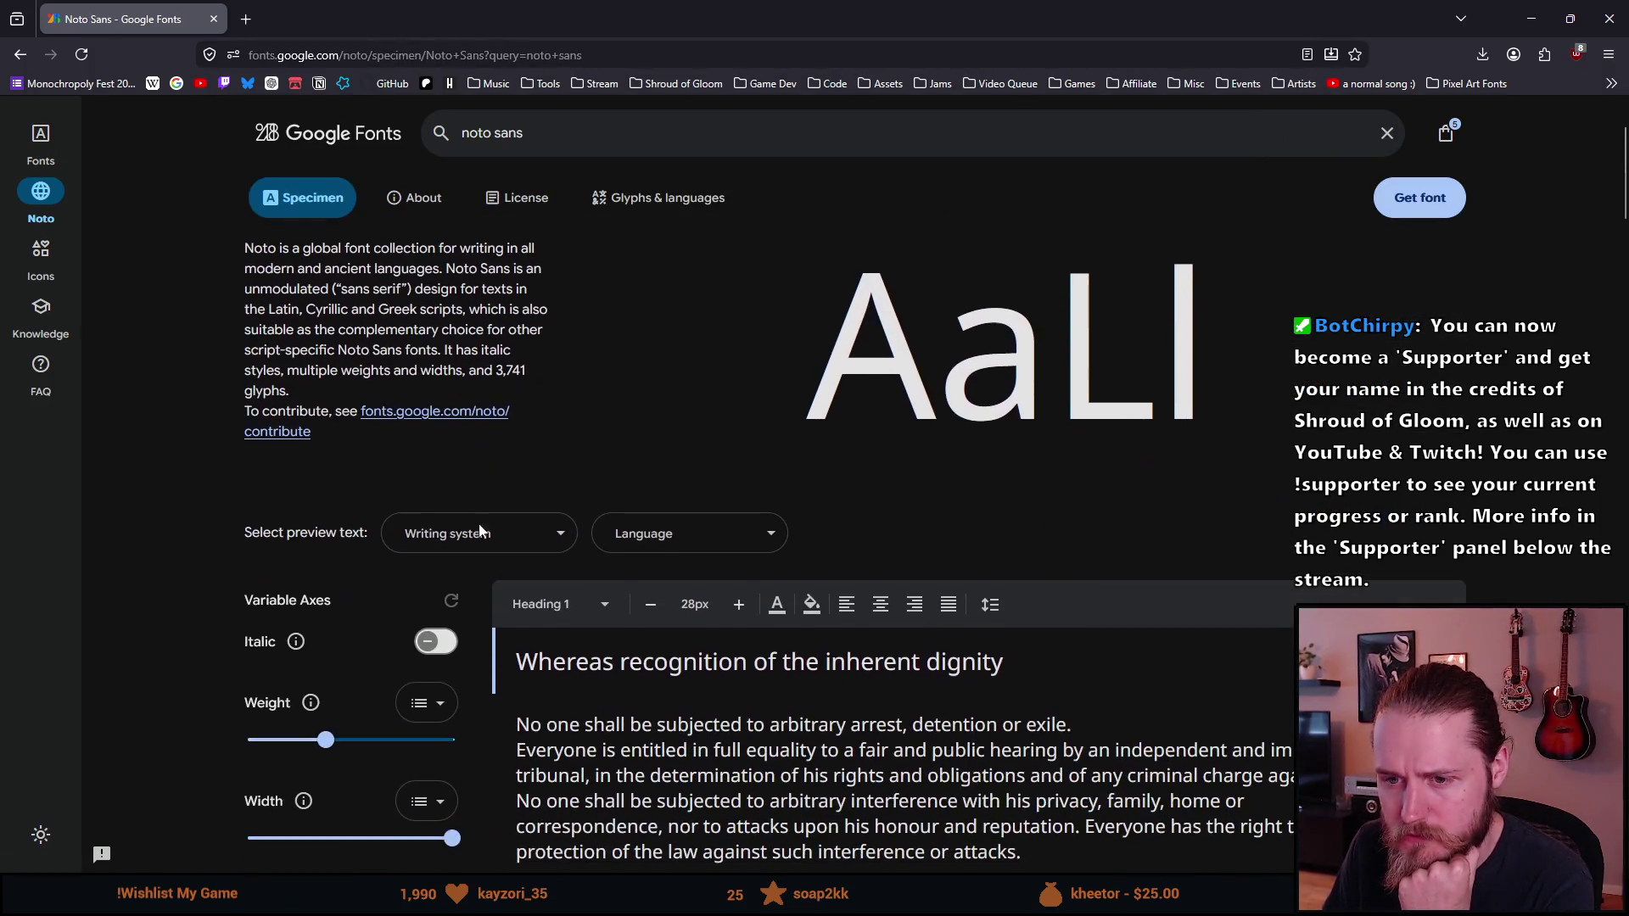
{"action": "left_click", "coordinate": [522, 536]}
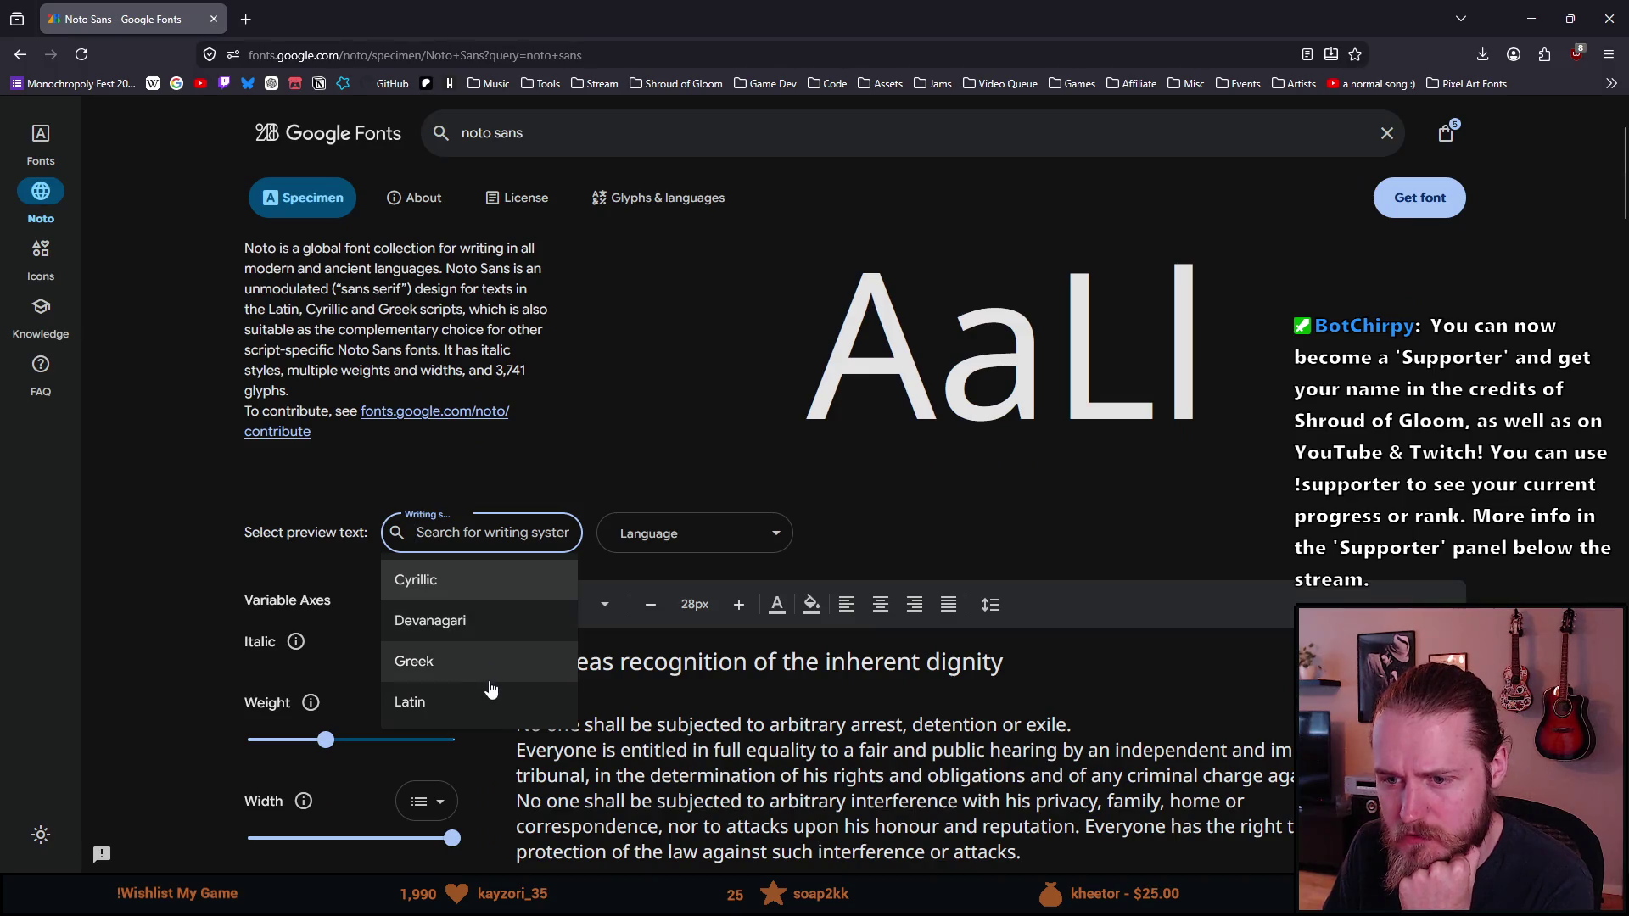
{"action": "left_click", "coordinate": [679, 519]}
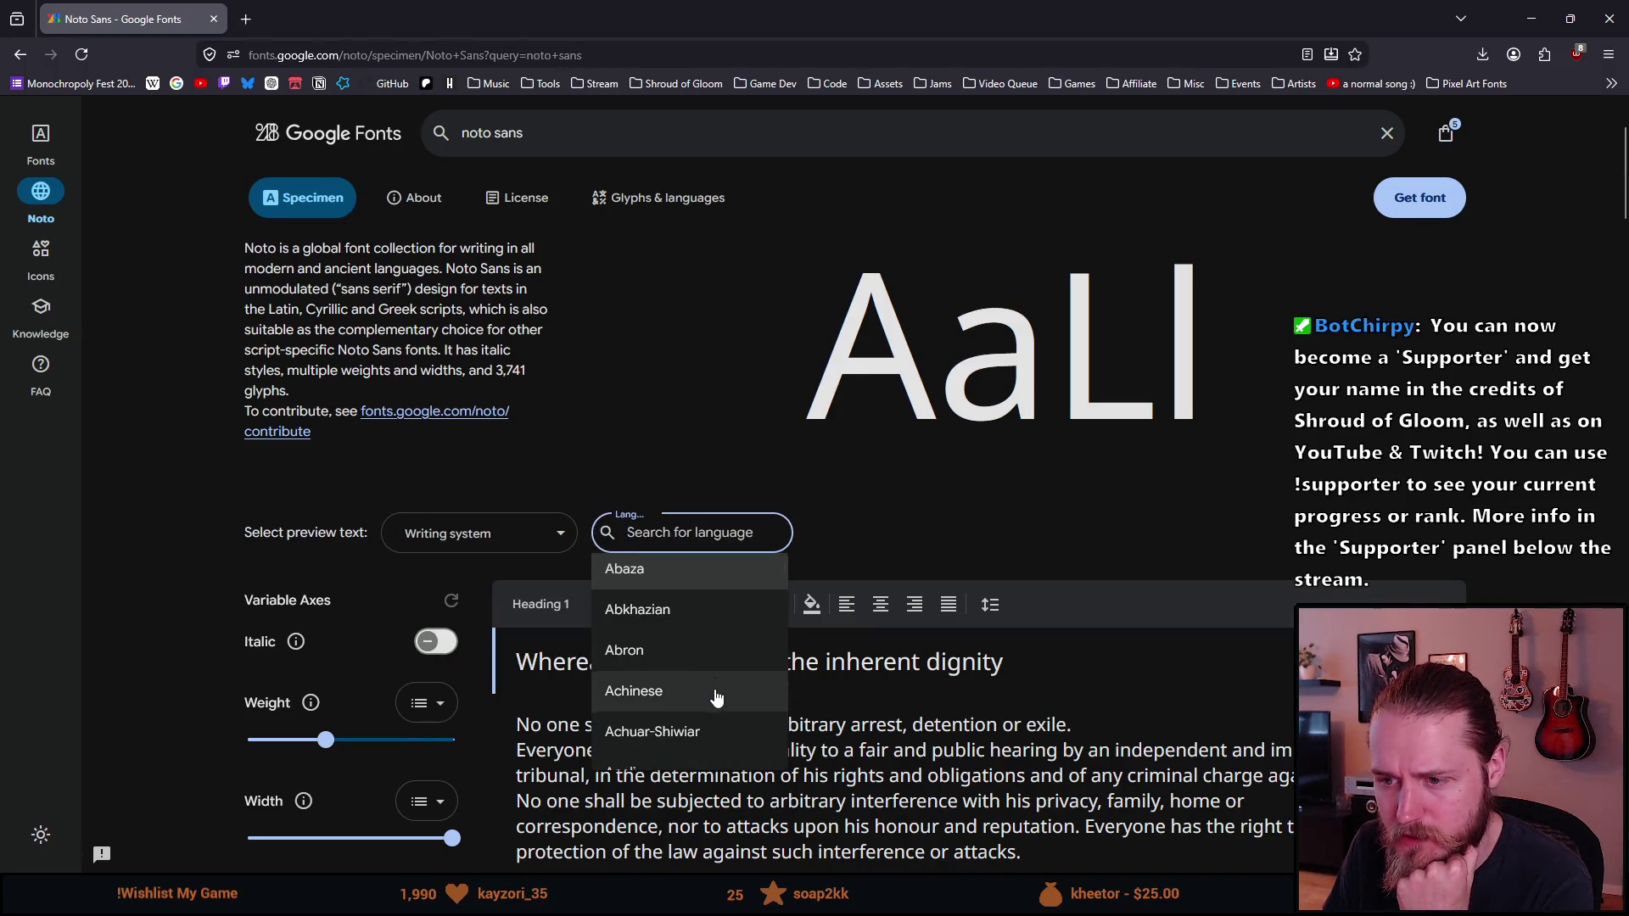
{"action": "type", "text": "ch"}
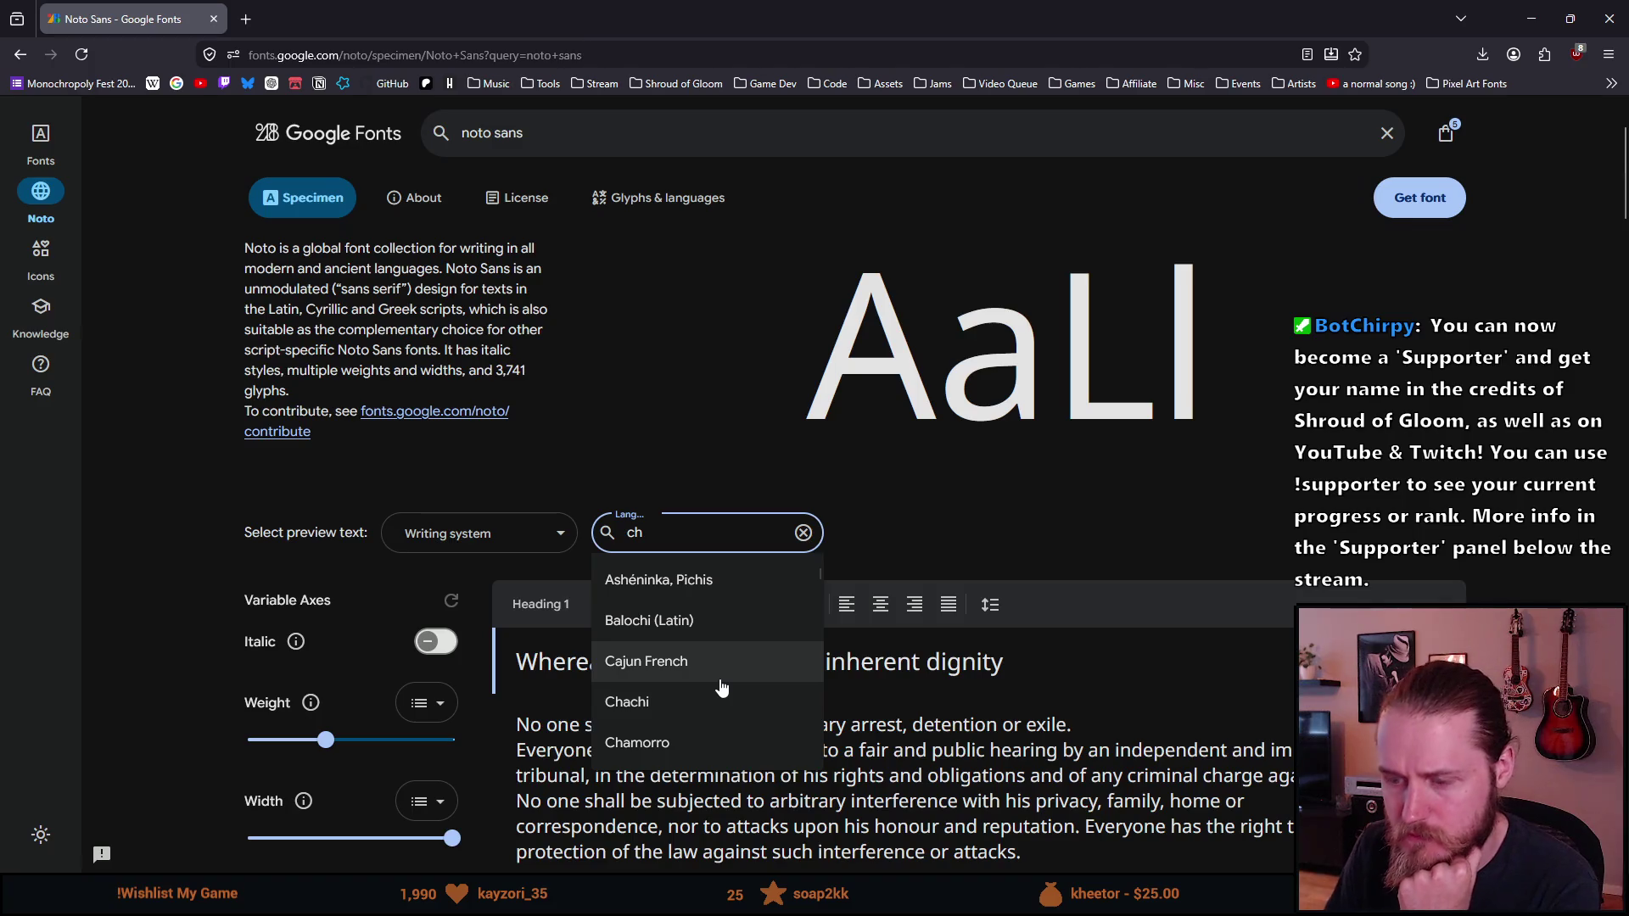
{"action": "key", "text": "BackSpace"}
{"action": "type", "text": "tam"}
{"action": "key", "text": "BackSpace"}
{"action": "key", "text": "BackSpace"}
{"action": "key", "text": "BackSpace"}
{"action": "type", "text": "l"}
{"action": "key", "text": "BackSpace"}
{"action": "type", "text": "tam"}
{"action": "key", "text": "BackSpace"}
{"action": "key", "text": "BackSpace"}
{"action": "key", "text": "BackSpace"}
{"action": "type", "text": "l"}
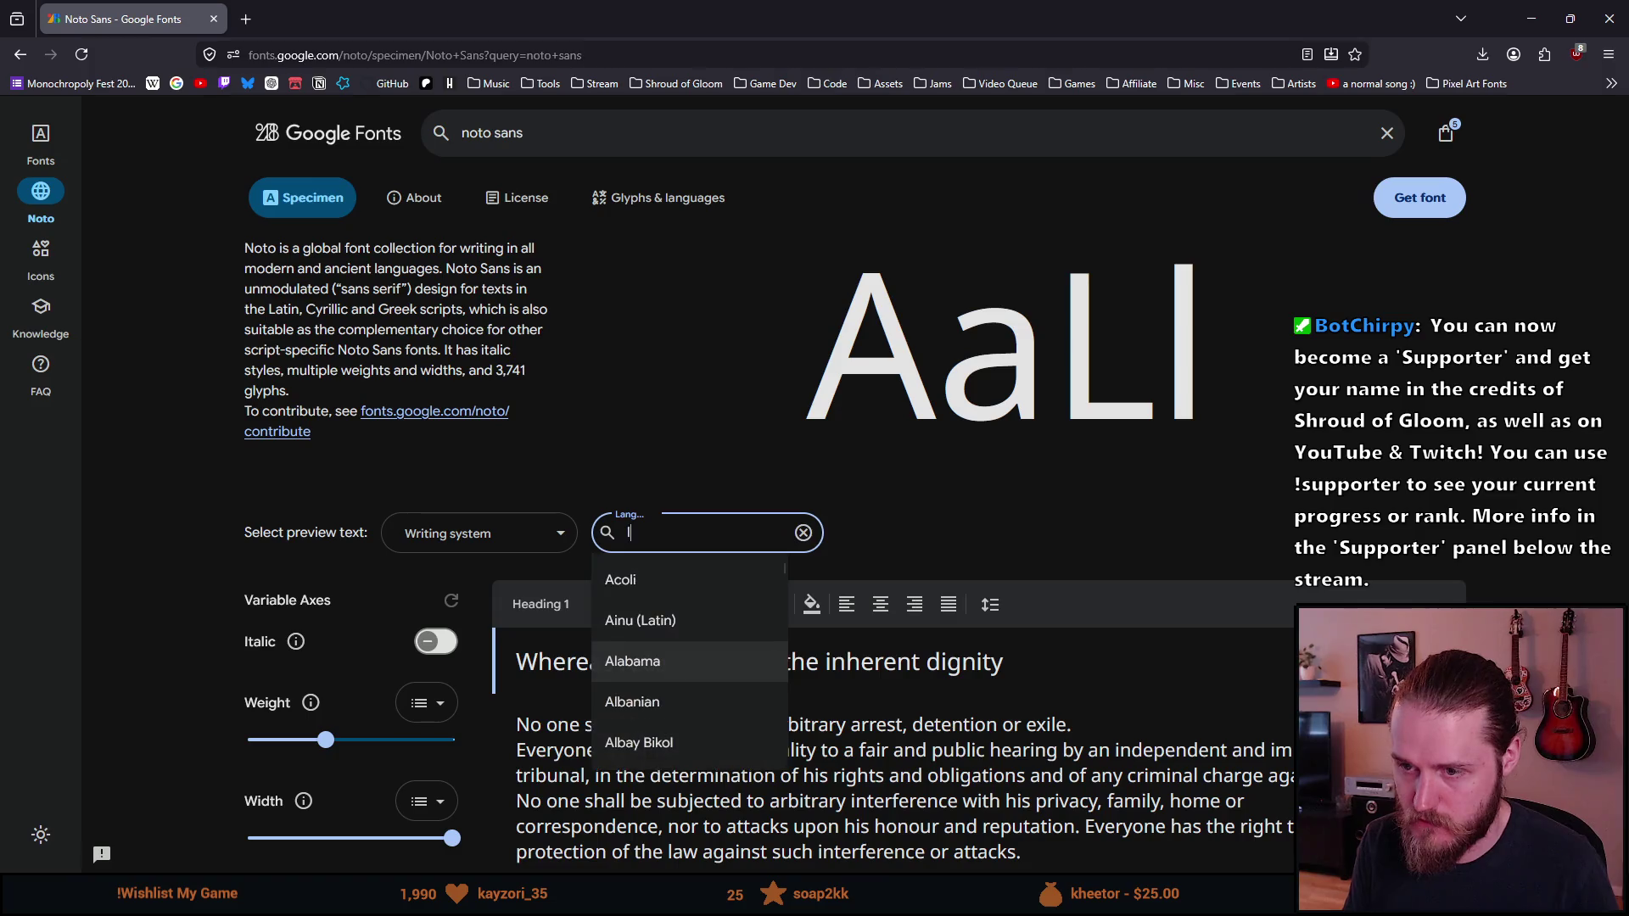
{"action": "key", "text": "BackSpace"}
Step: Search the Language list for Chinese, Han and Hindi, then close it without choosing
{"action": "type", "text": "chin"}
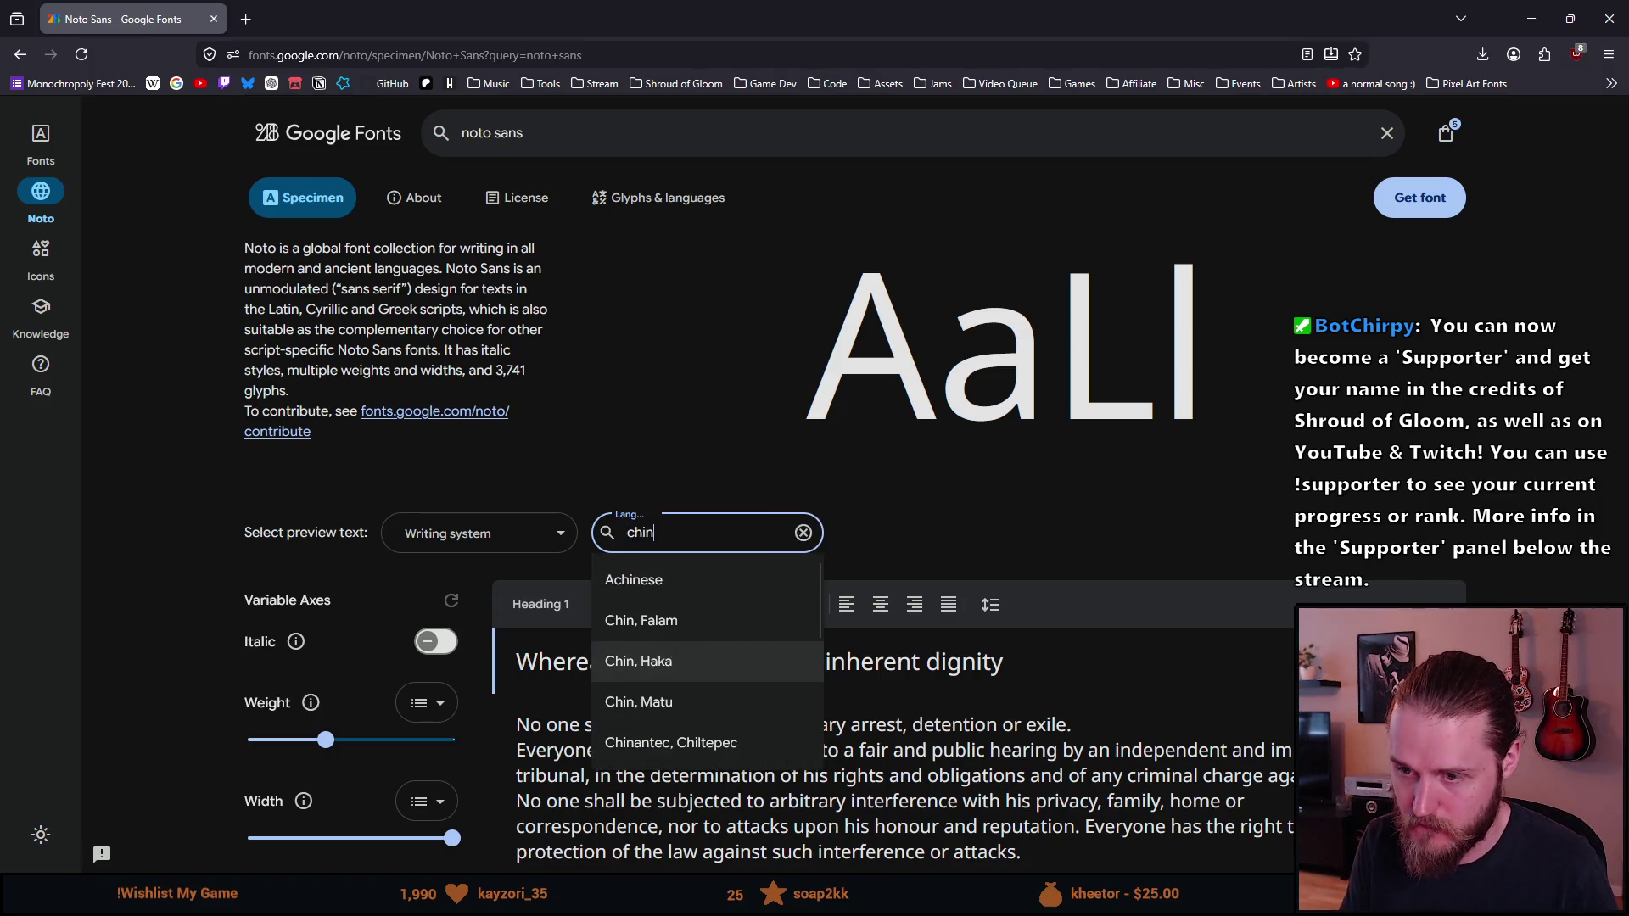
{"action": "type", "text": "es"}
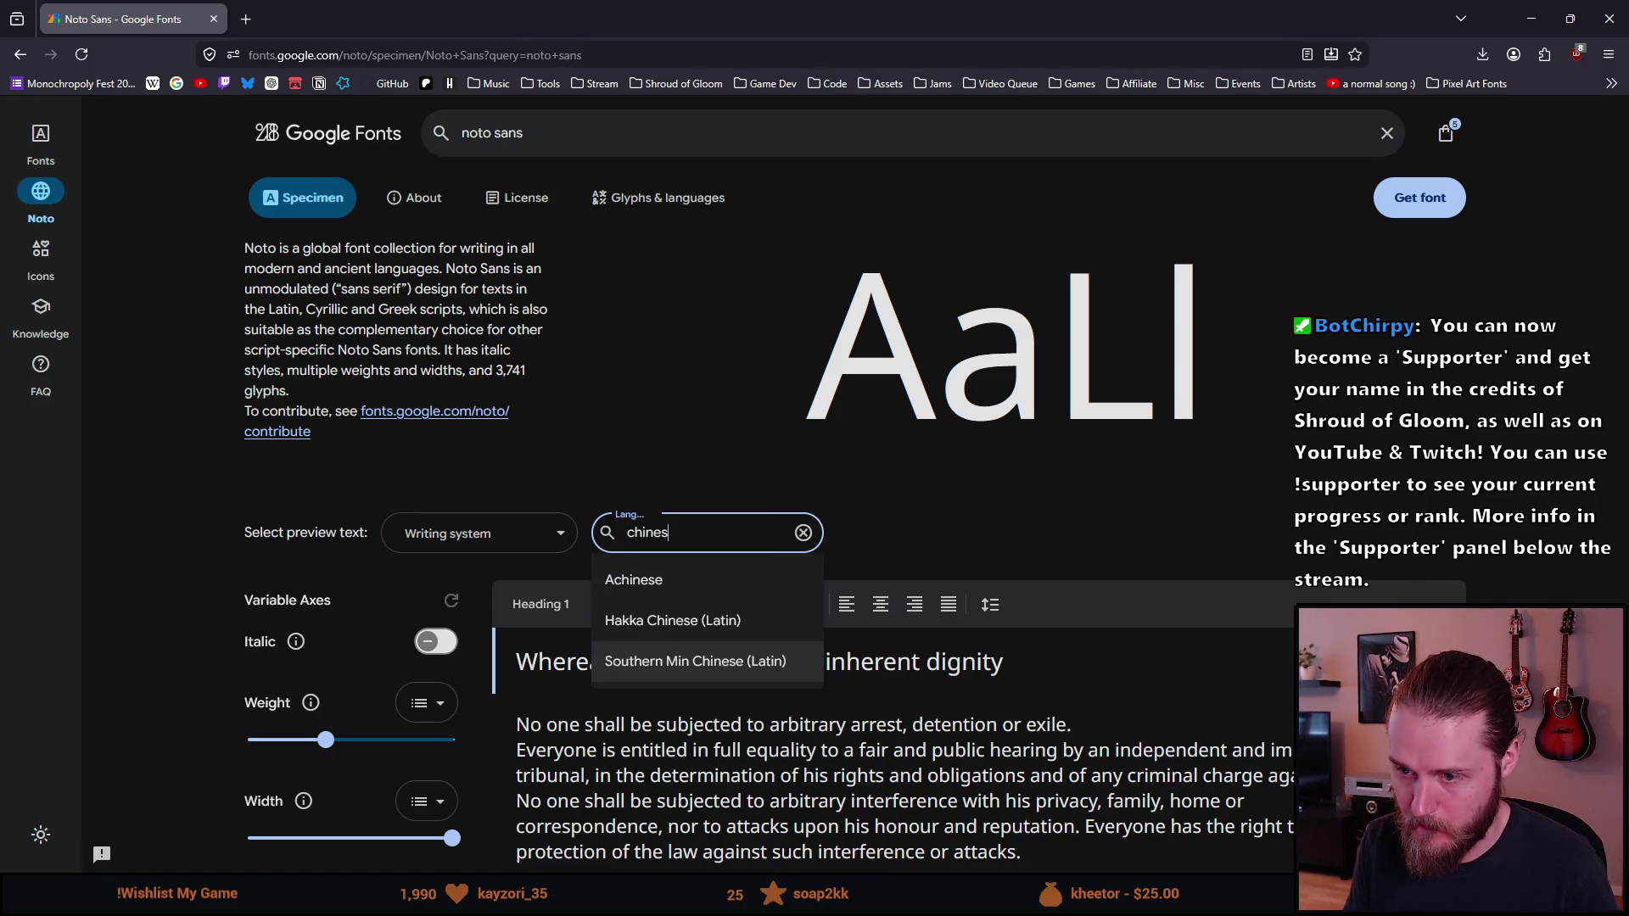
{"action": "key", "text": "ctrl+a"}
{"action": "key", "text": "BackSpace"}
{"action": "type", "text": "han"}
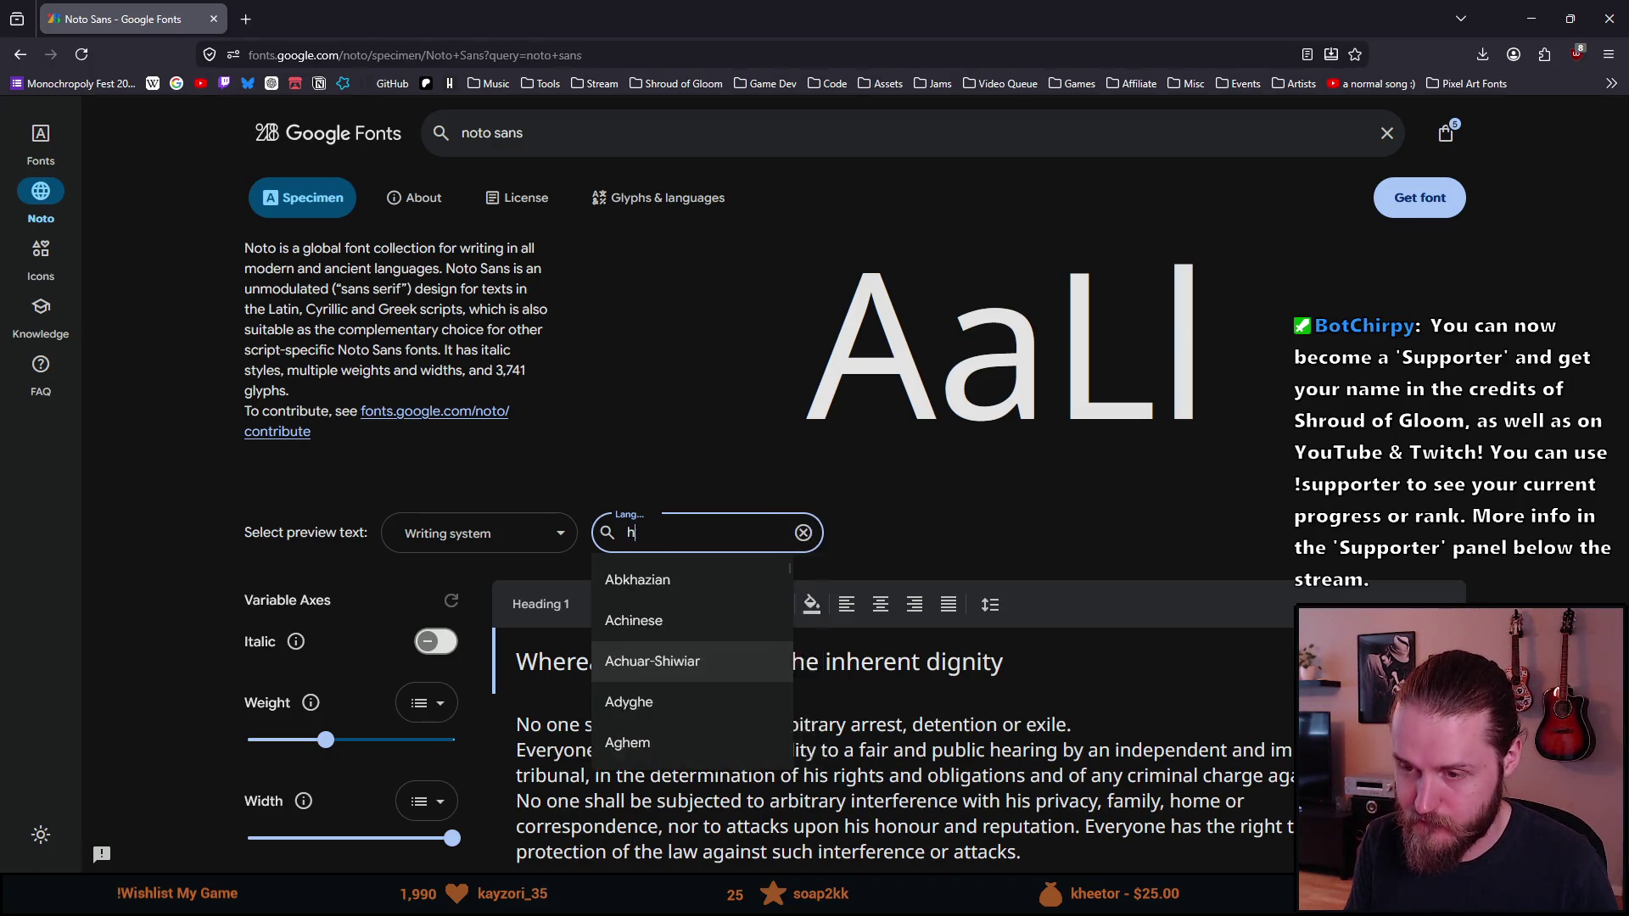
{"action": "key", "text": "BackSpace"}
{"action": "key", "text": "BackSpace"}
{"action": "key", "text": "BackSpace"}
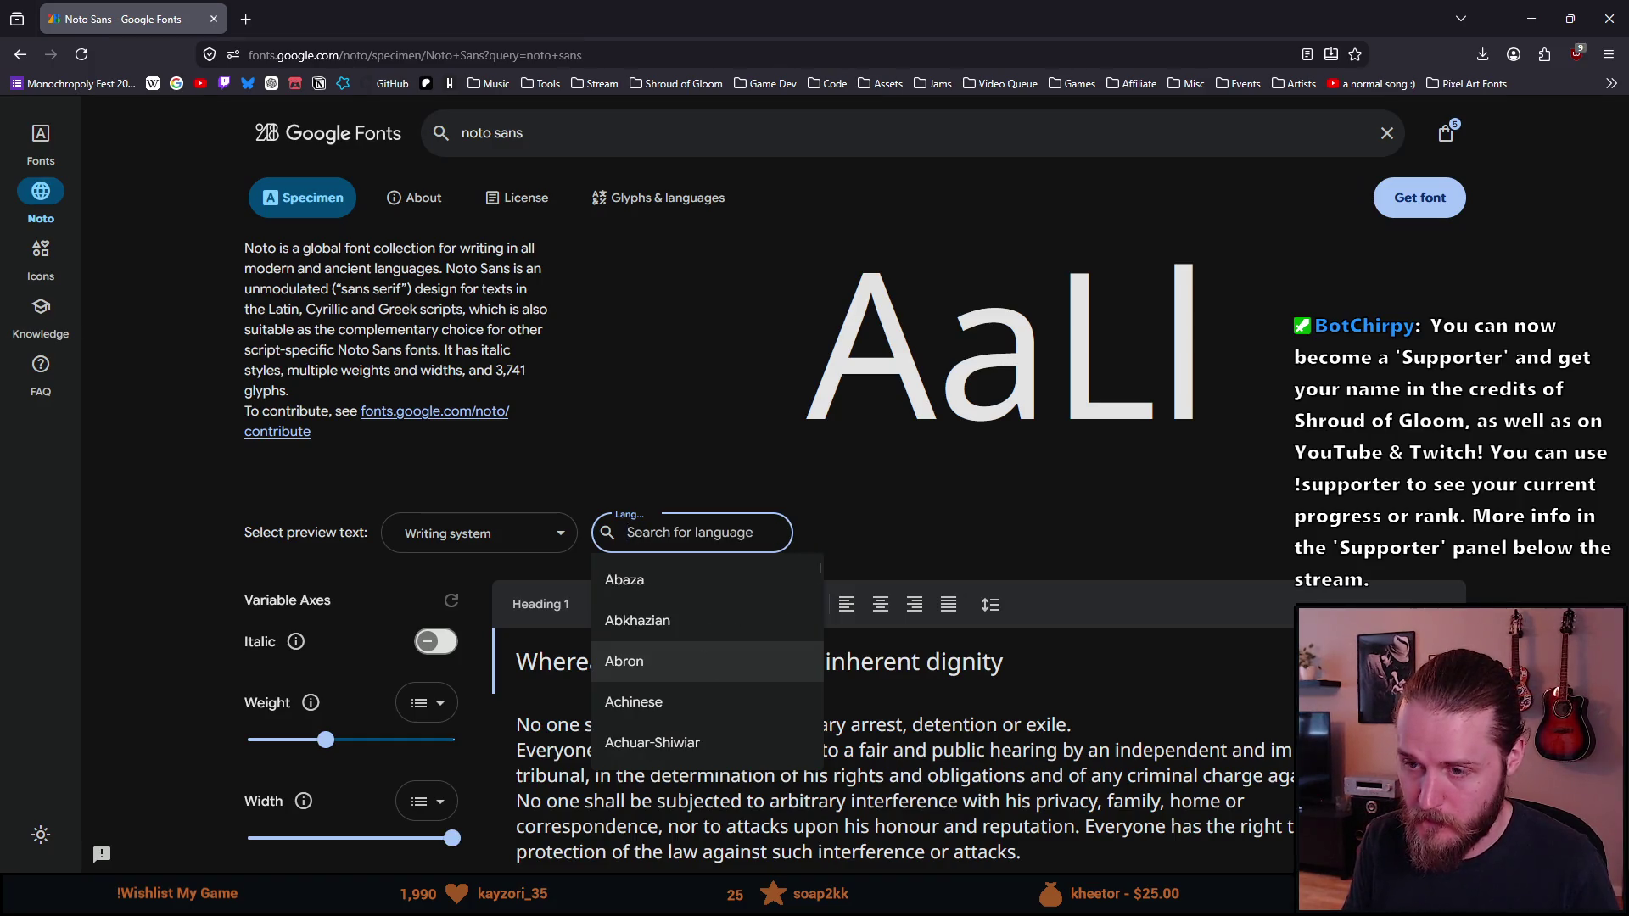
{"action": "type", "text": "hind"}
{"action": "key", "text": "BackSpace"}
{"action": "key", "text": "BackSpace"}
{"action": "key", "text": "BackSpace"}
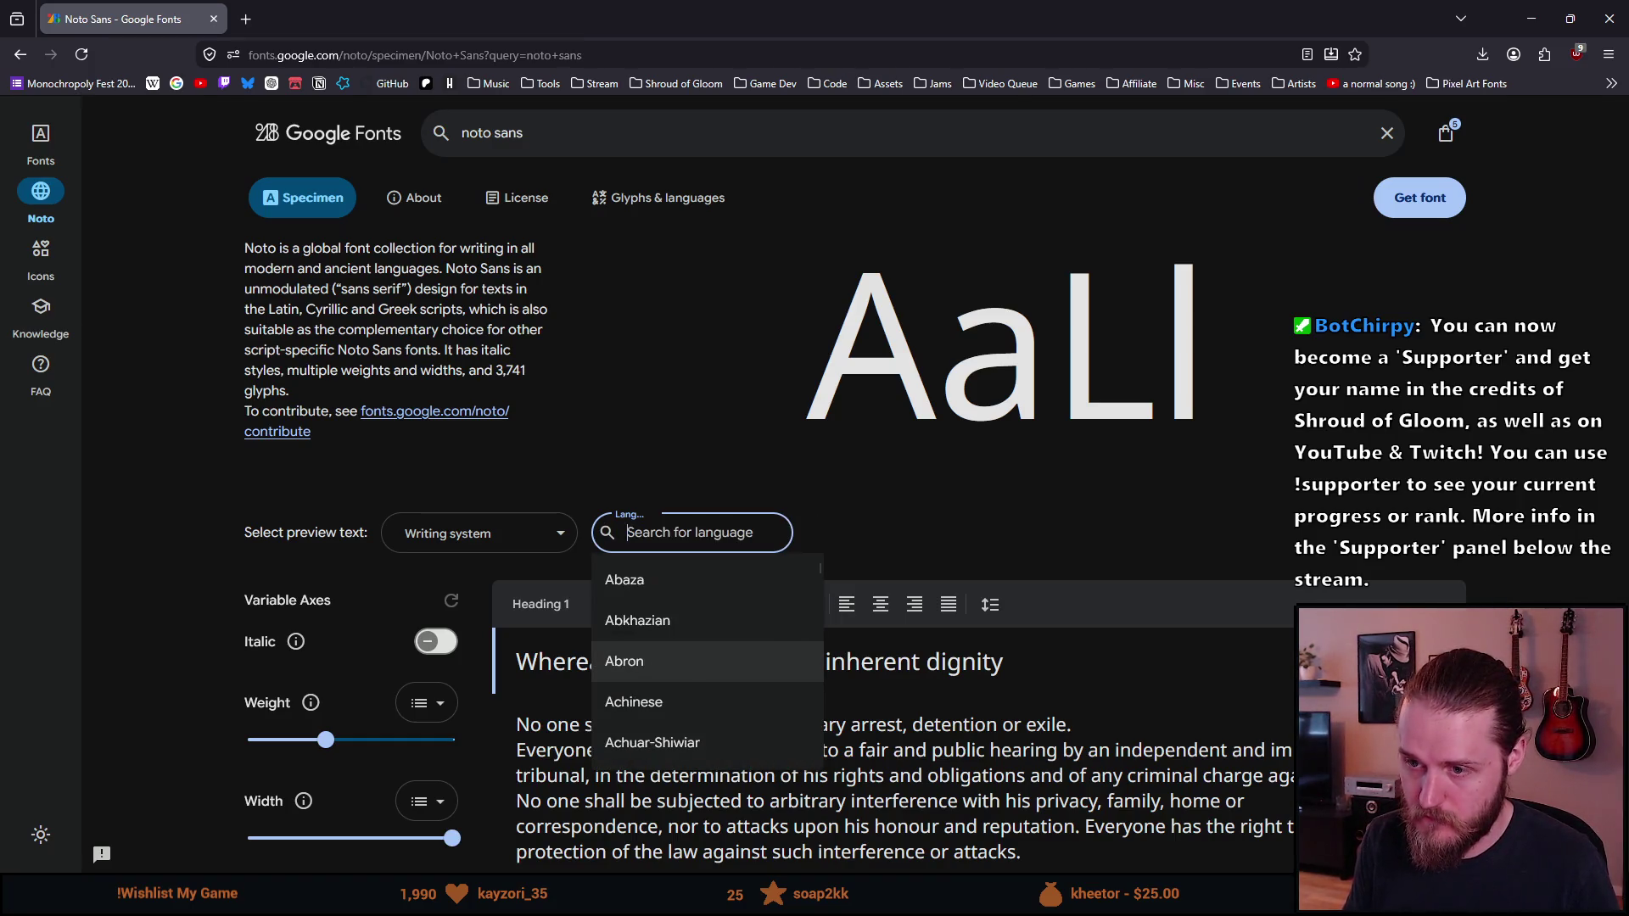
{"action": "key", "text": "Escape"}
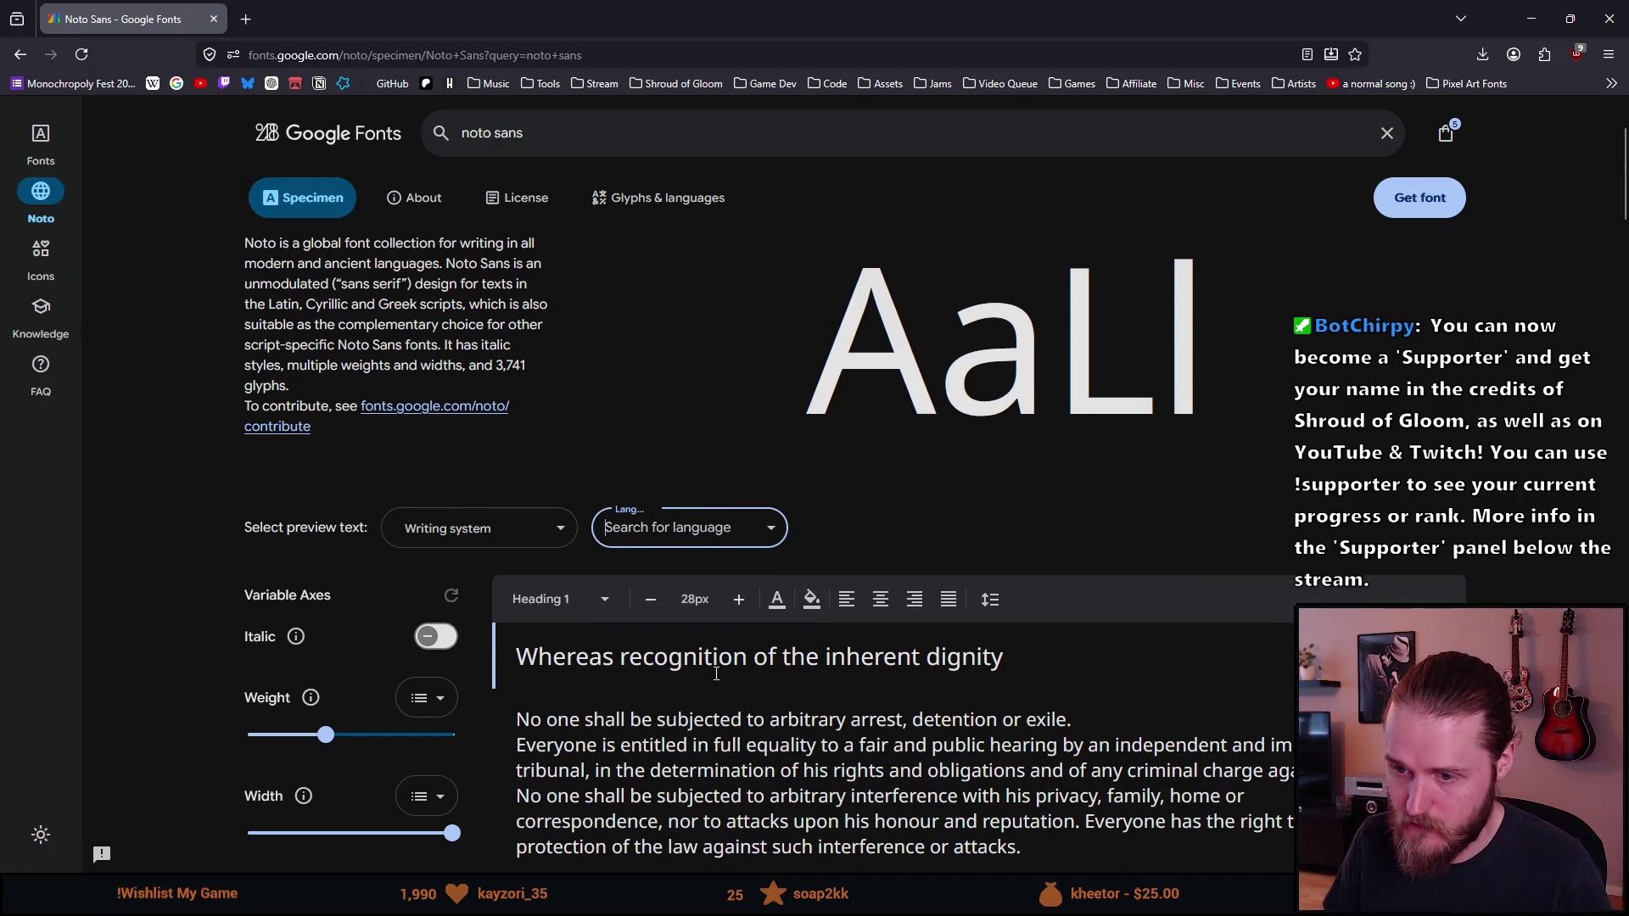
Step: Scroll to the Styles section and place the cursor in the custom preview text field
{"action": "scroll", "coordinate": [717, 673], "scroll_direction": "down", "scroll_amount": 2}
{"action": "scroll", "coordinate": [717, 673], "scroll_direction": "down", "scroll_amount": 2}
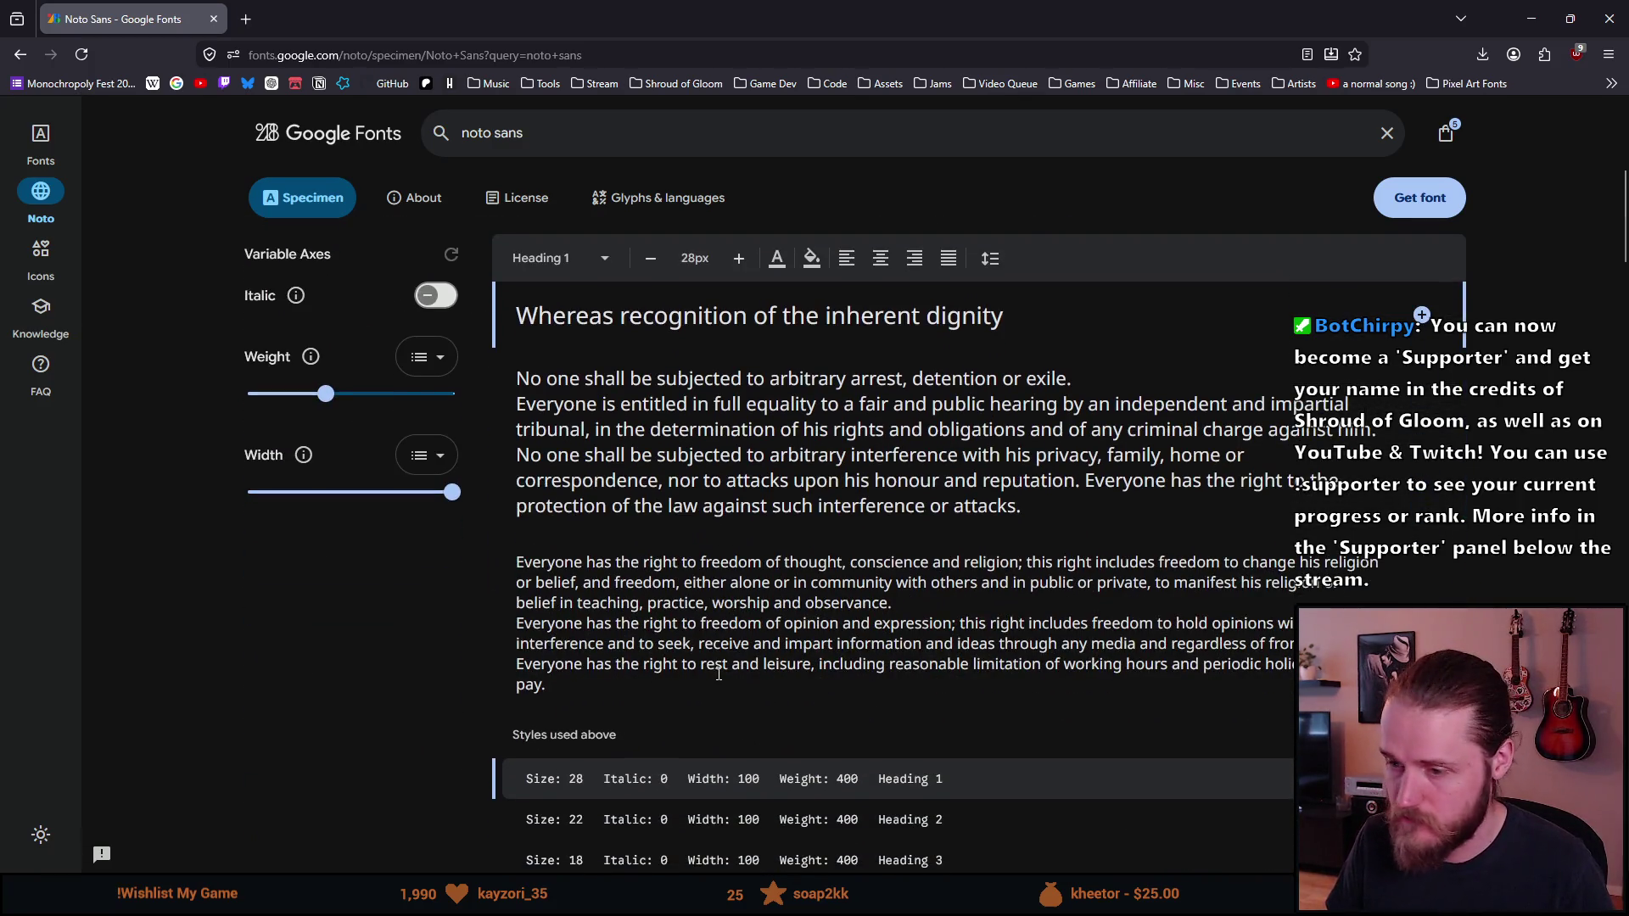
{"action": "scroll", "coordinate": [718, 673], "scroll_direction": "down", "scroll_amount": 15}
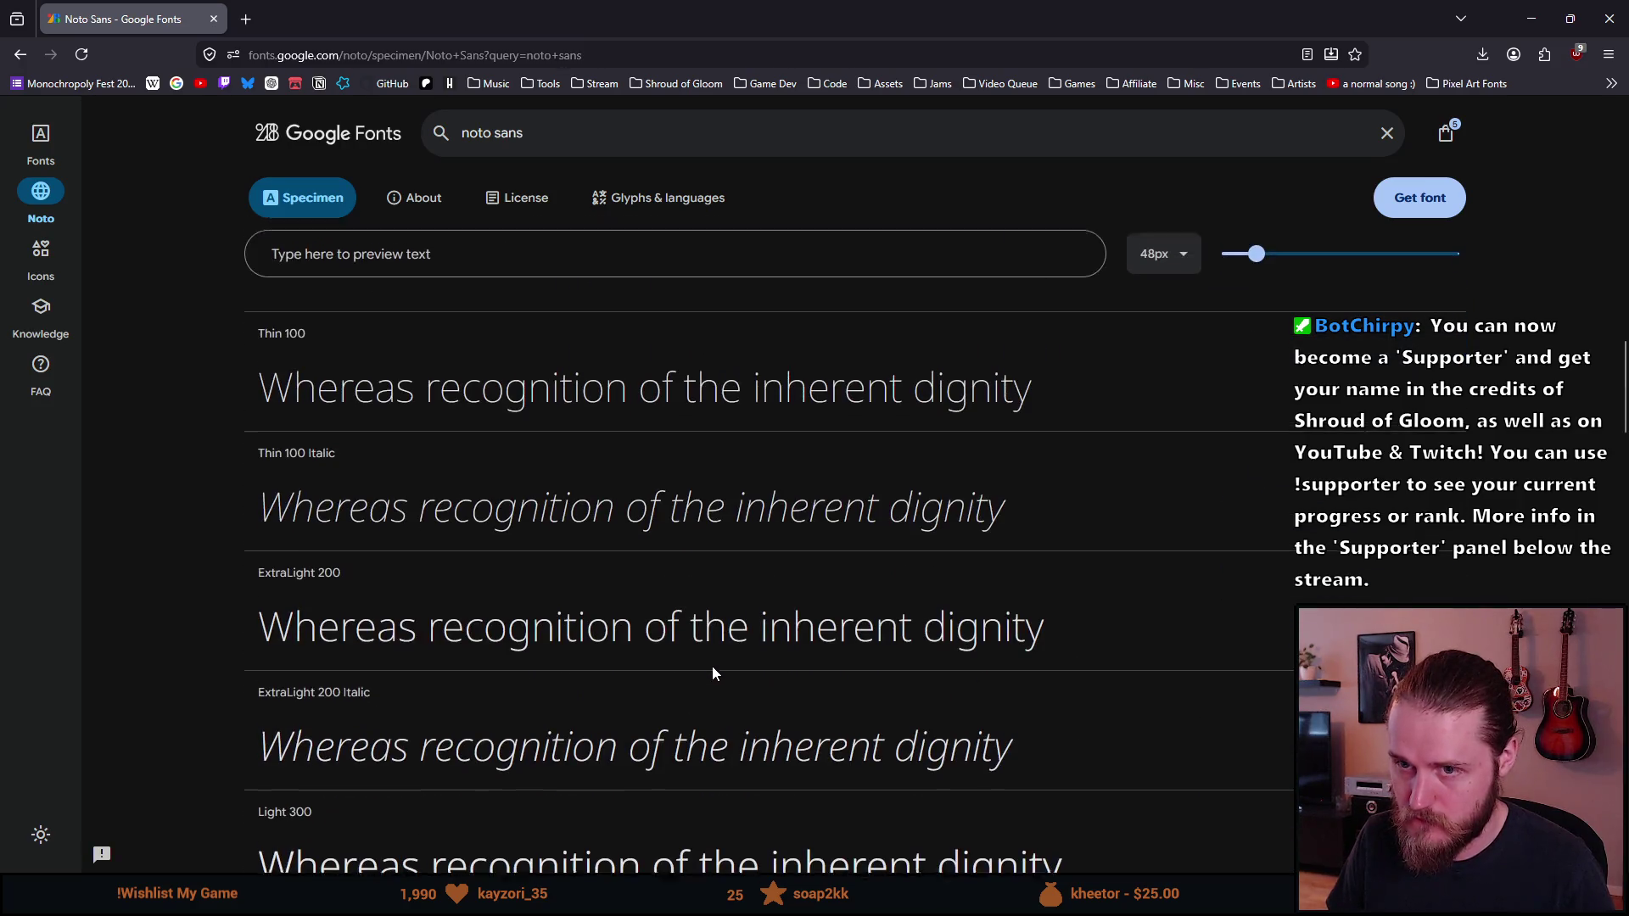
{"action": "scroll", "coordinate": [713, 672], "scroll_direction": "up", "scroll_amount": 3}
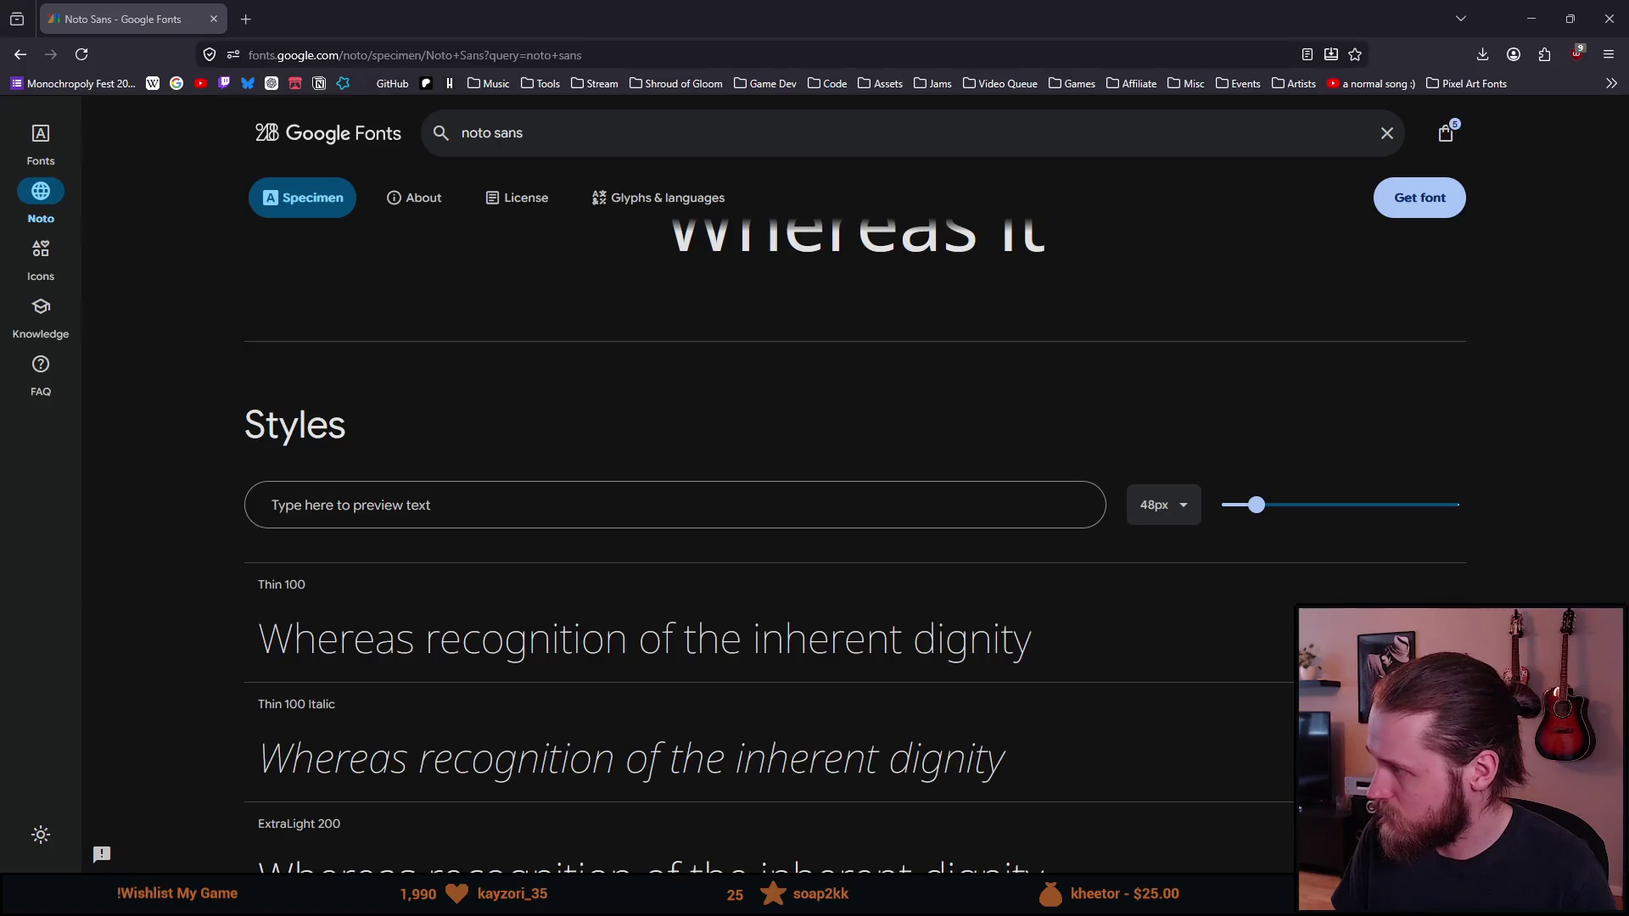
{"action": "left_click", "coordinate": [687, 501]}
Step: Preview the kanji 漢 and then 灌罐 as custom text across the Noto Sans styles
{"action": "type", "text": "漢"}
{"action": "scroll", "coordinate": [640, 515], "scroll_direction": "down", "scroll_amount": 4}
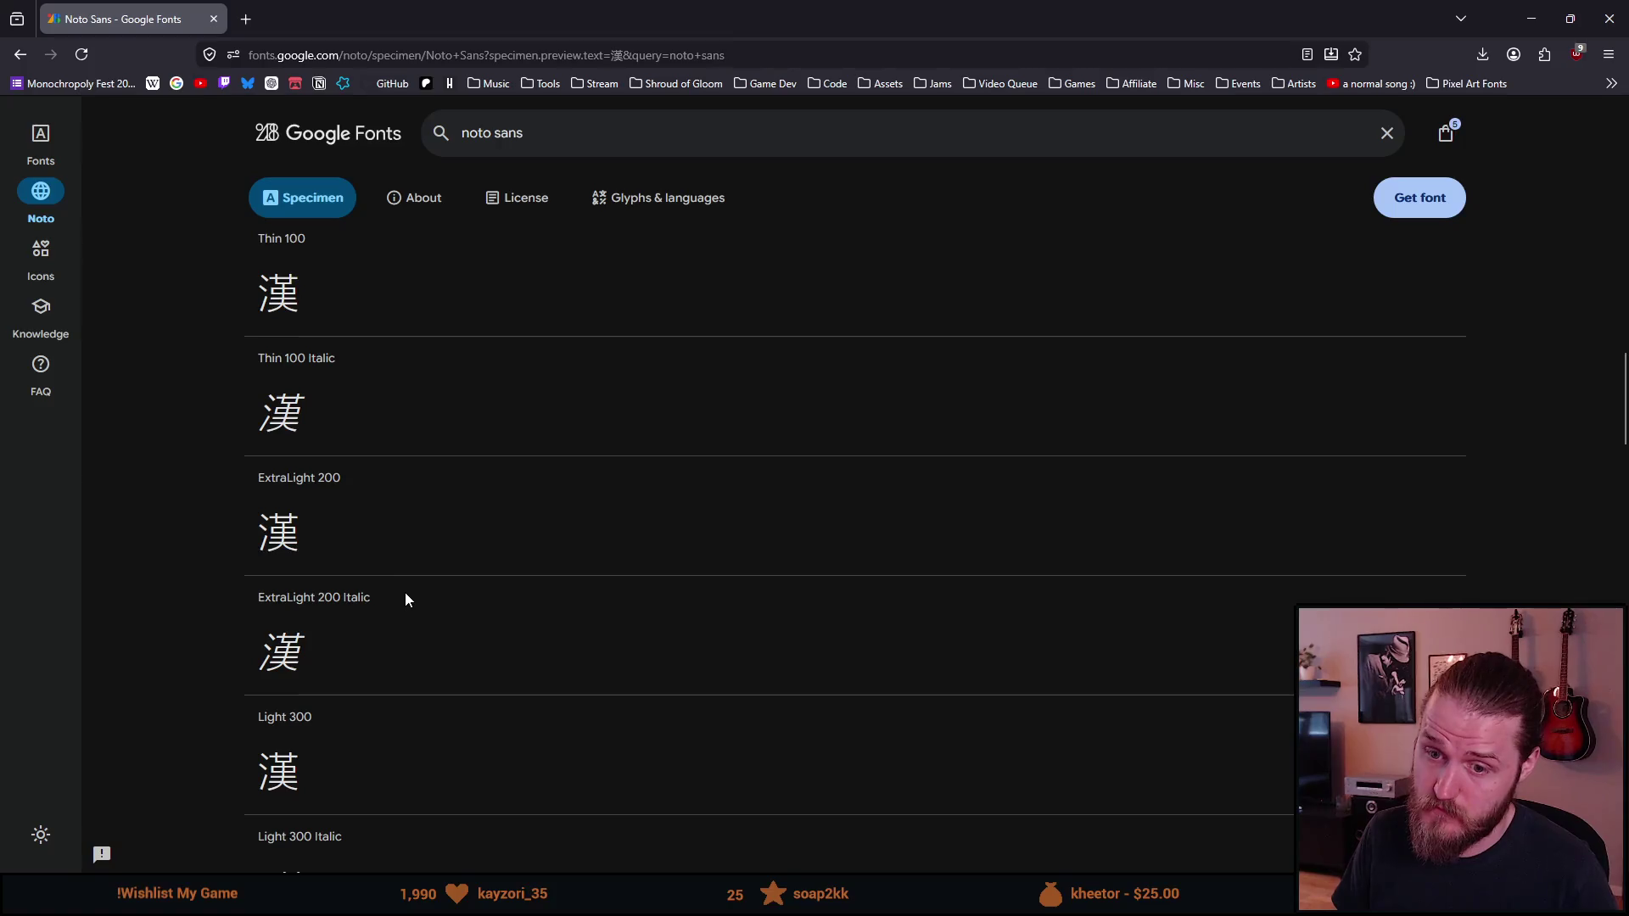
{"action": "scroll", "coordinate": [405, 594], "scroll_direction": "down", "scroll_amount": 3}
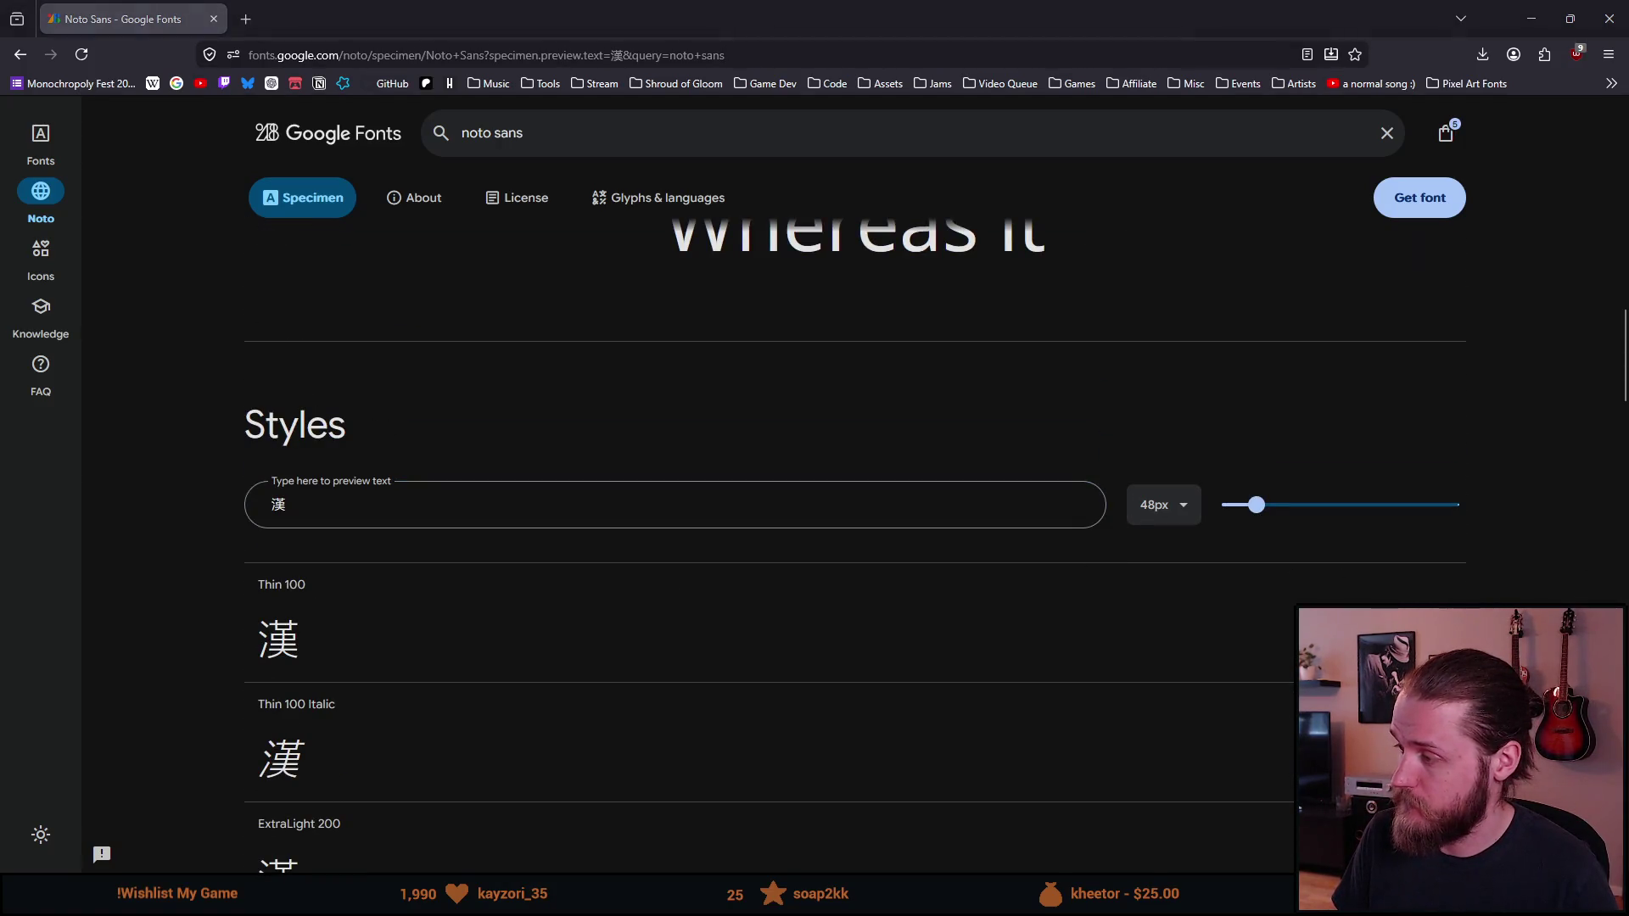
{"action": "left_click", "coordinate": [605, 504]}
{"action": "type", "text": "灌"}
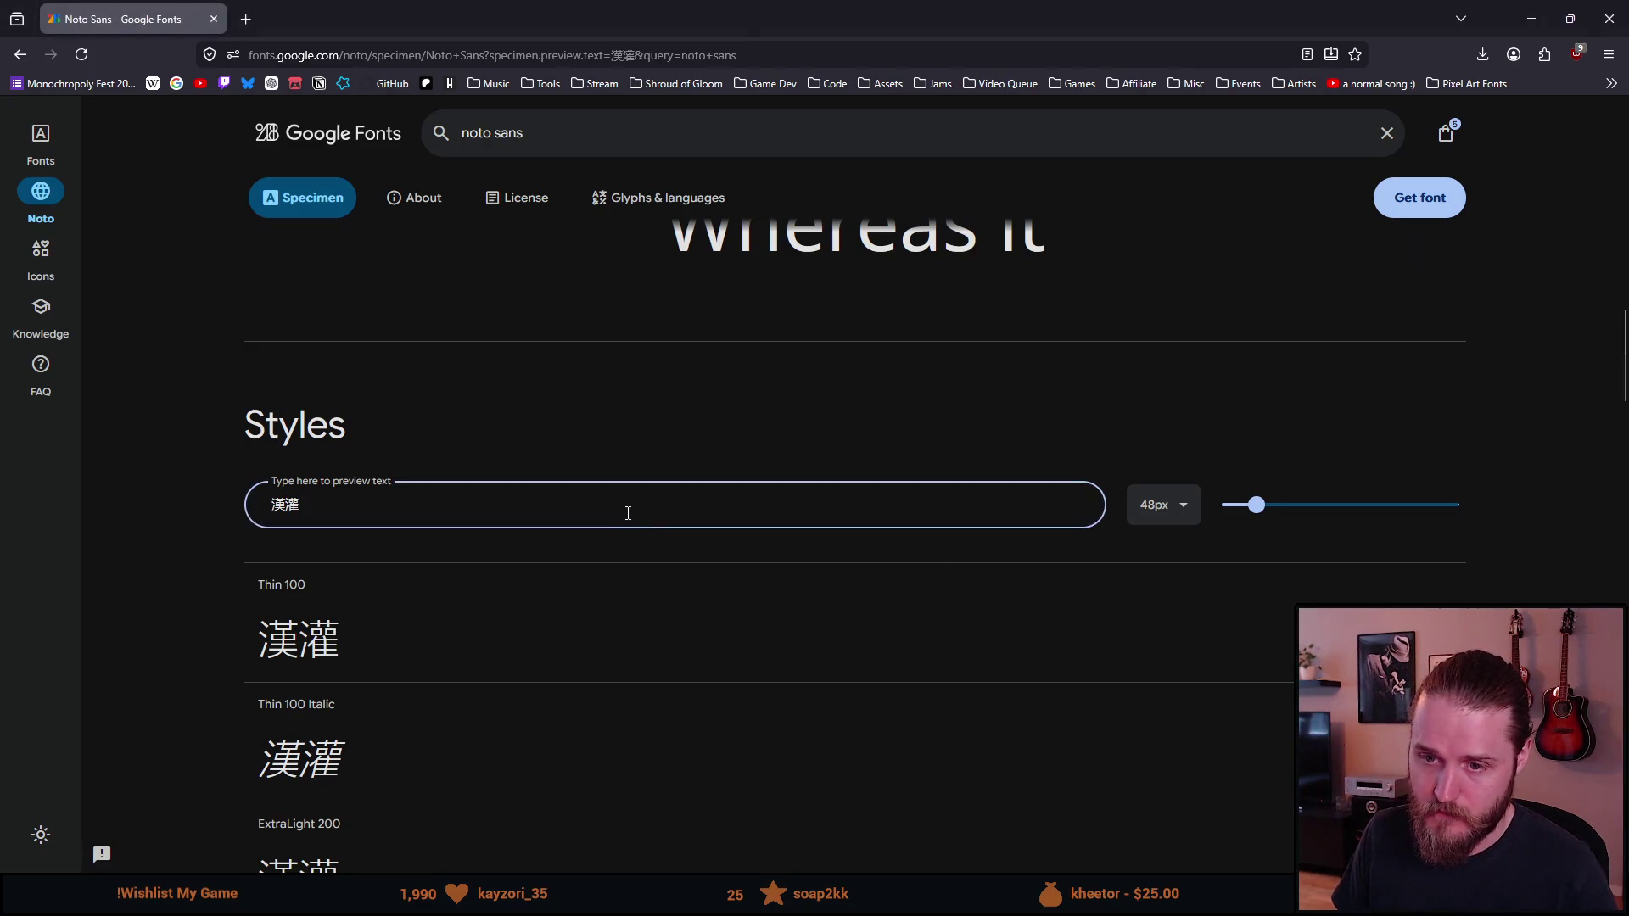
{"action": "type", "text": "罐"}
{"action": "scroll", "coordinate": [573, 585], "scroll_direction": "up", "scroll_amount": 4}
{"action": "scroll", "coordinate": [573, 585], "scroll_direction": "up", "scroll_amount": 10}
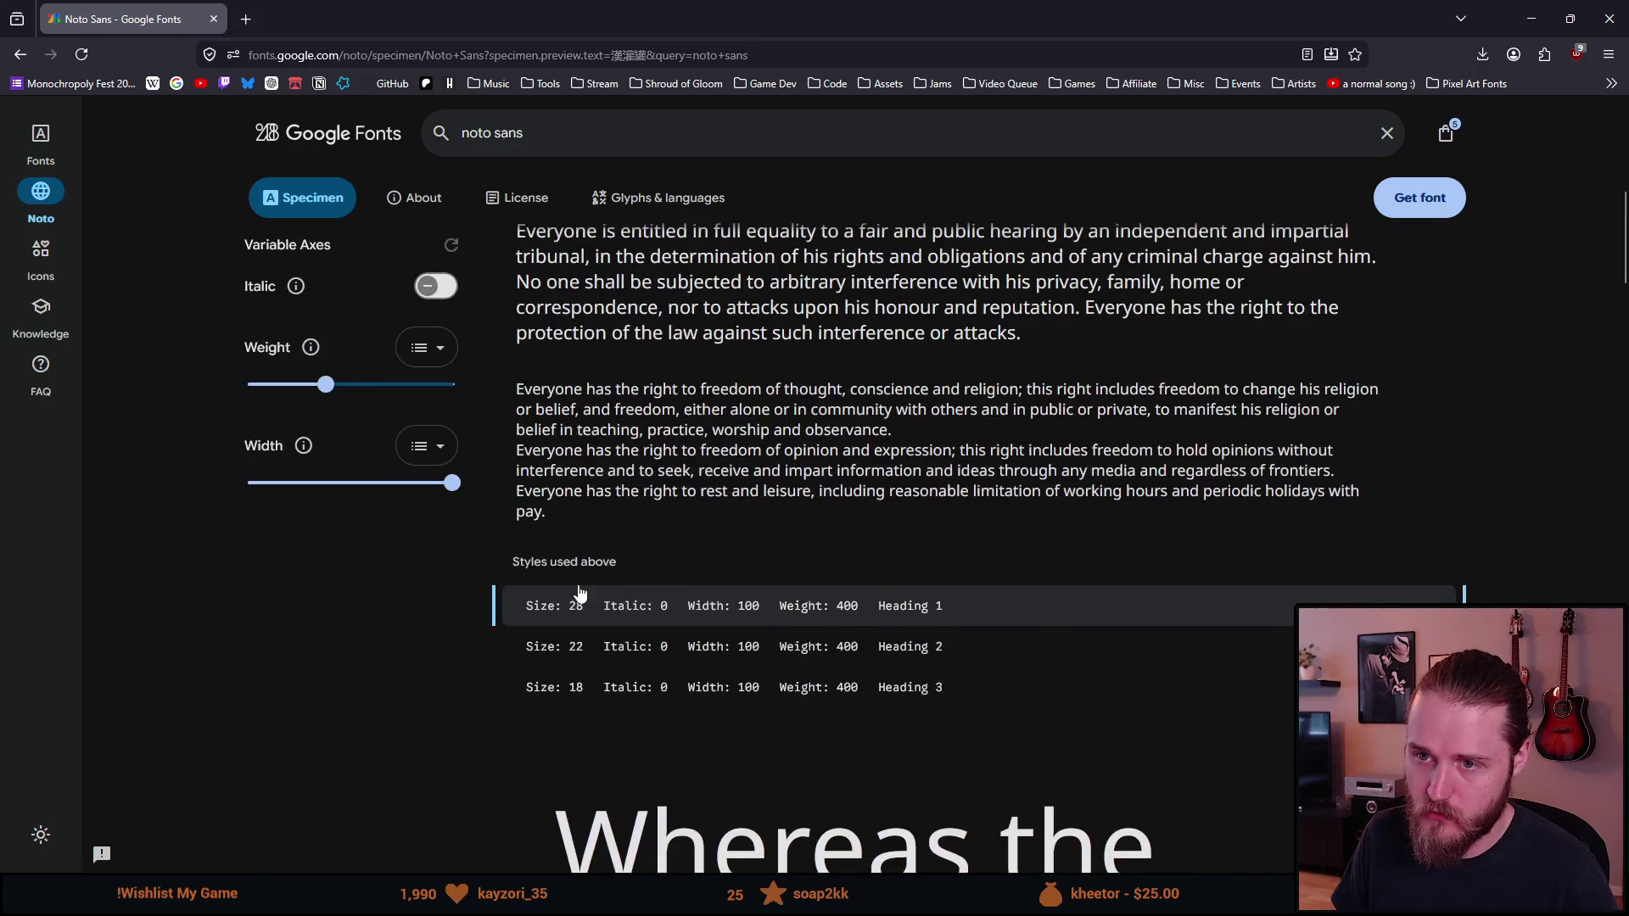
Step: Check the writing systems and glyph count, then return to the noto sans search results
{"action": "left_click", "coordinate": [547, 536]}
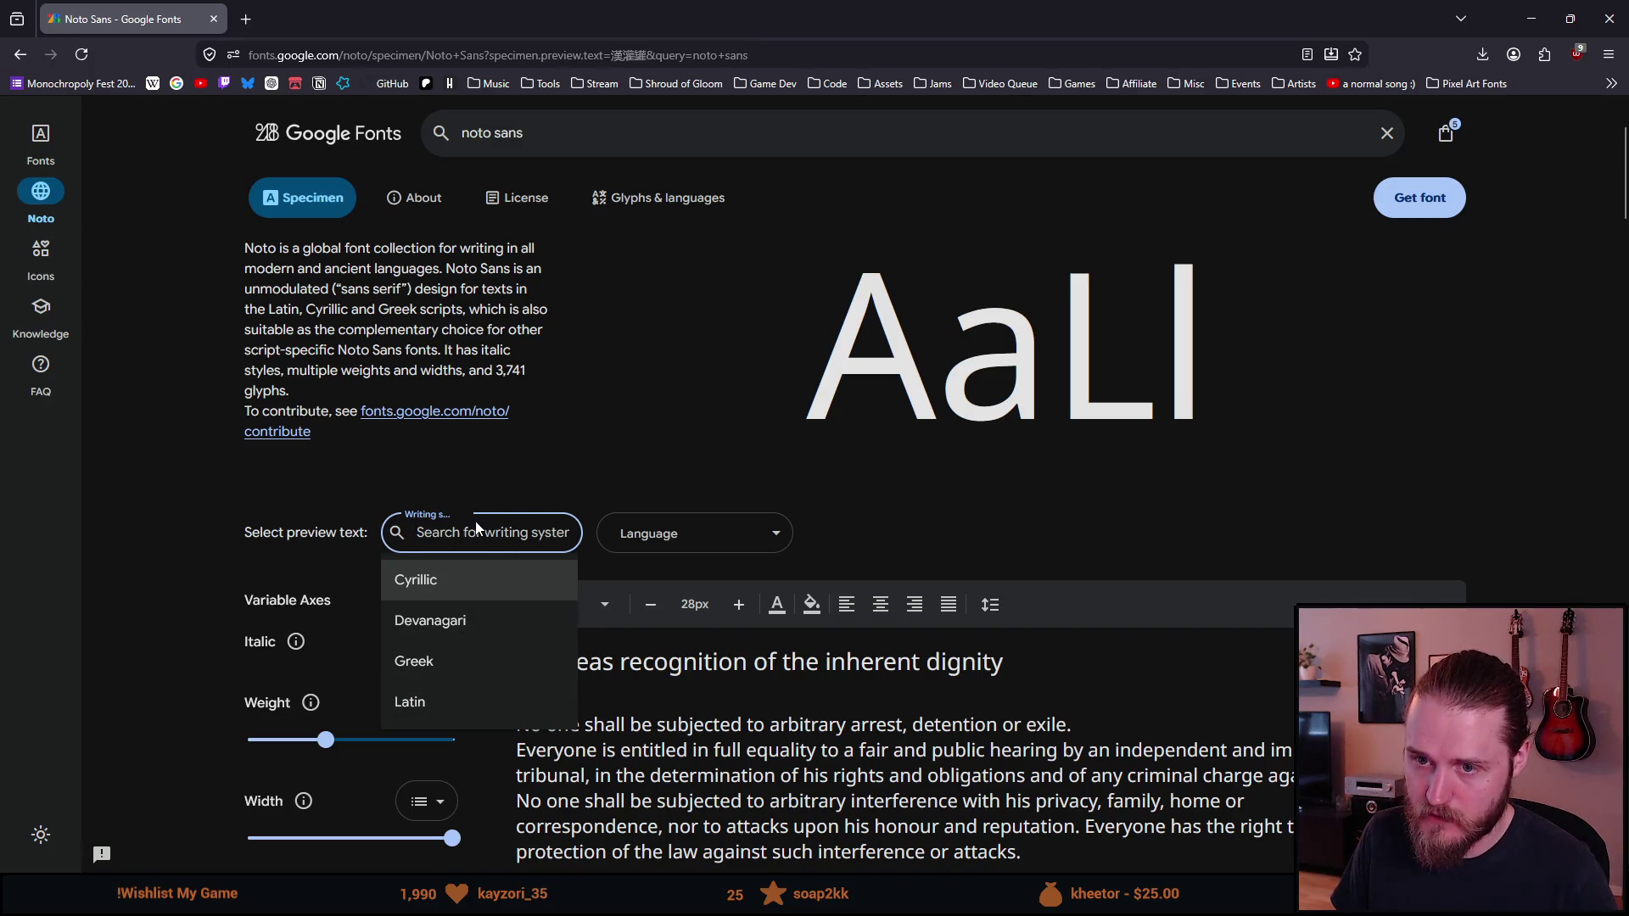
{"action": "left_click", "coordinate": [451, 486]}
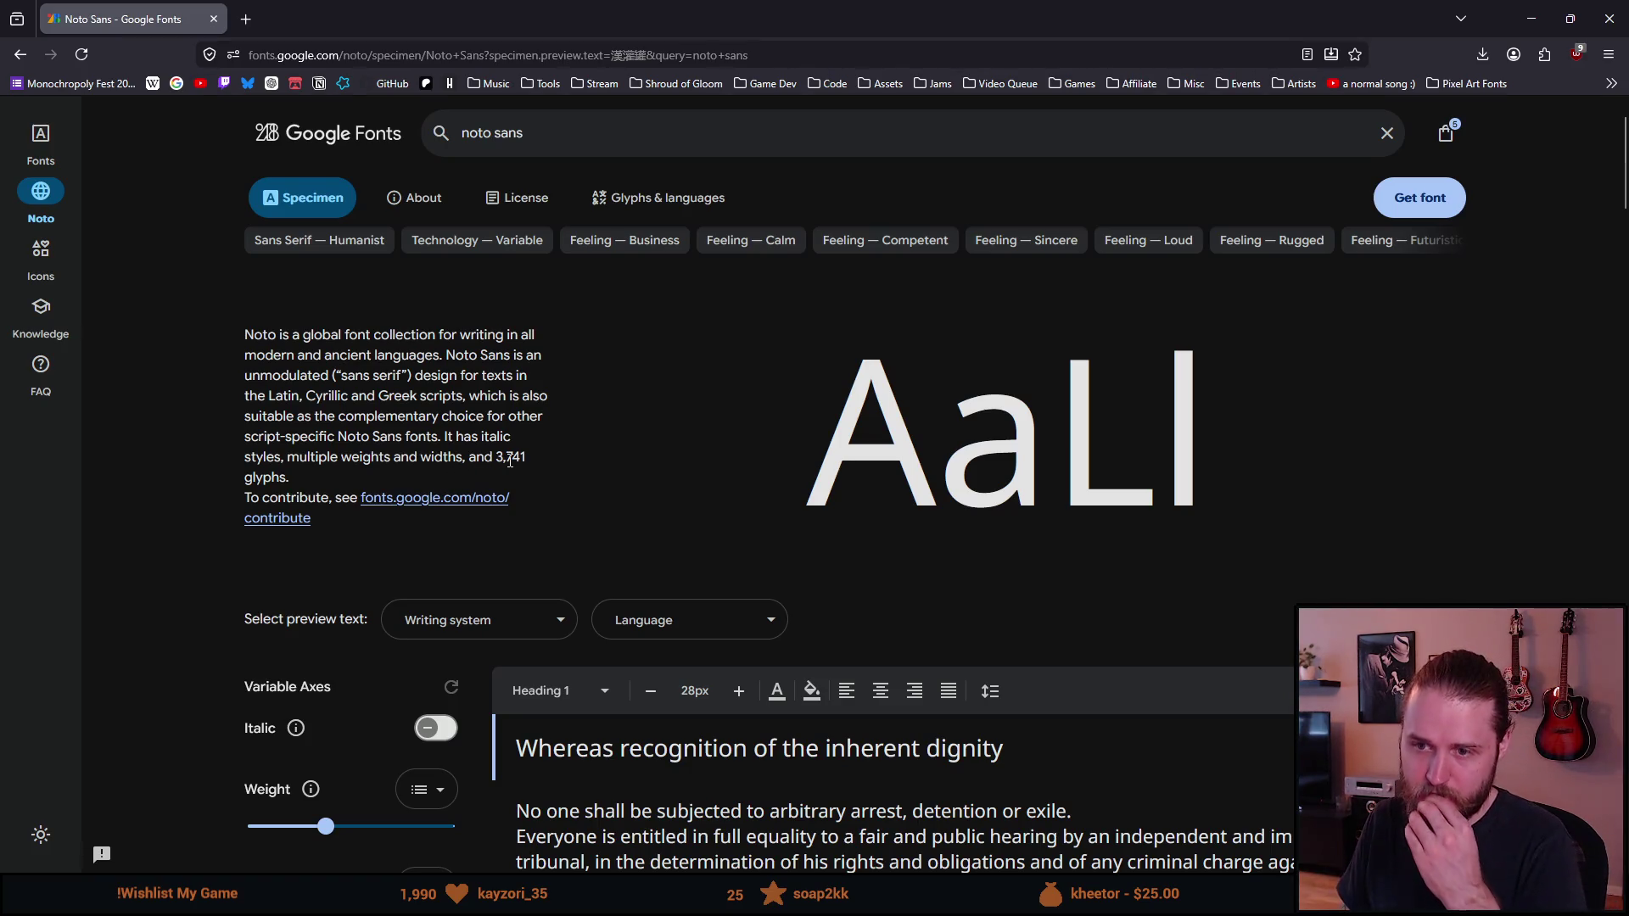
{"action": "left_click_drag", "start_coordinate": [496, 460], "coordinate": [523, 461]}
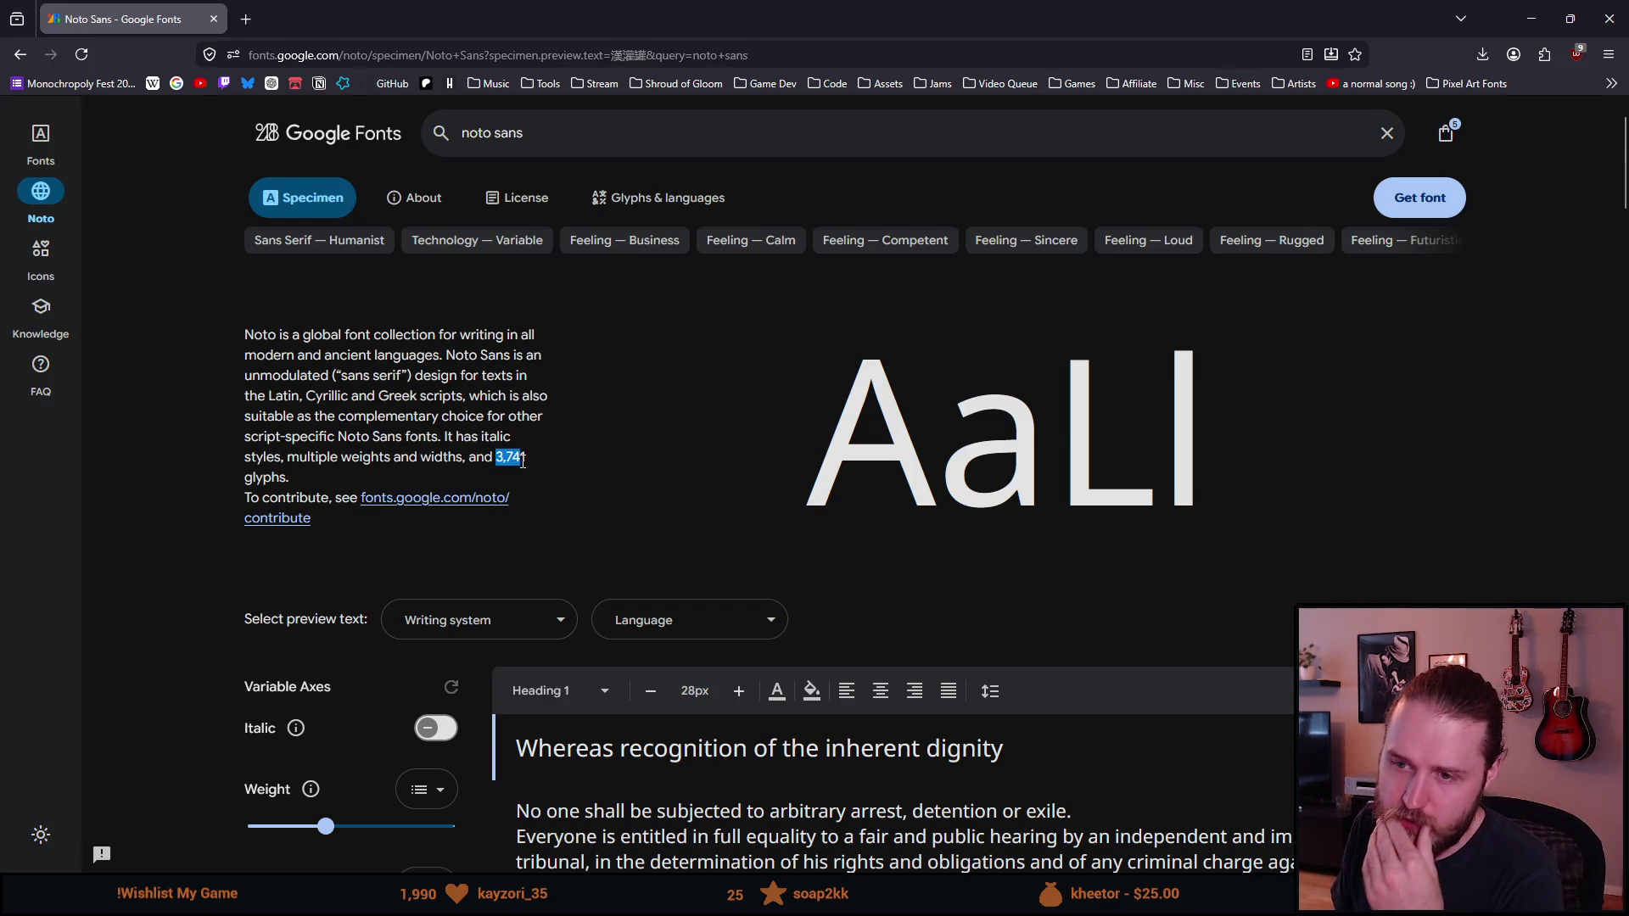
{"action": "double_click", "coordinate": [265, 480]}
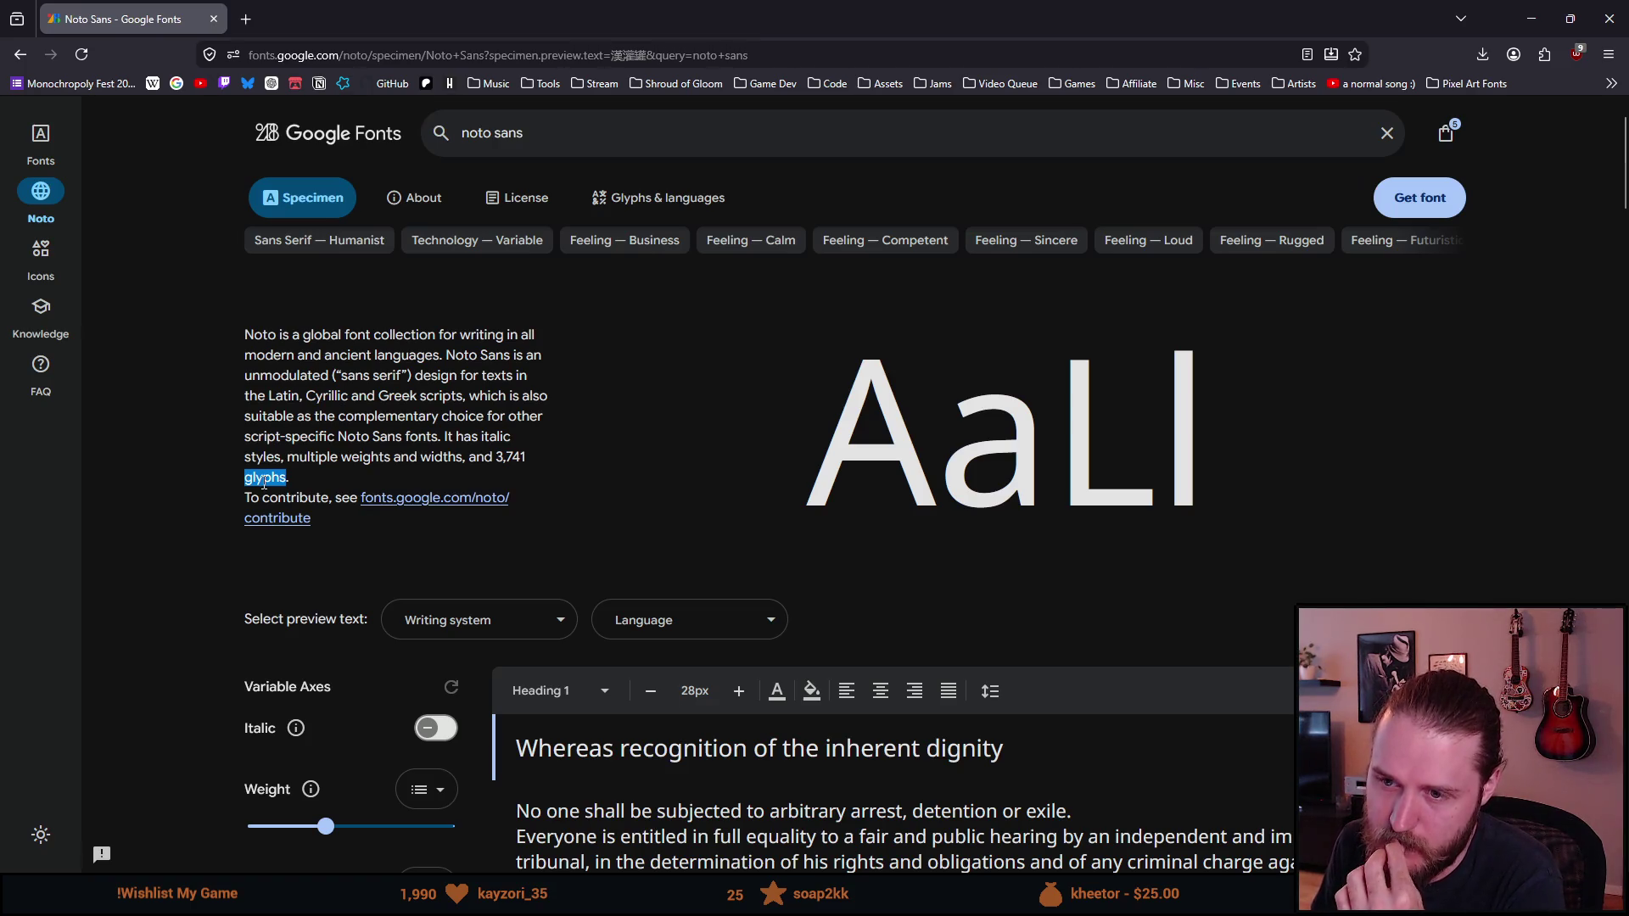
{"action": "key", "text": "alt+Left"}
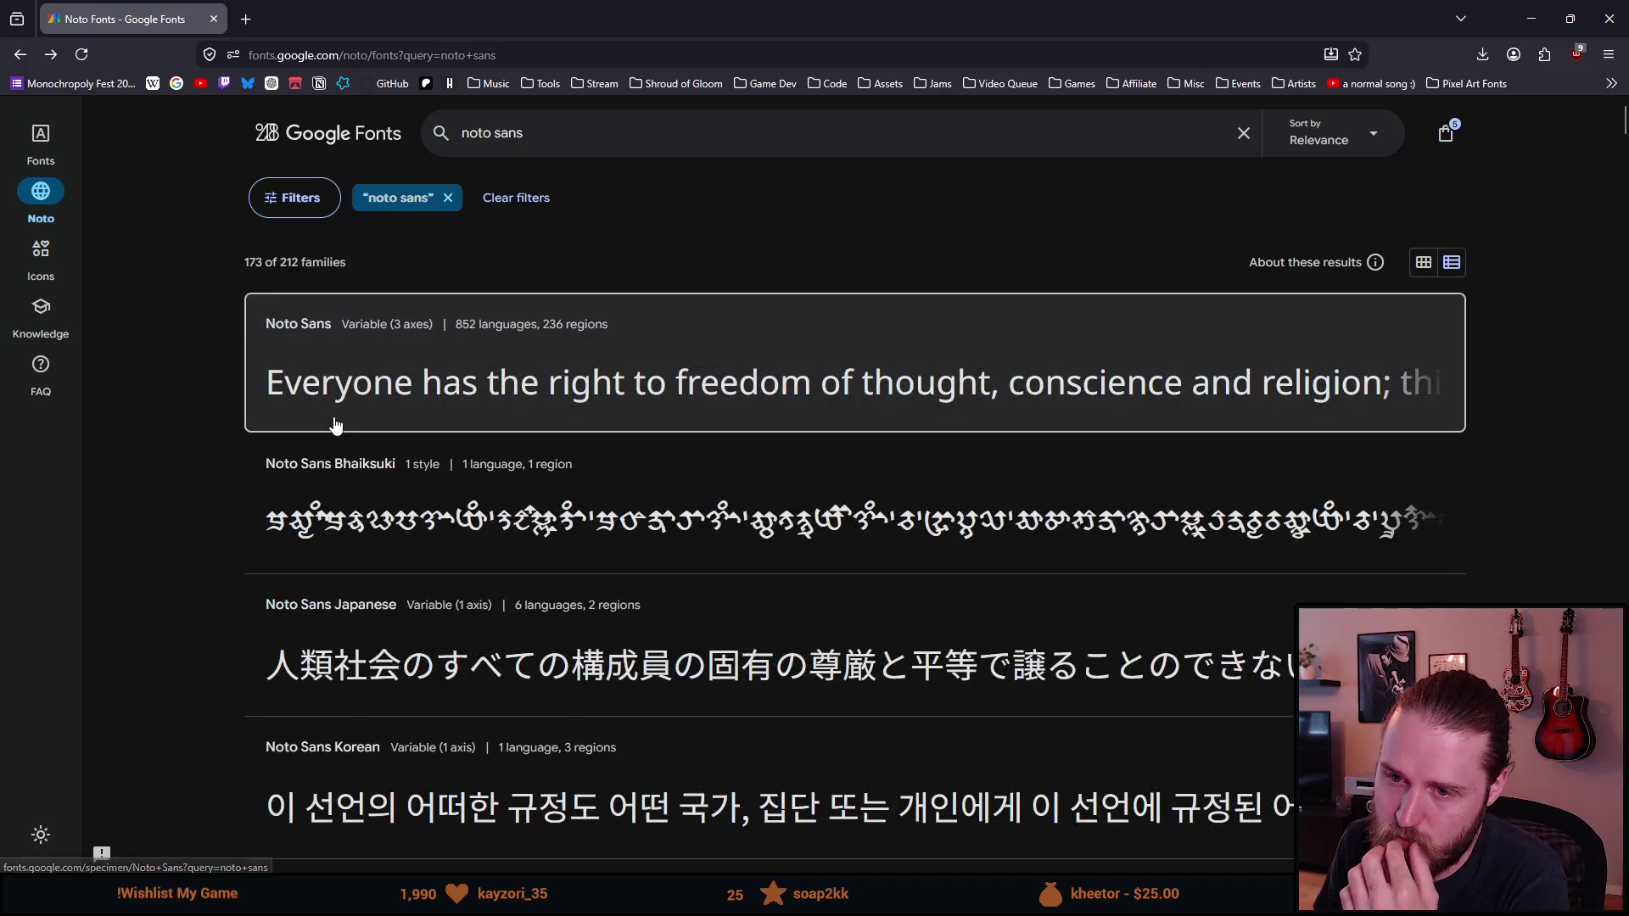
Step: Review the Noto Sans Japanese specimen and its writing systems, then go back to the results
{"action": "scroll", "coordinate": [153, 490], "scroll_direction": "down", "scroll_amount": 1}
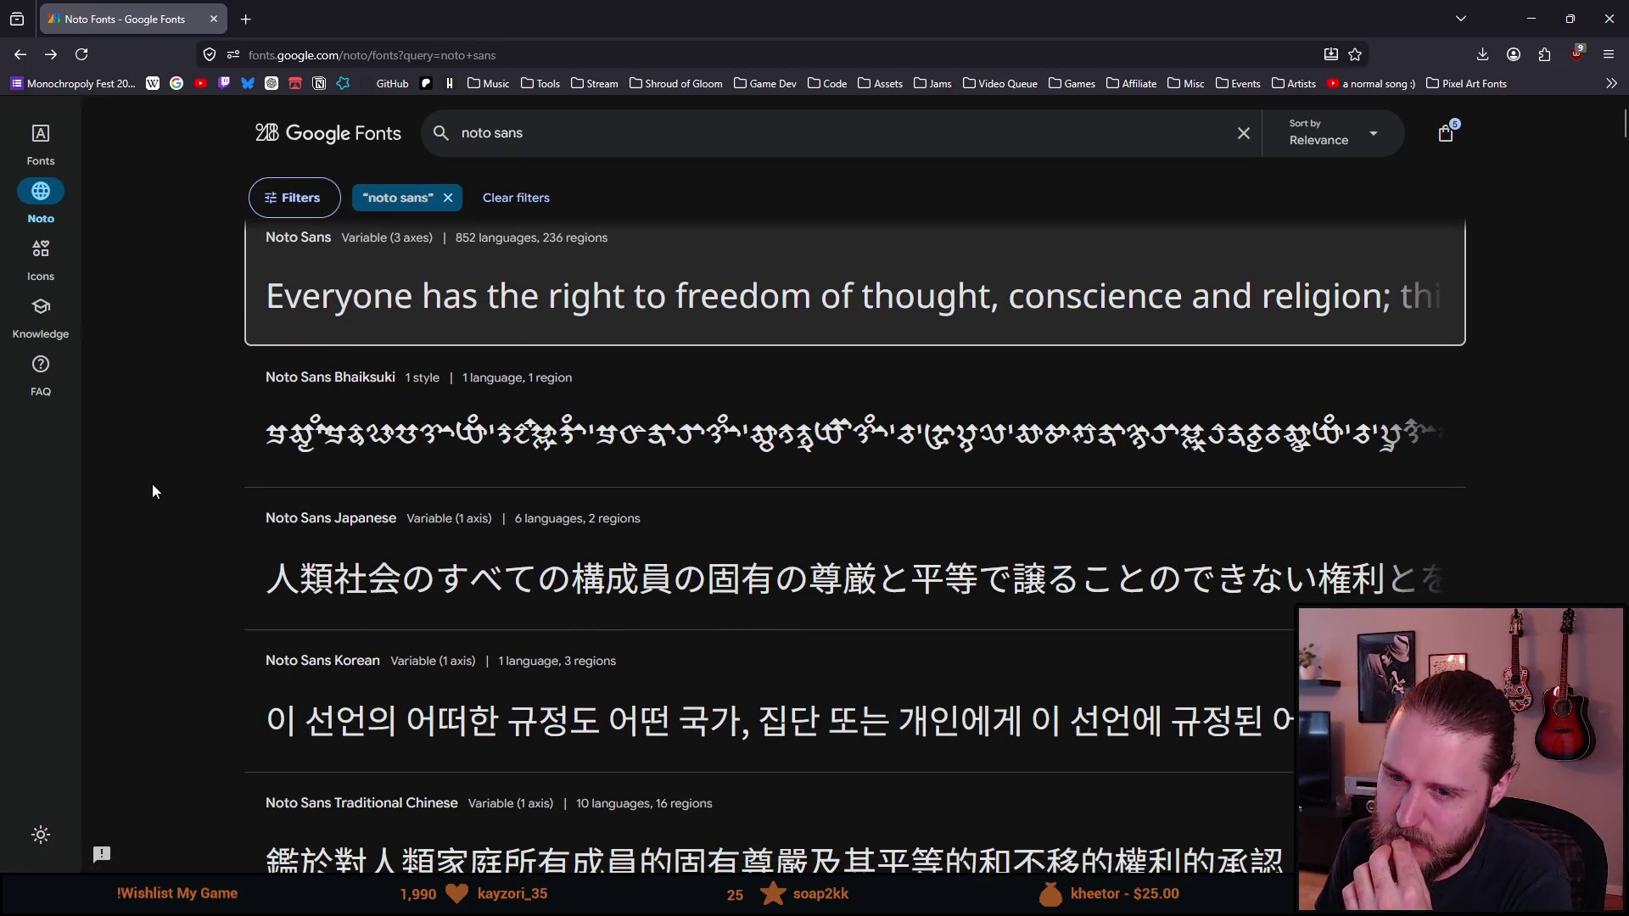
{"action": "left_click", "coordinate": [337, 538]}
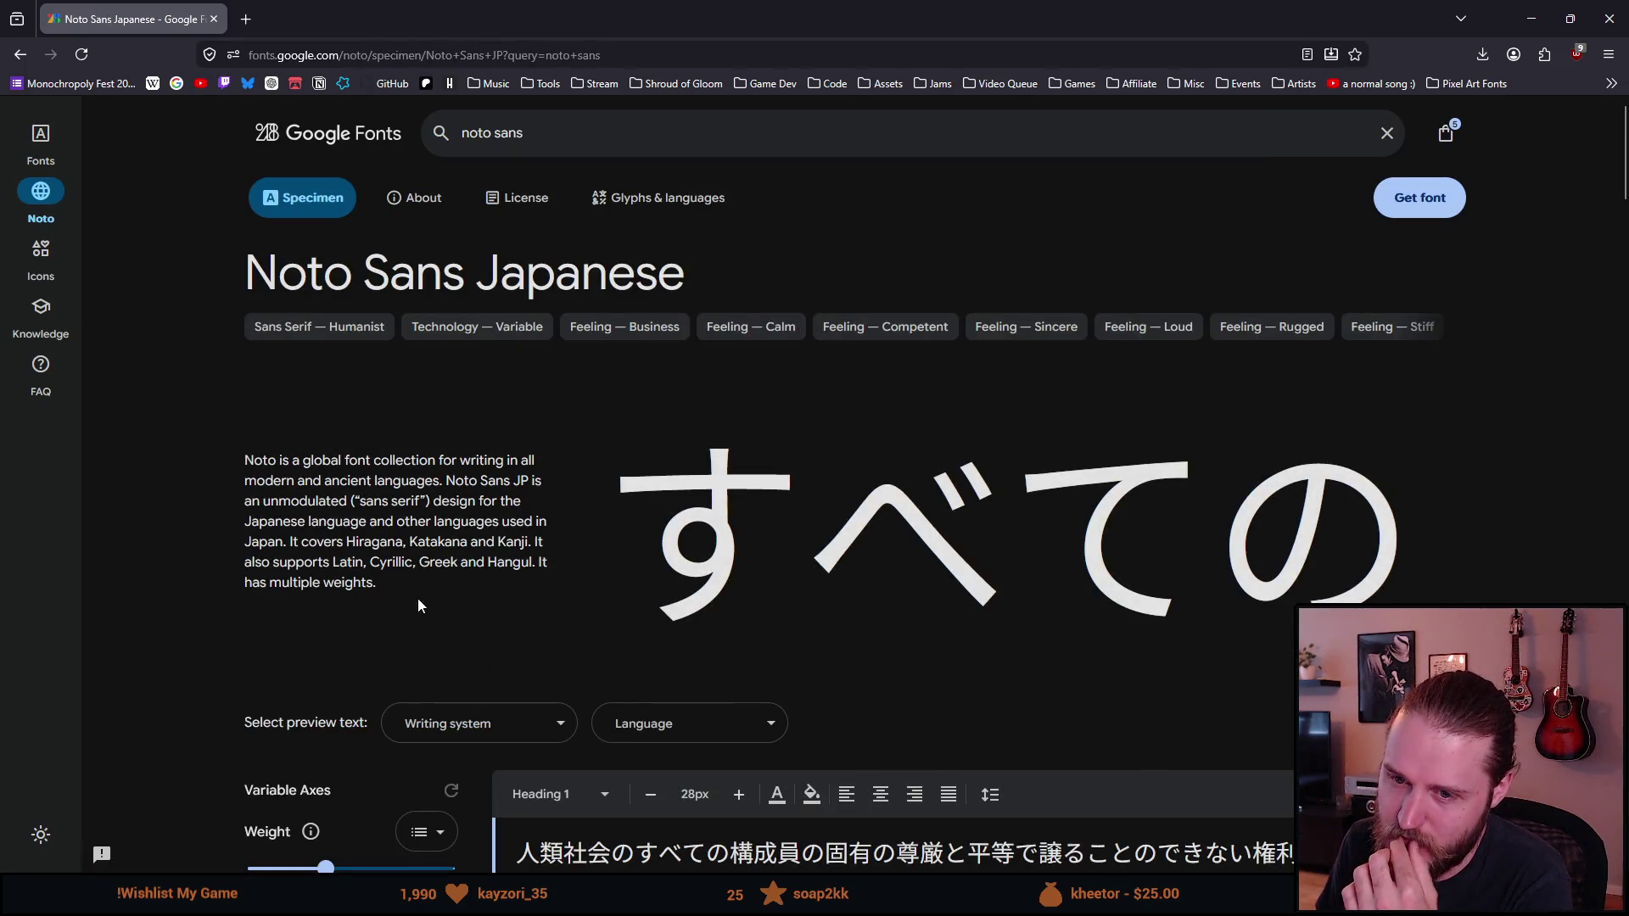
{"action": "scroll", "coordinate": [377, 609], "scroll_direction": "down", "scroll_amount": 2}
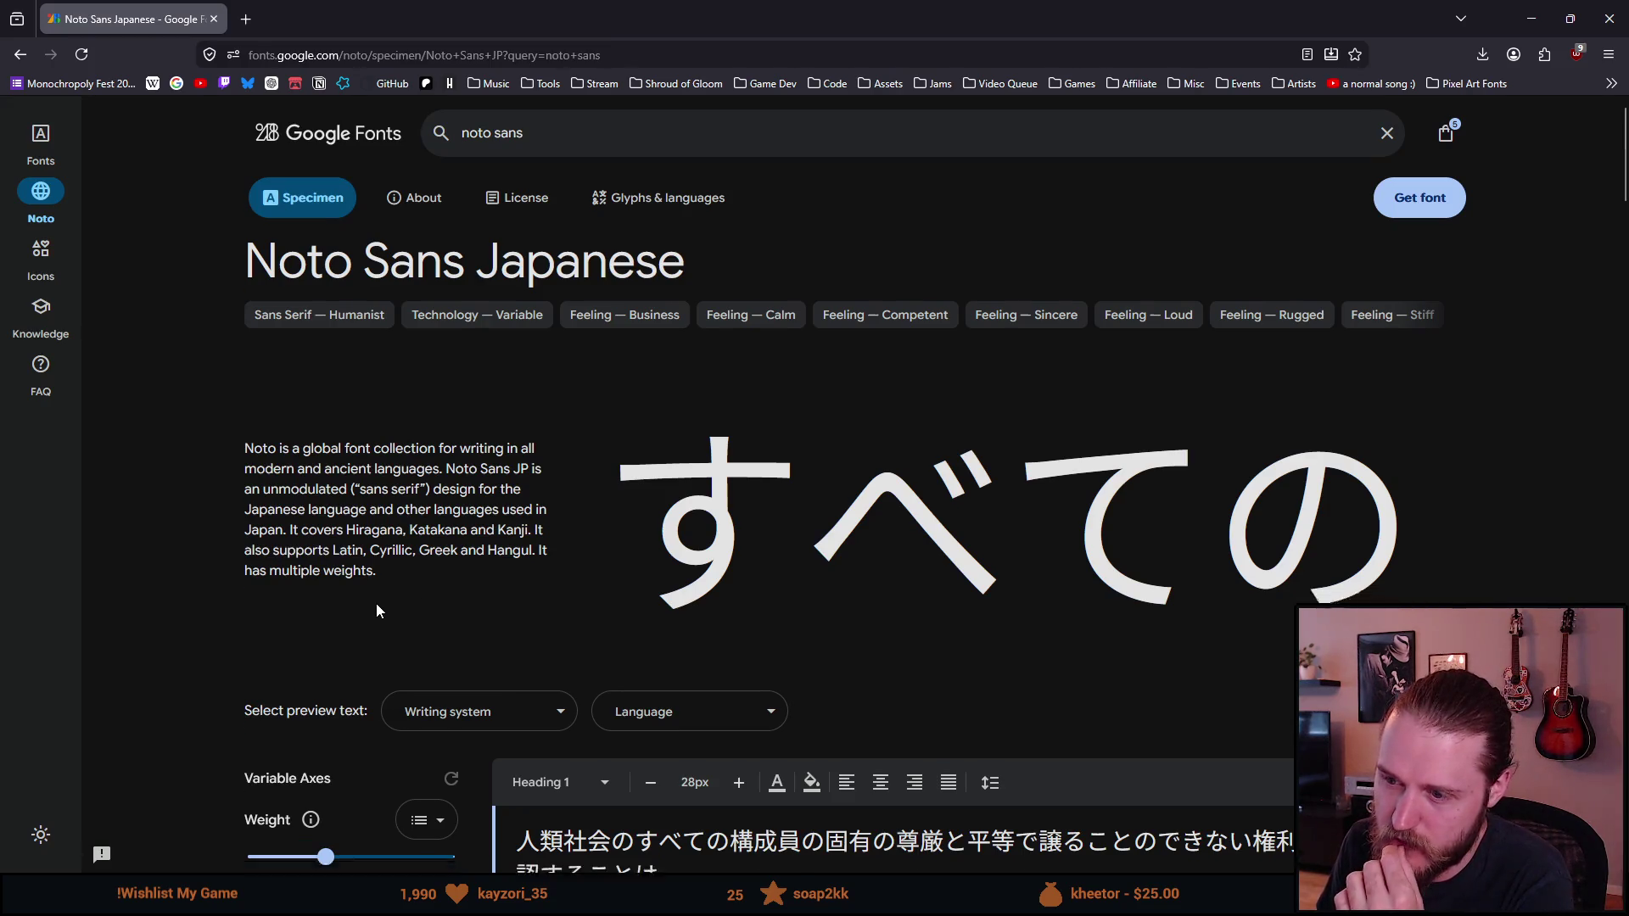
{"action": "scroll", "coordinate": [380, 607], "scroll_direction": "down", "scroll_amount": 2}
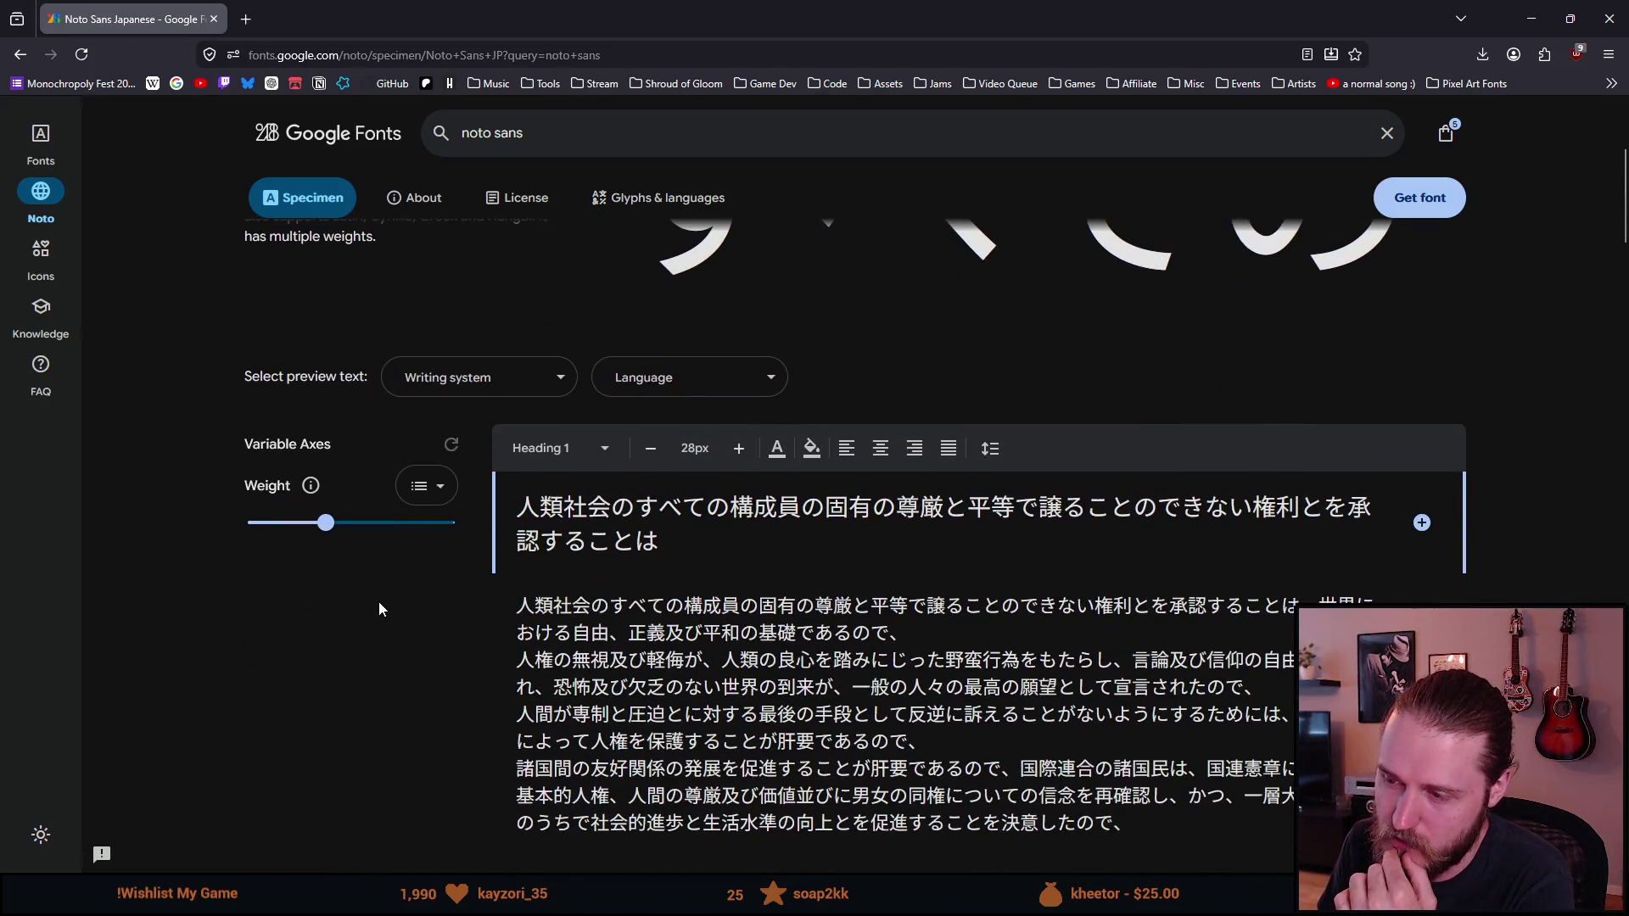
{"action": "scroll", "coordinate": [378, 609], "scroll_direction": "down", "scroll_amount": 5}
{"action": "scroll", "coordinate": [379, 609], "scroll_direction": "down", "scroll_amount": 4}
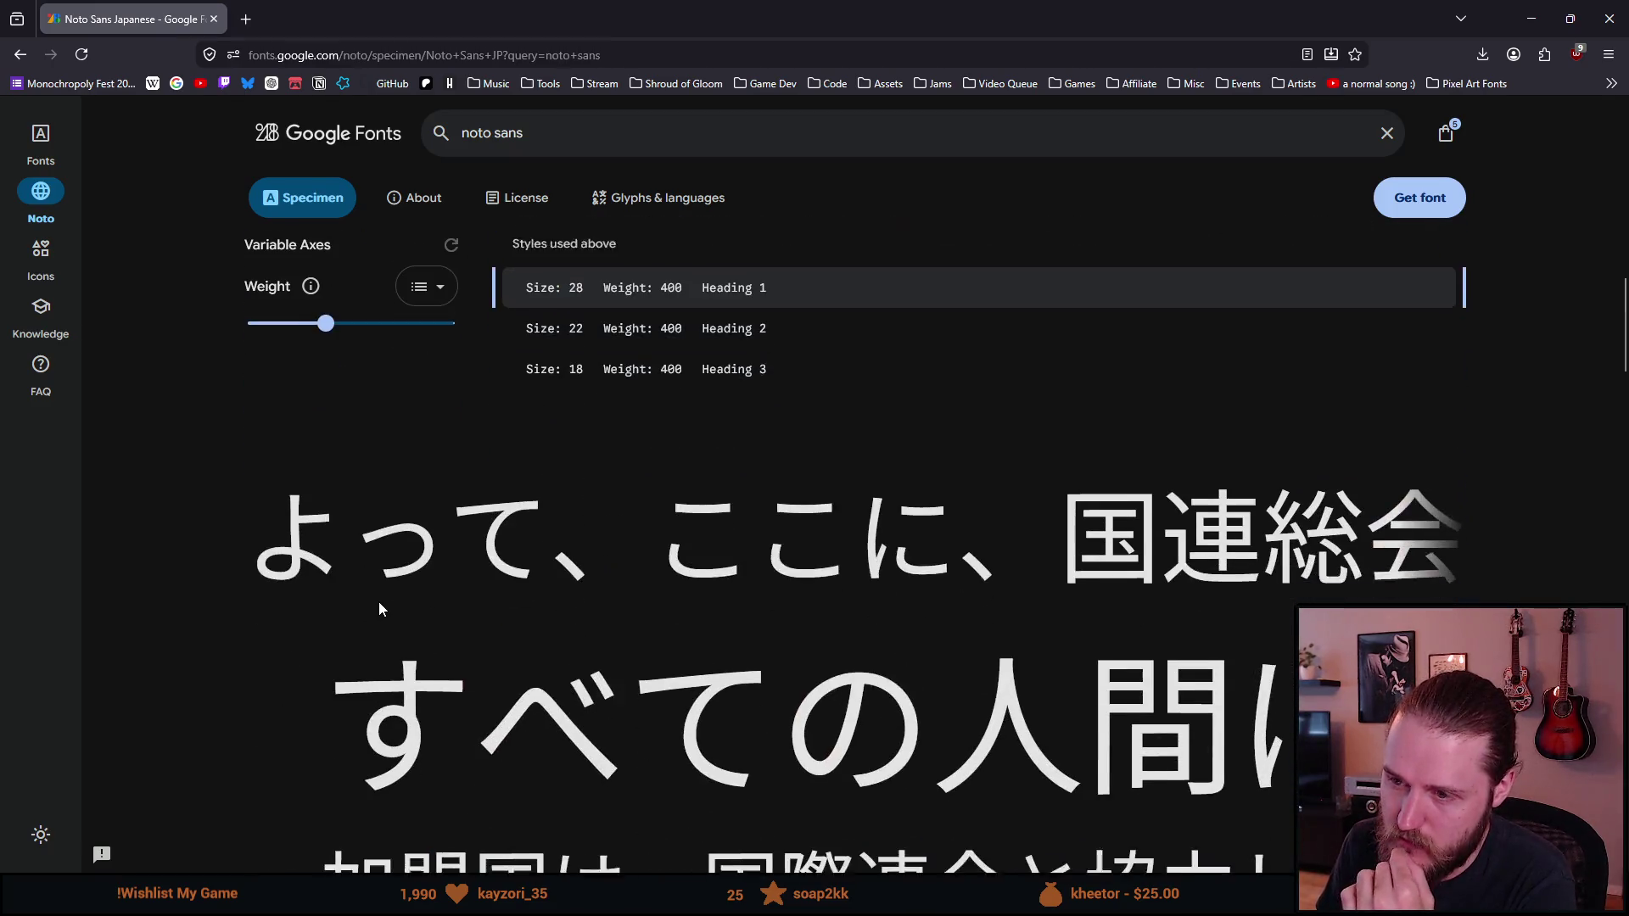
{"action": "scroll", "coordinate": [378, 609], "scroll_direction": "up", "scroll_amount": 10}
{"action": "scroll", "coordinate": [379, 610], "scroll_direction": "up", "scroll_amount": 6}
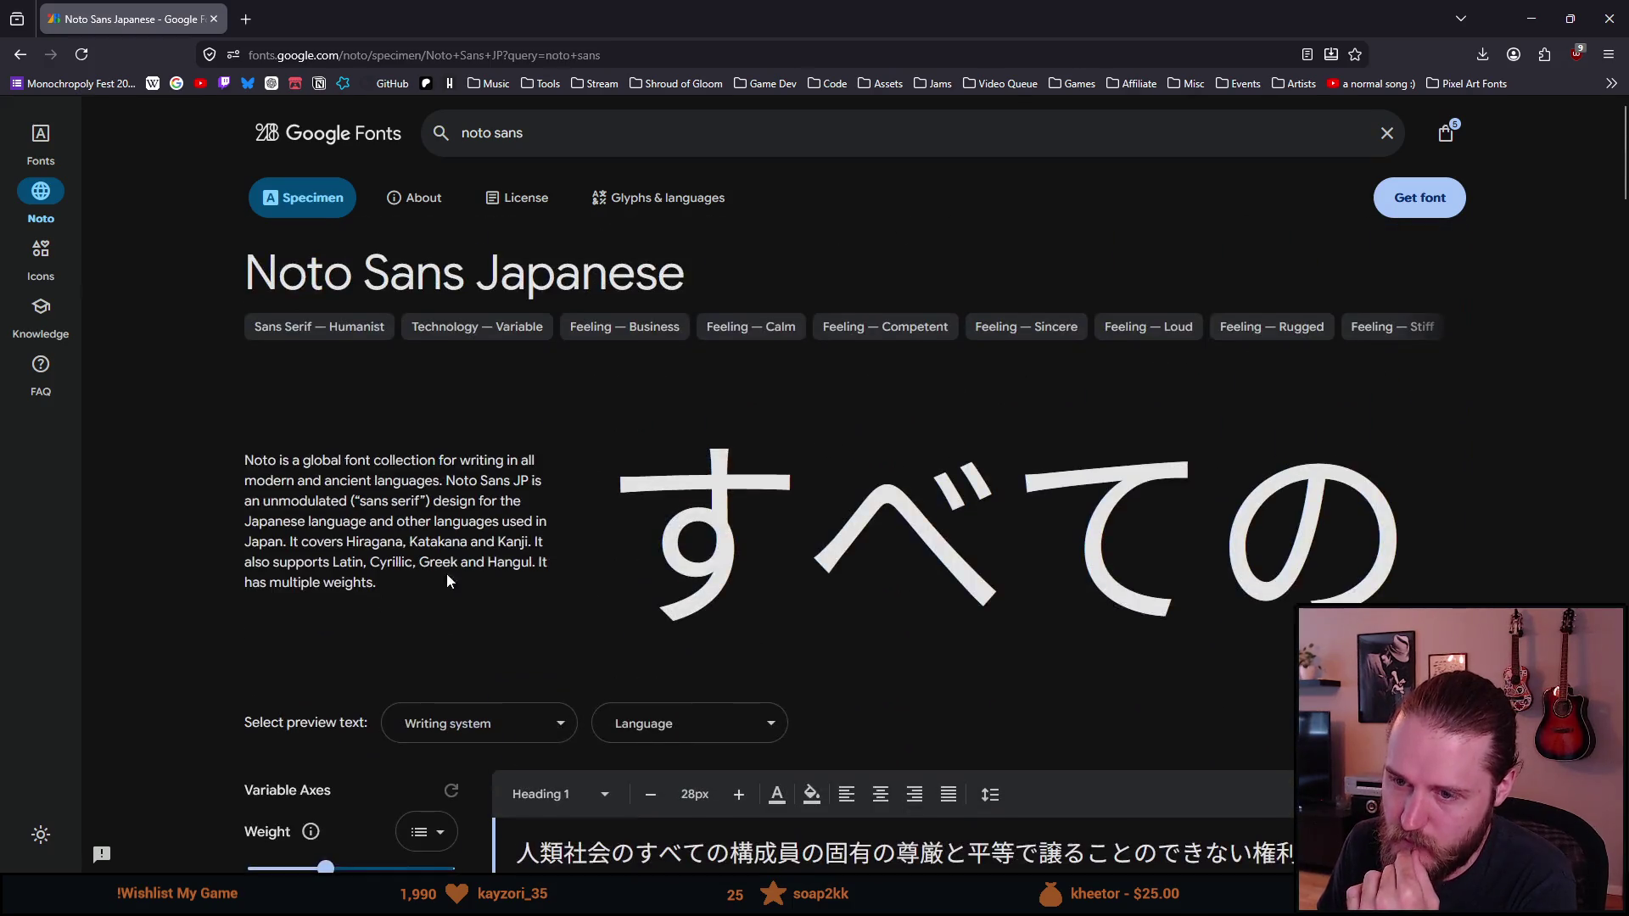
{"action": "left_click", "coordinate": [547, 731]}
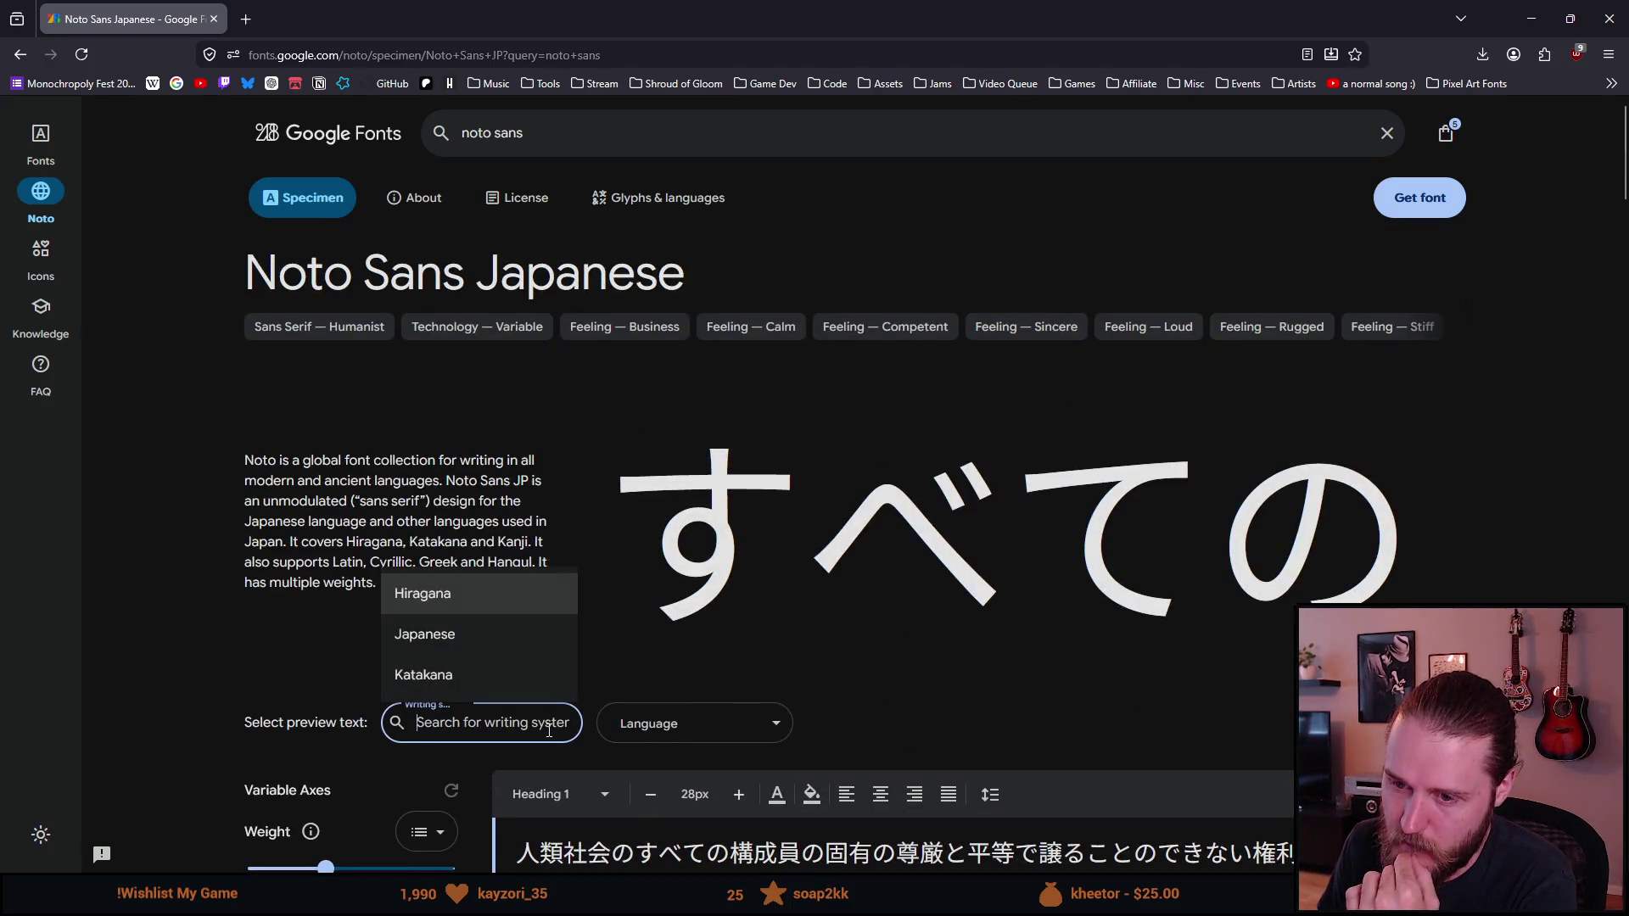
{"action": "left_click", "coordinate": [207, 572]}
{"action": "key", "text": "alt+Left"}
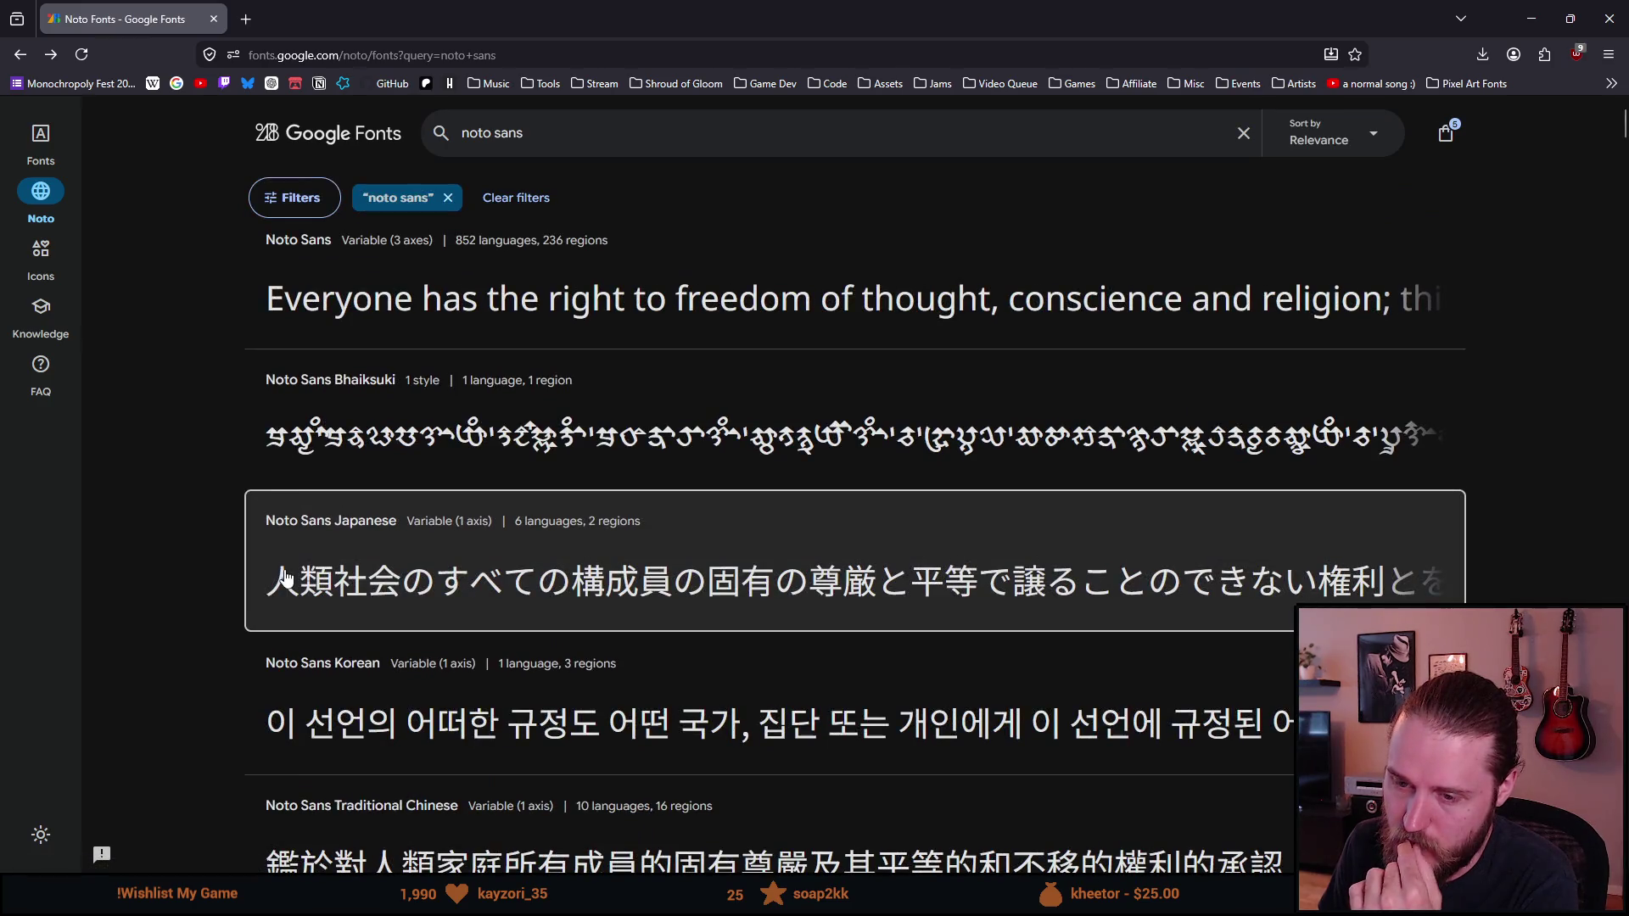
Step: Check Noto Sans Display's supported writing systems, then close the browser
{"action": "scroll", "coordinate": [285, 577], "scroll_direction": "down", "scroll_amount": 4}
{"action": "scroll", "coordinate": [285, 577], "scroll_direction": "down", "scroll_amount": 2}
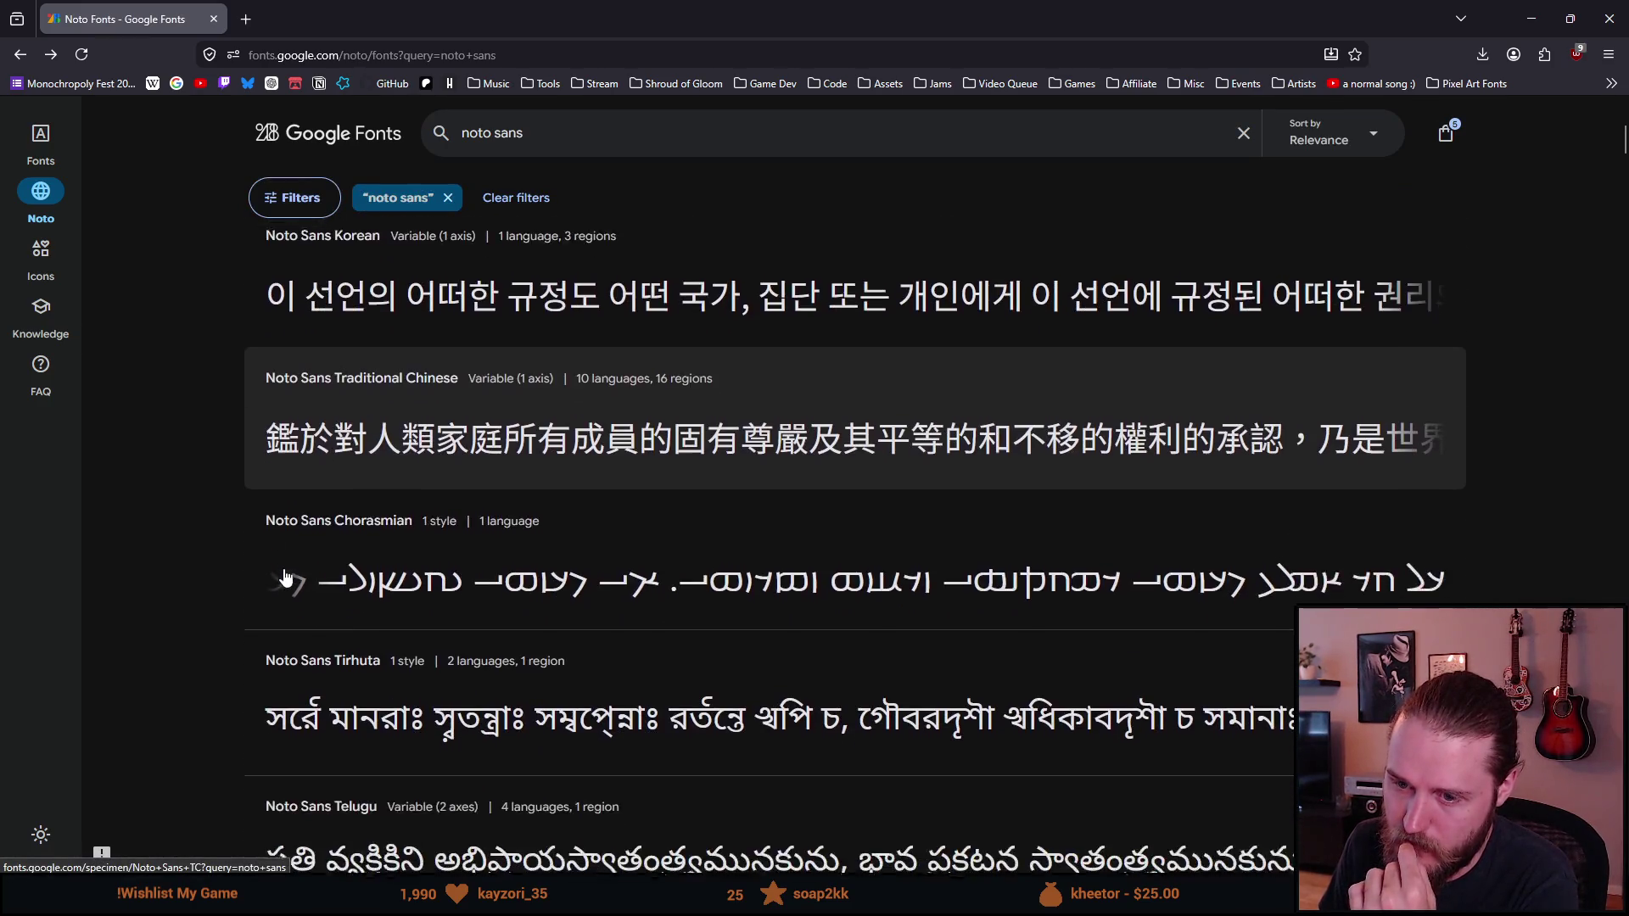
{"action": "scroll", "coordinate": [285, 577], "scroll_direction": "down", "scroll_amount": 3}
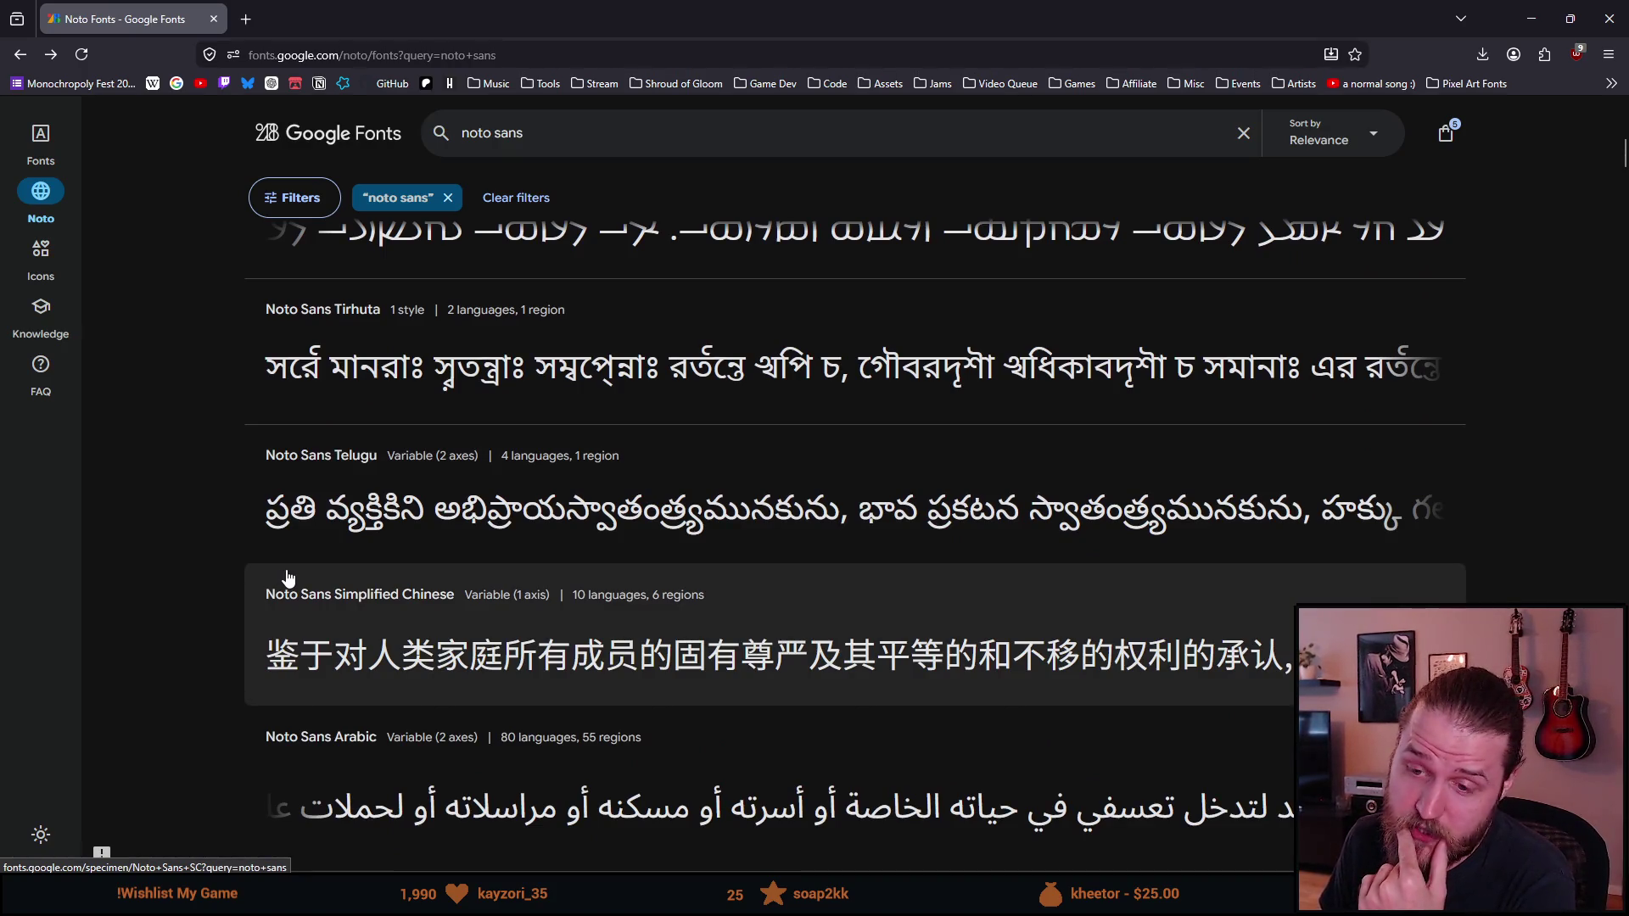
{"action": "scroll", "coordinate": [288, 577], "scroll_direction": "down", "scroll_amount": 1}
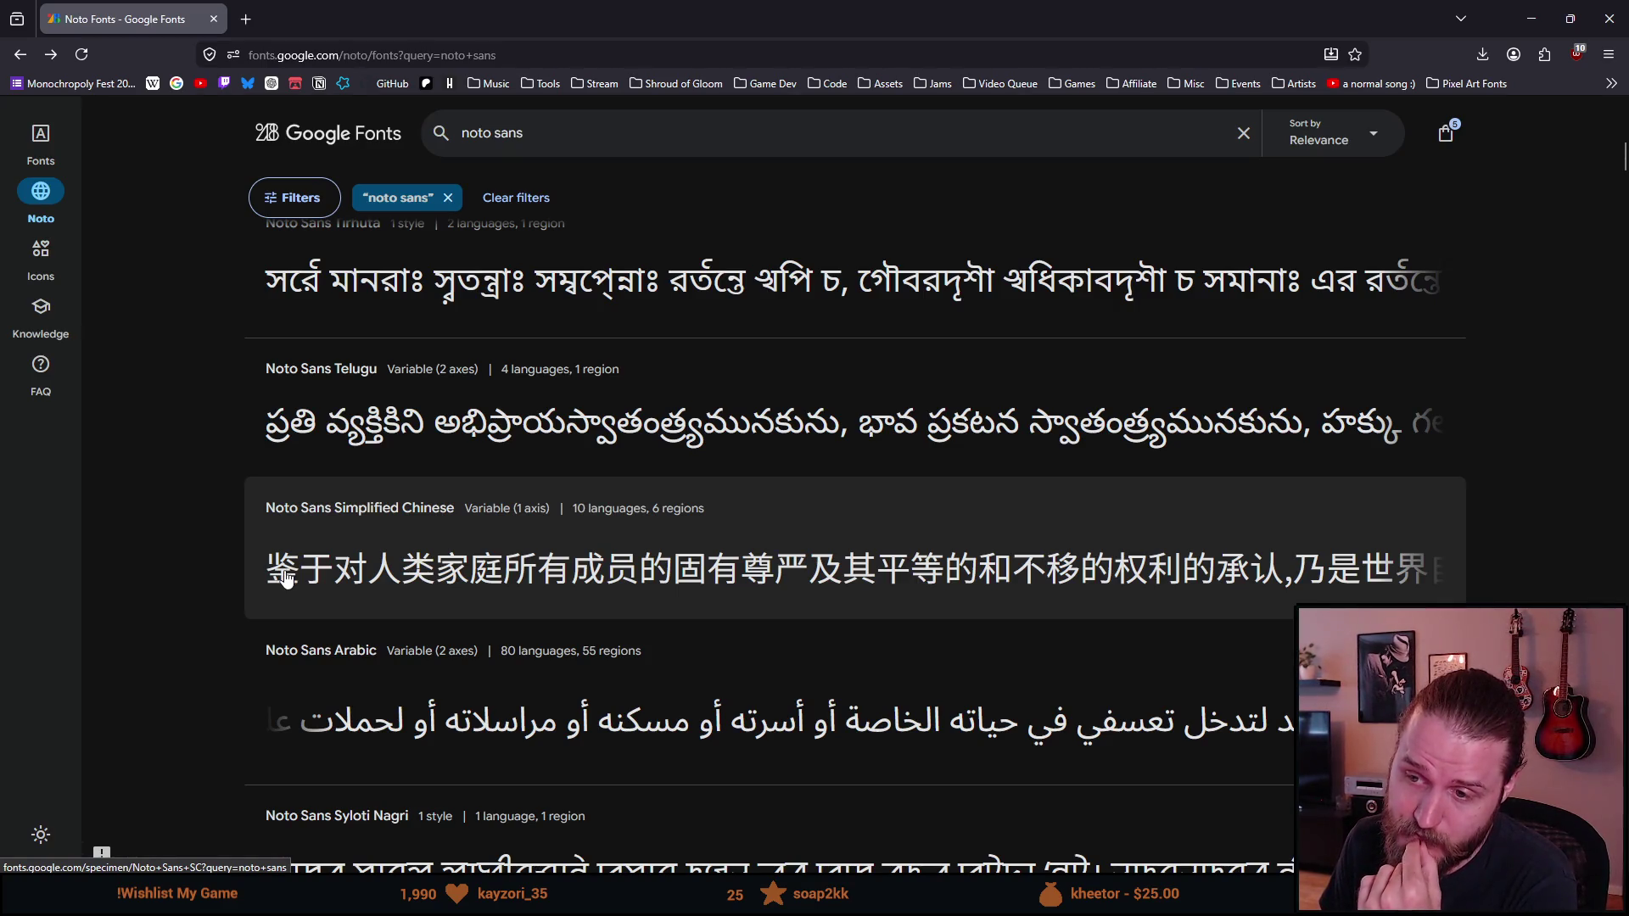
{"action": "scroll", "coordinate": [286, 577], "scroll_direction": "down", "scroll_amount": 7}
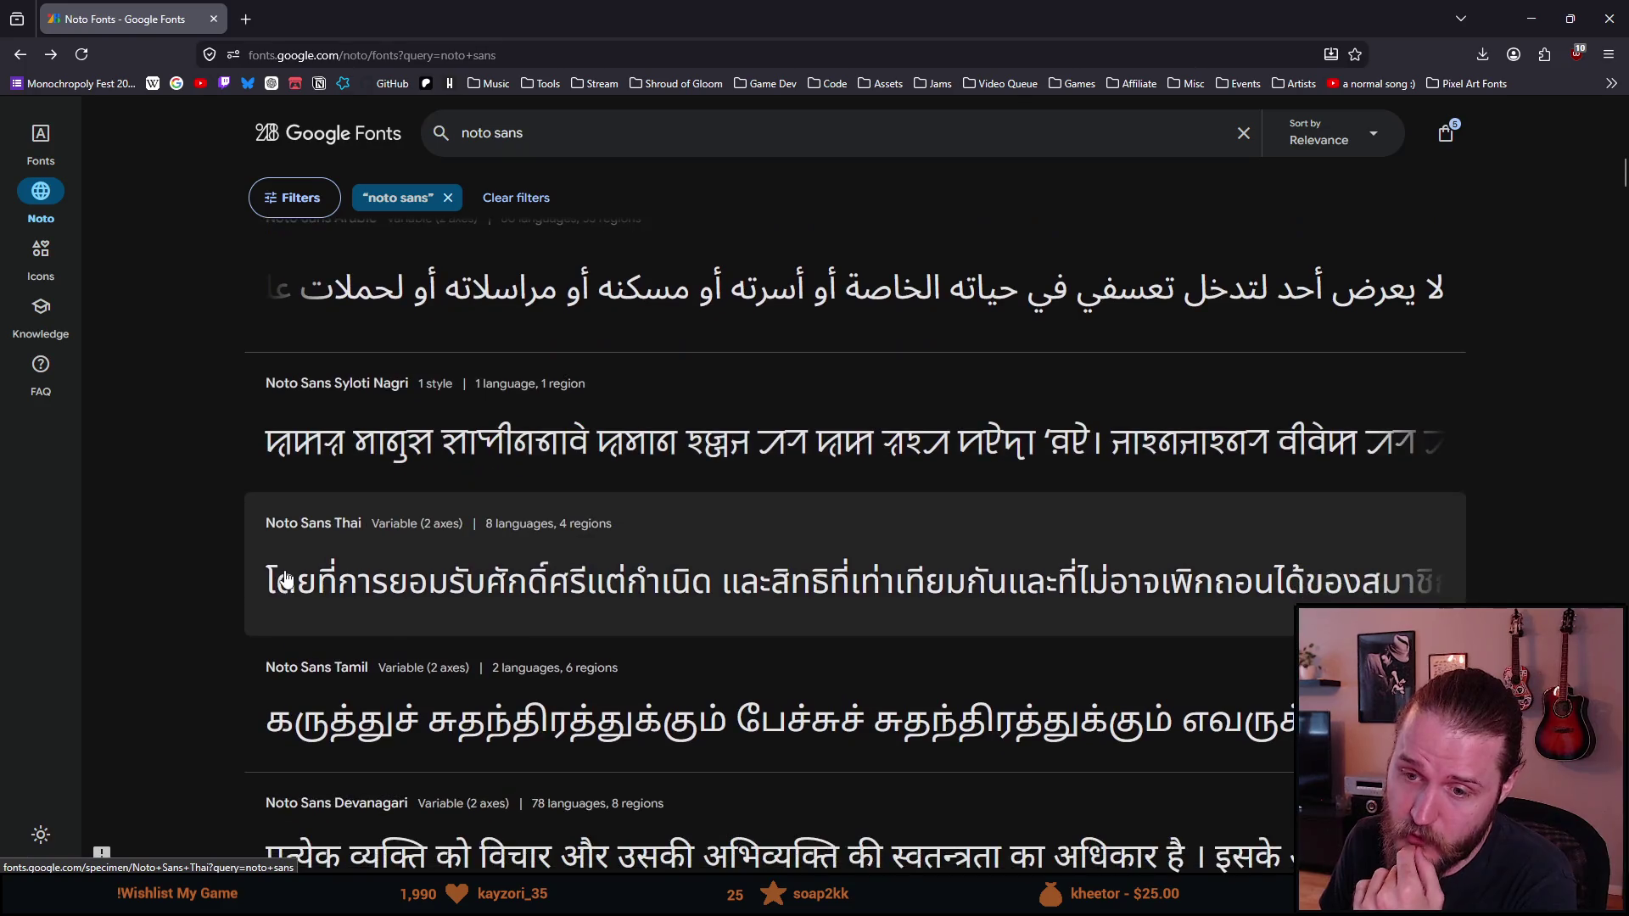
{"action": "scroll", "coordinate": [286, 579], "scroll_direction": "down", "scroll_amount": 4}
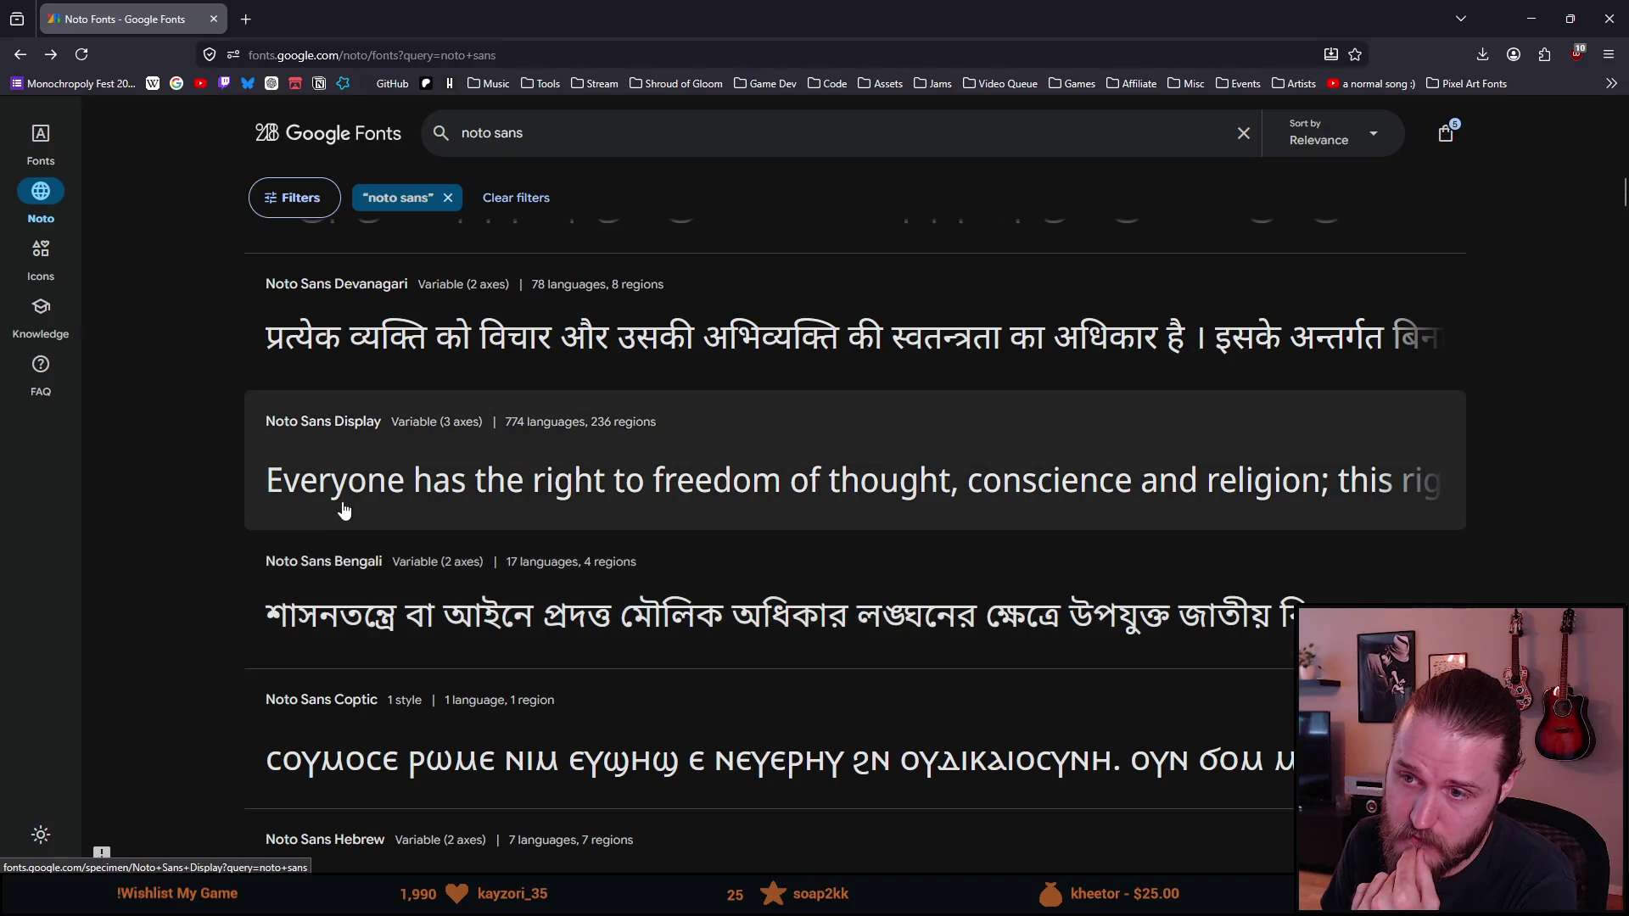
{"action": "left_click", "coordinate": [348, 488]}
{"action": "left_click", "coordinate": [519, 704]}
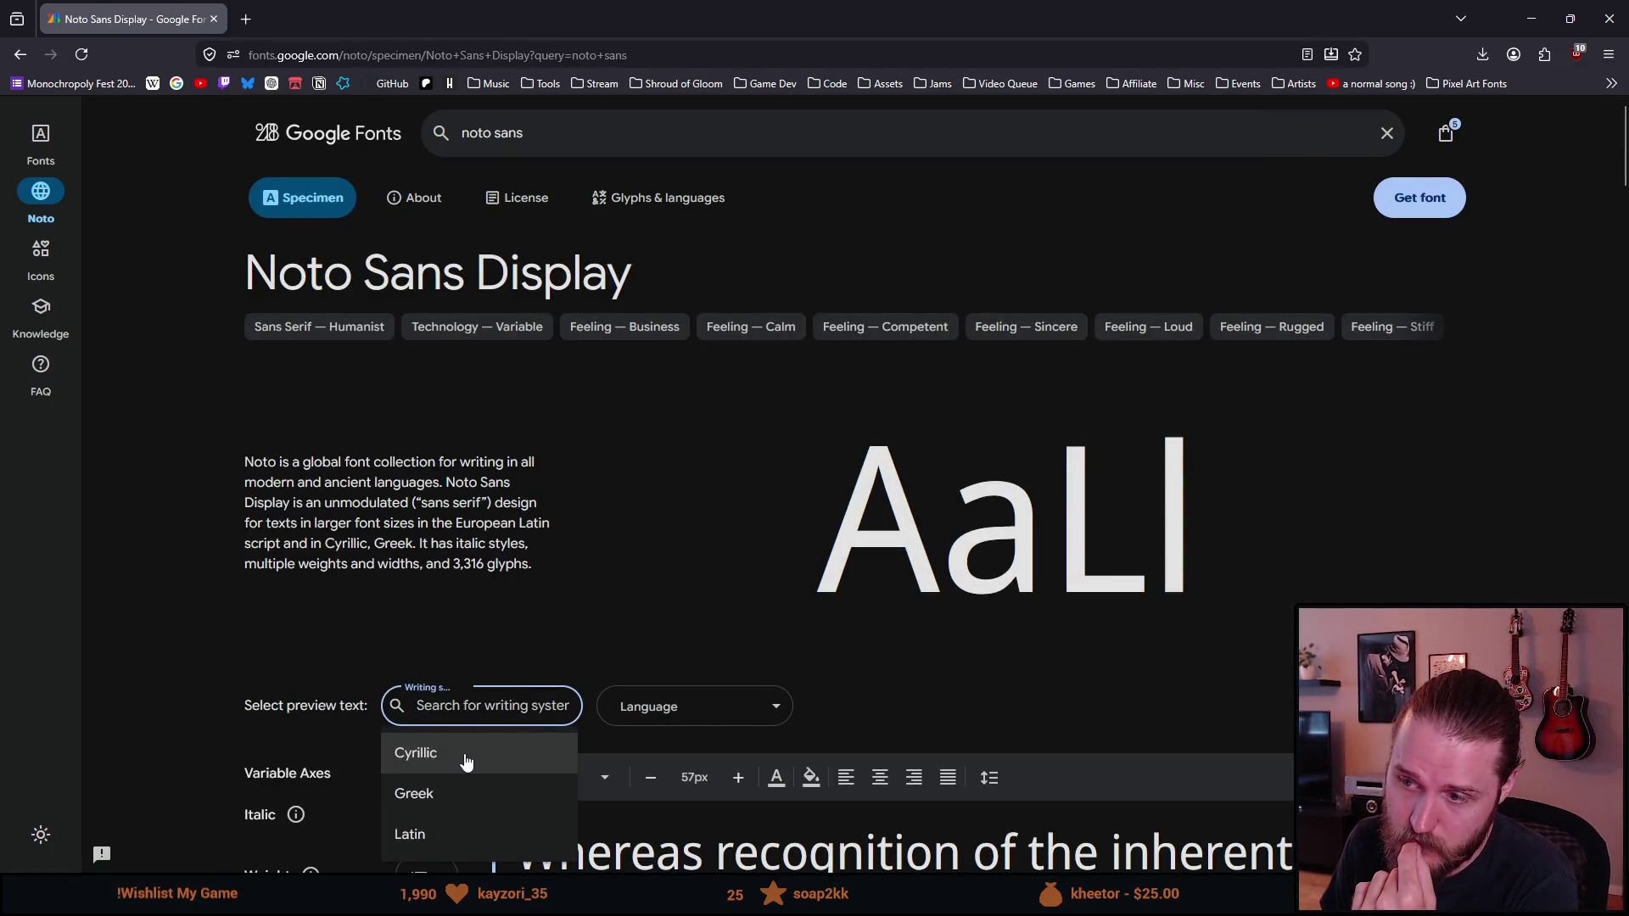
{"action": "left_click", "coordinate": [205, 602]}
{"action": "key", "text": "alt+Left"}
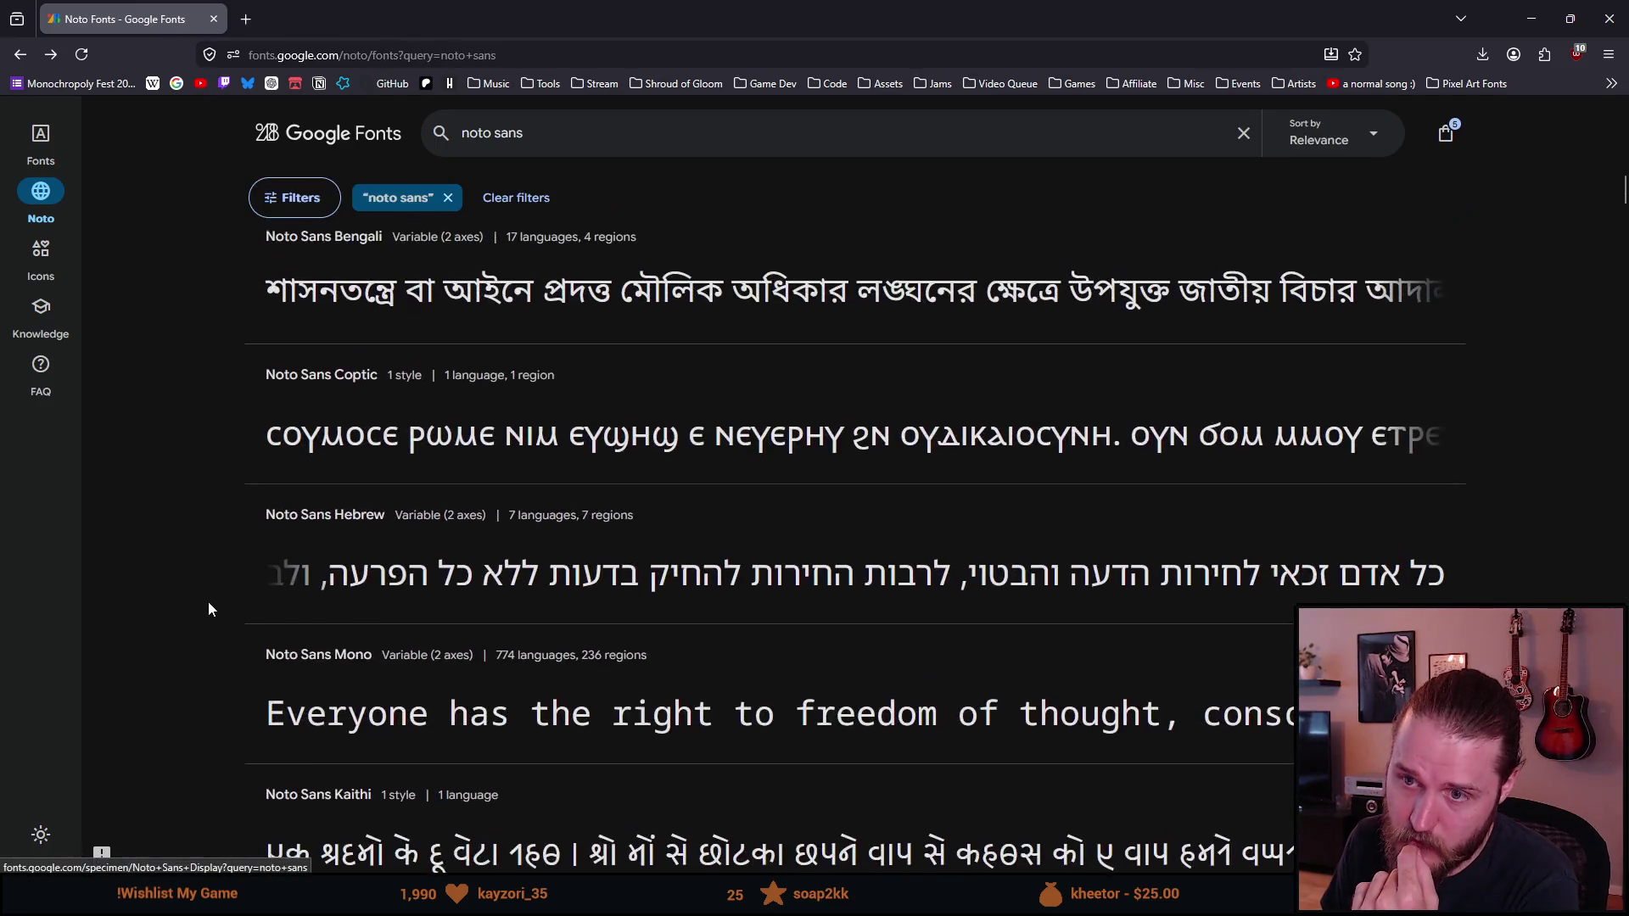
{"action": "left_click", "coordinate": [1595, 18]}
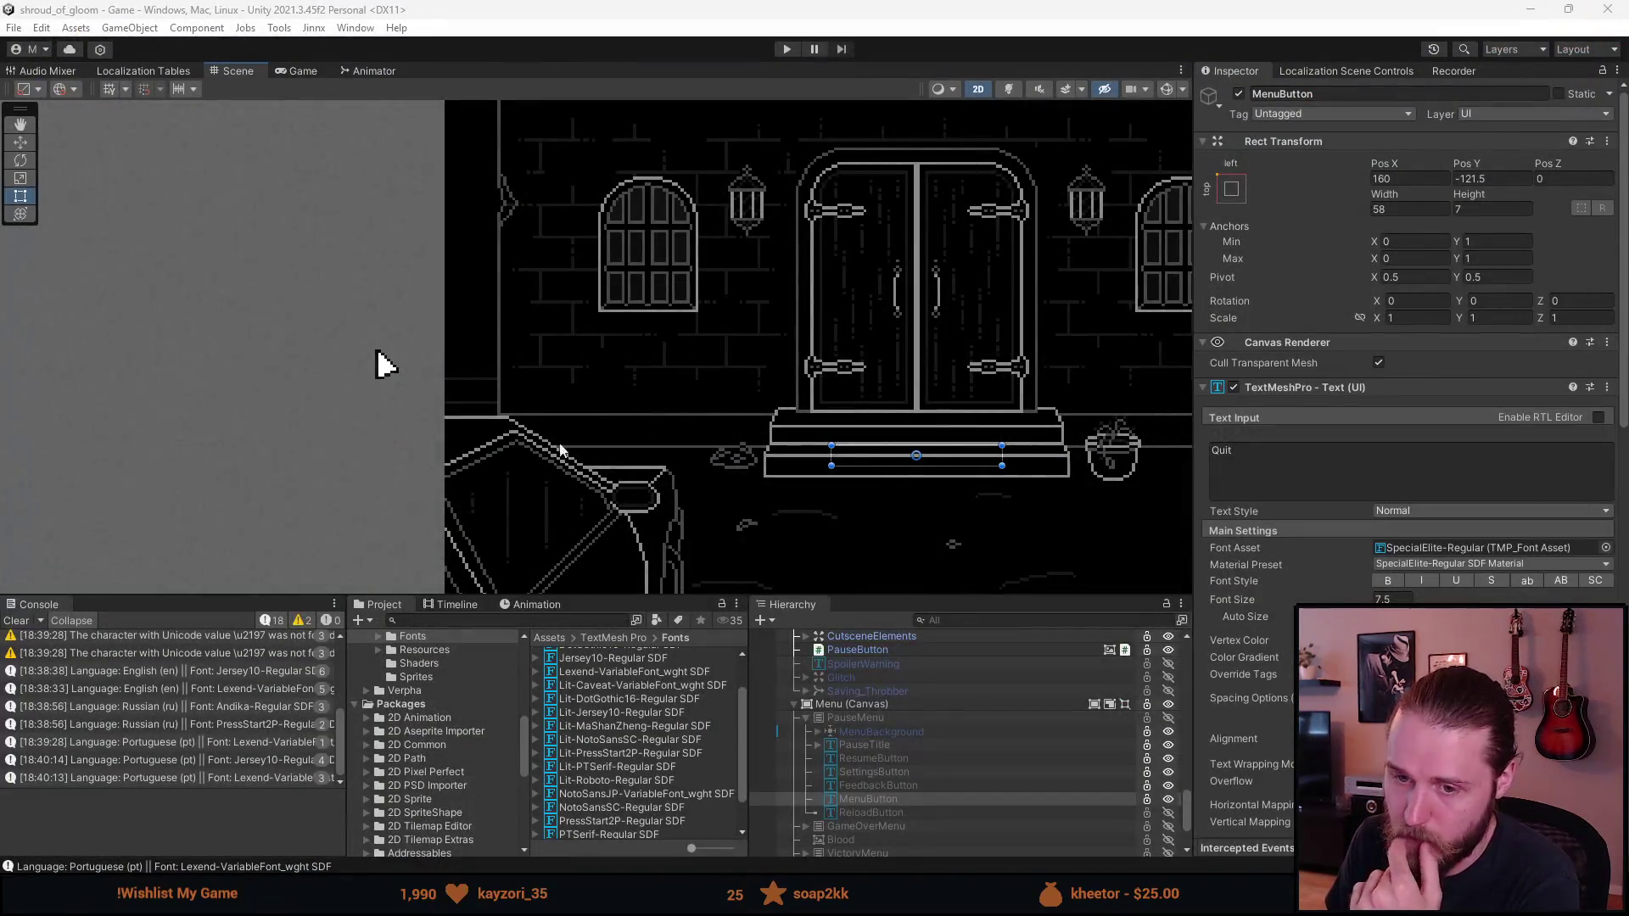
Step: Clear the Console log and scroll the Hierarchy to the System objects
{"action": "left_click", "coordinate": [14, 624]}
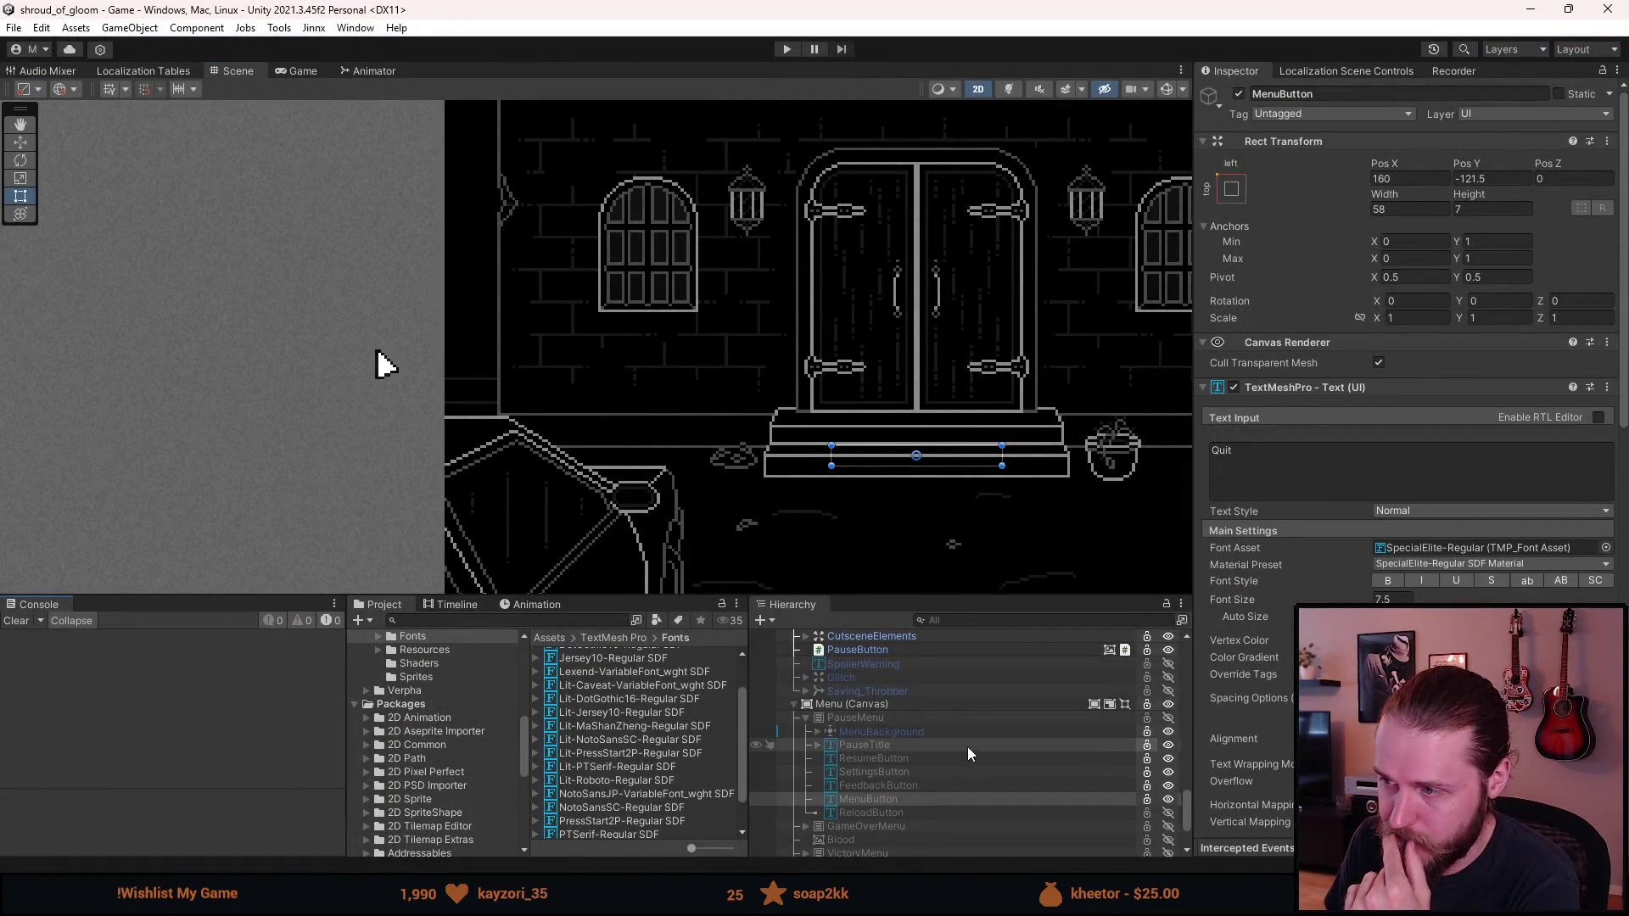
{"action": "scroll", "coordinate": [559, 740], "scroll_direction": "up", "scroll_amount": 2}
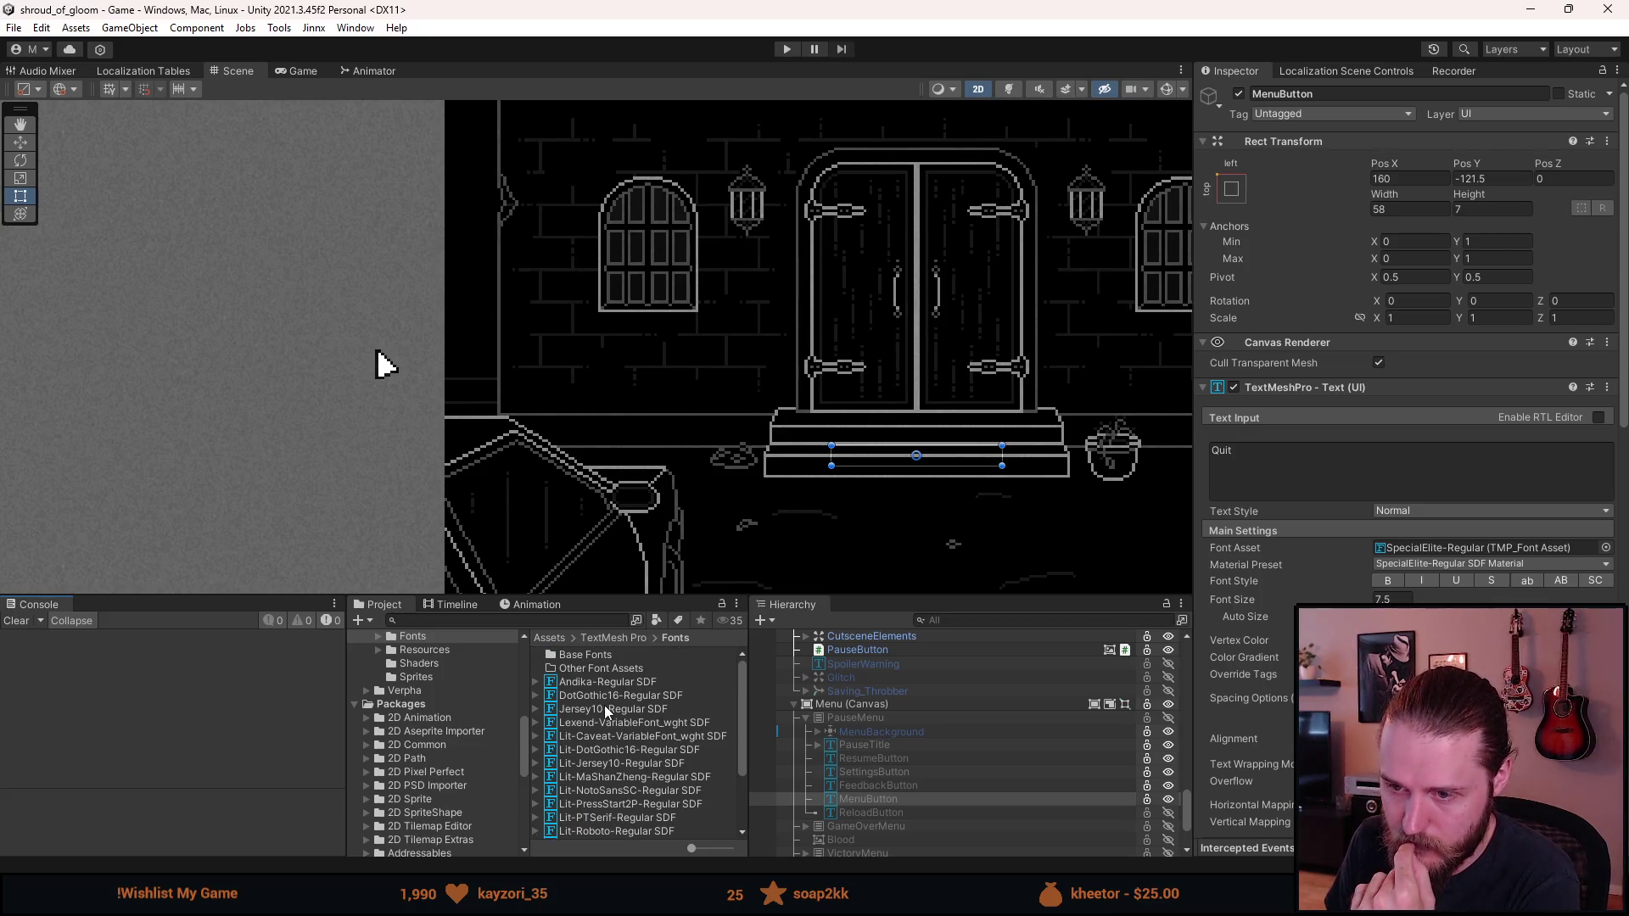
{"action": "scroll", "coordinate": [604, 705], "scroll_direction": "down", "scroll_amount": 3}
{"action": "scroll", "coordinate": [941, 715], "scroll_direction": "down", "scroll_amount": 5}
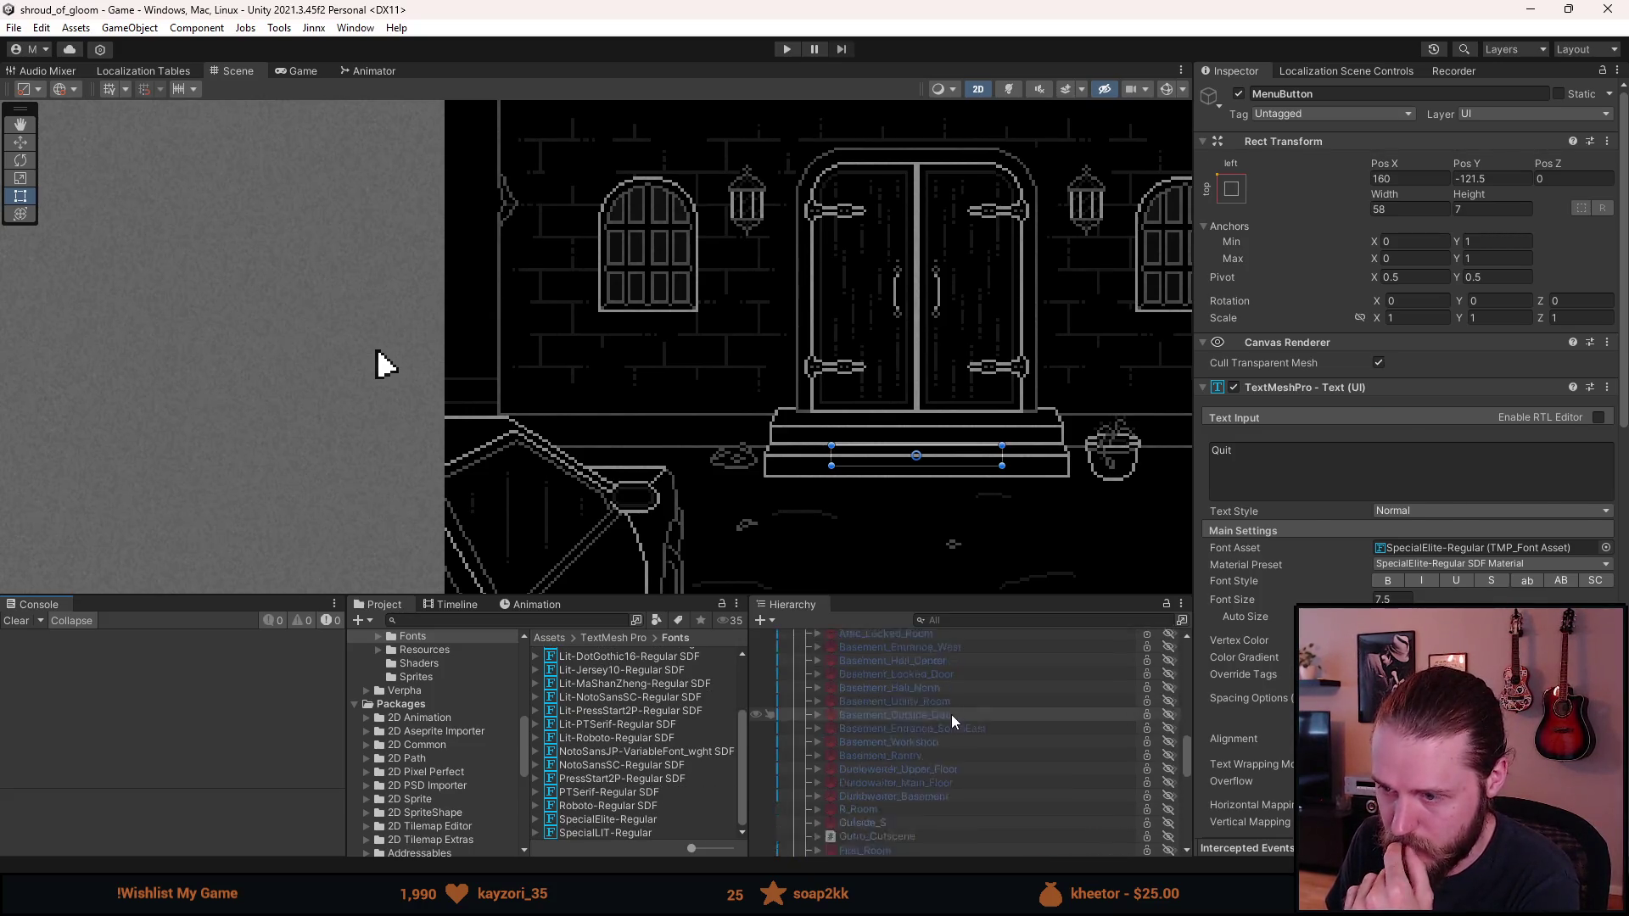
{"action": "scroll", "coordinate": [954, 712], "scroll_direction": "up", "scroll_amount": 10}
{"action": "scroll", "coordinate": [915, 719], "scroll_direction": "up", "scroll_amount": 5}
Step: Select FontManager and scroll through its 8 per-language font elements in the Inspector
{"action": "left_click", "coordinate": [899, 706]}
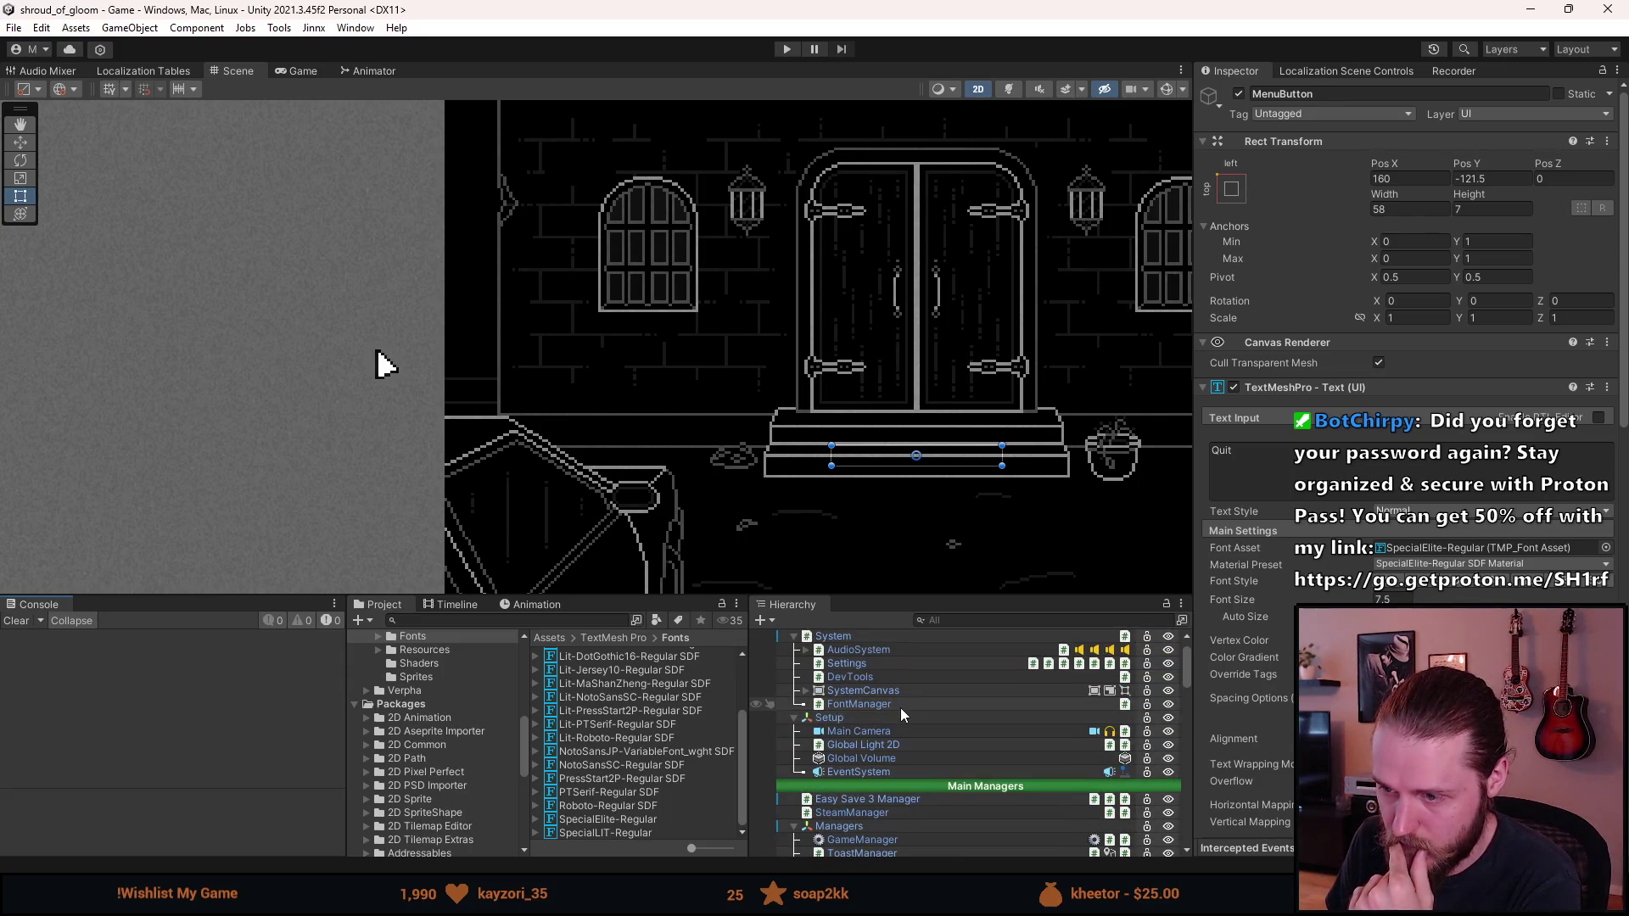
{"action": "scroll", "coordinate": [1397, 532], "scroll_direction": "down", "scroll_amount": 10}
{"action": "scroll", "coordinate": [1397, 532], "scroll_direction": "up", "scroll_amount": 10}
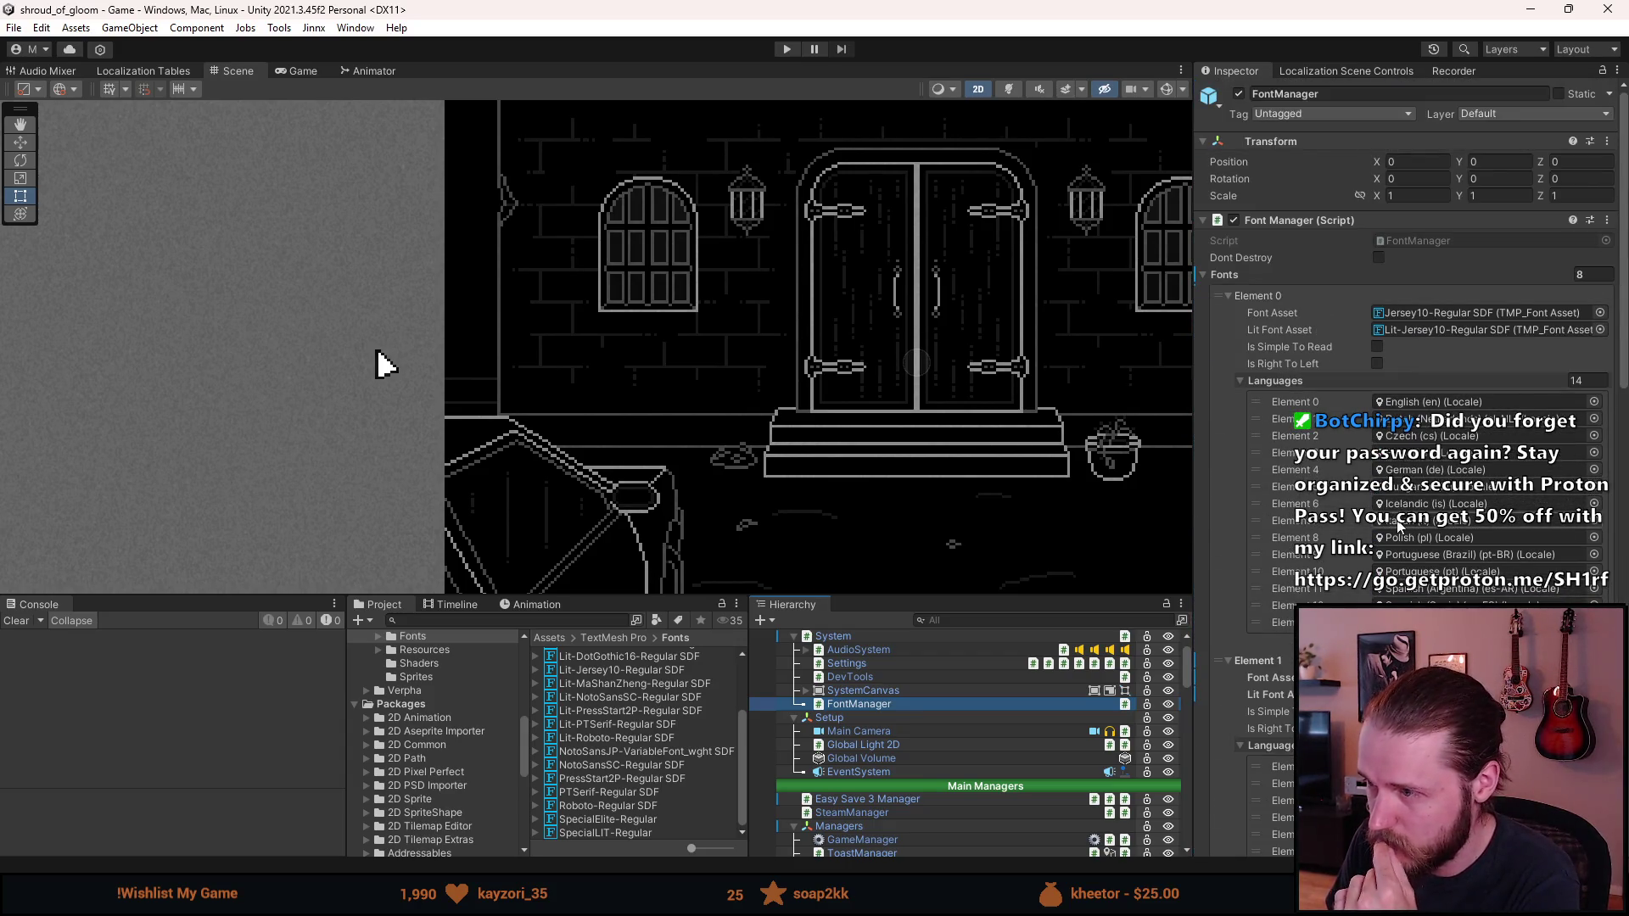
{"action": "scroll", "coordinate": [1397, 524], "scroll_direction": "down", "scroll_amount": 3}
{"action": "scroll", "coordinate": [1398, 527], "scroll_direction": "down", "scroll_amount": 12}
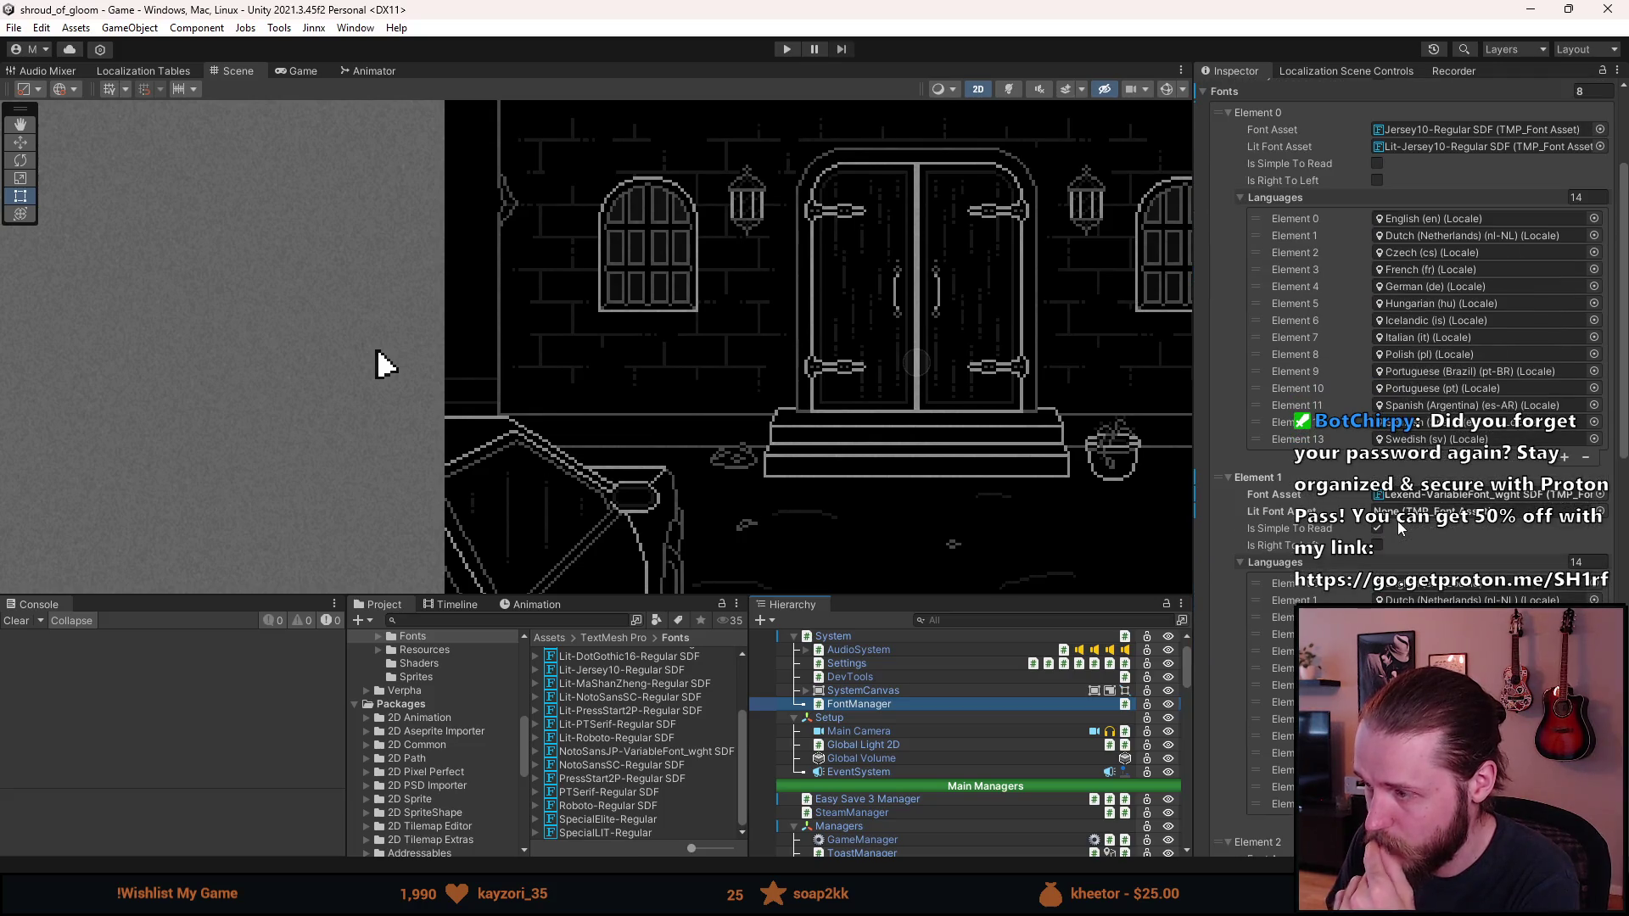
{"action": "scroll", "coordinate": [1398, 530], "scroll_direction": "down", "scroll_amount": 10}
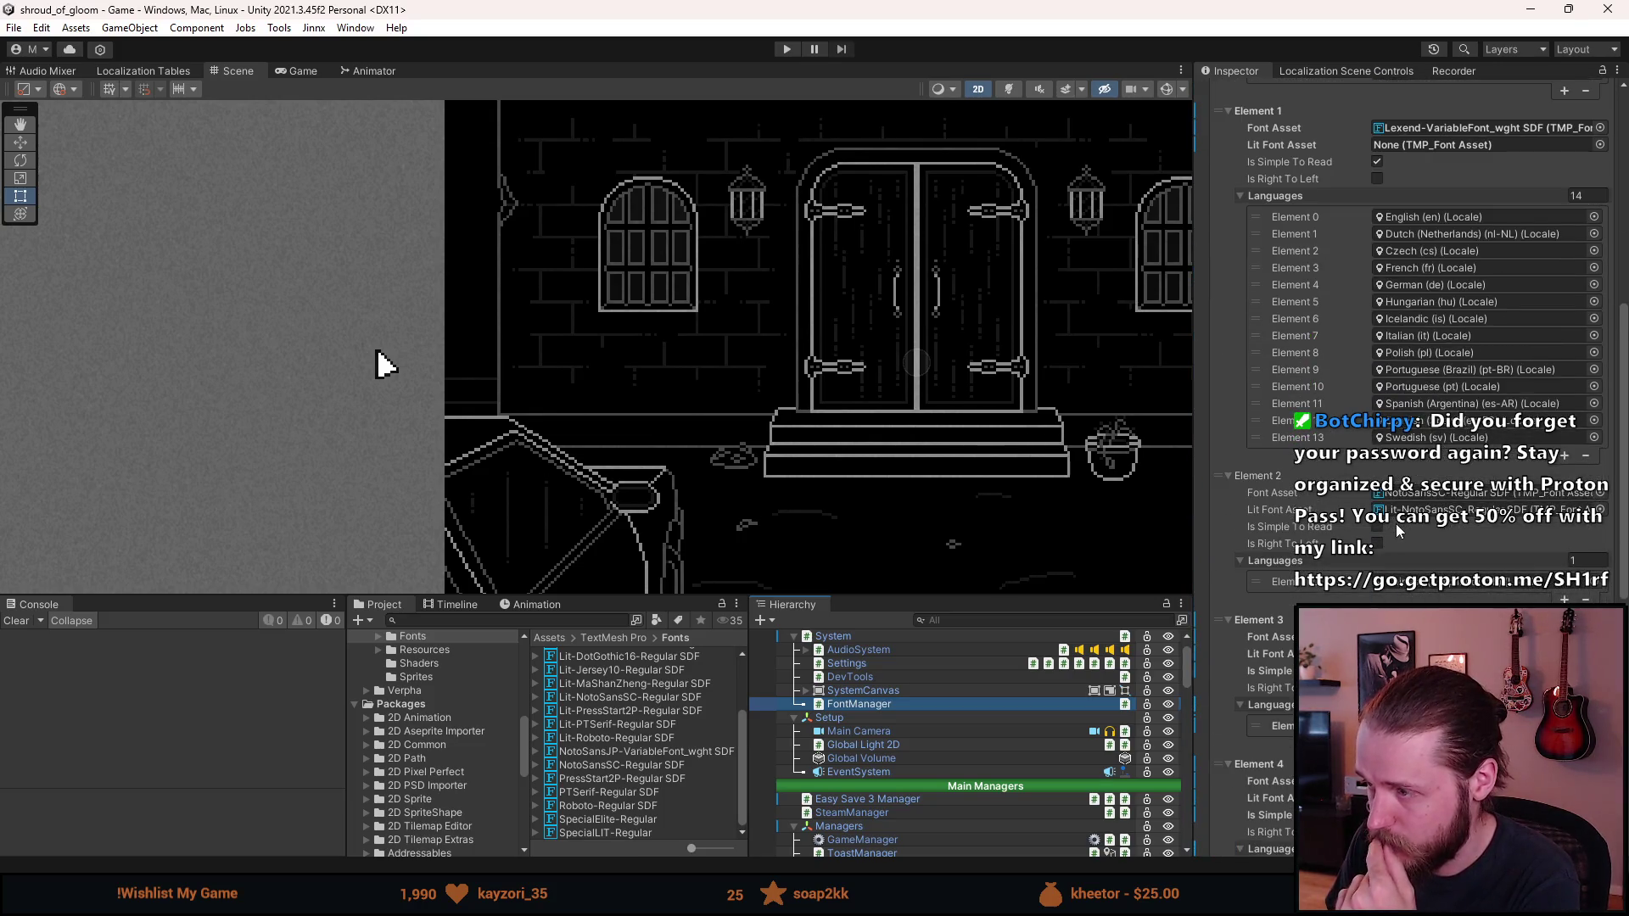
{"action": "scroll", "coordinate": [1395, 530], "scroll_direction": "down", "scroll_amount": 13}
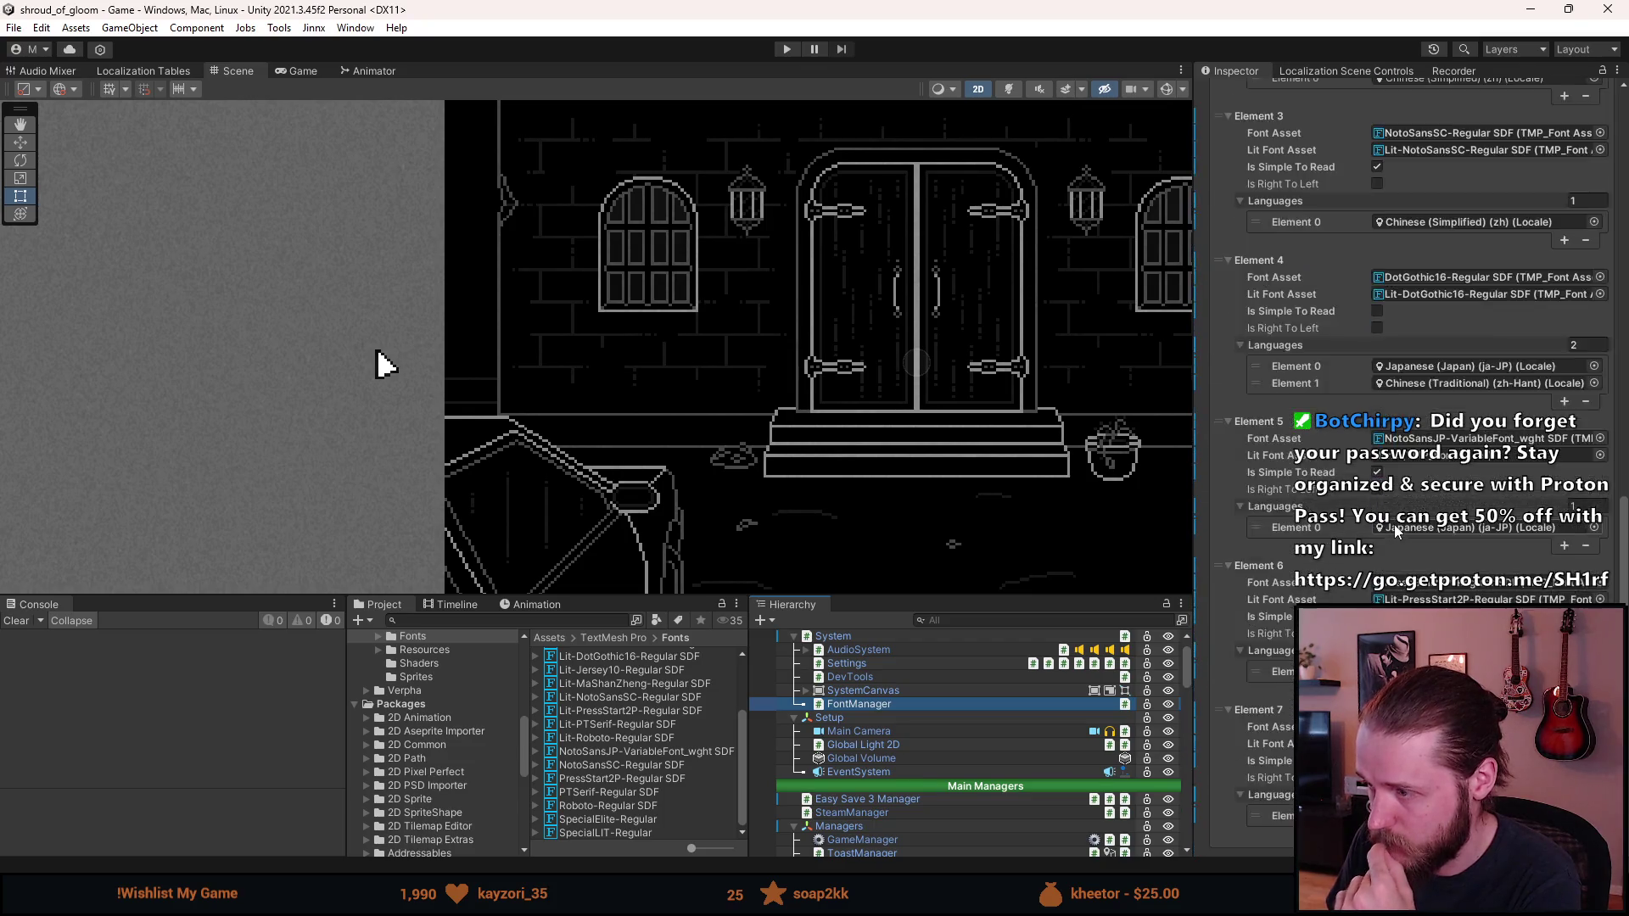